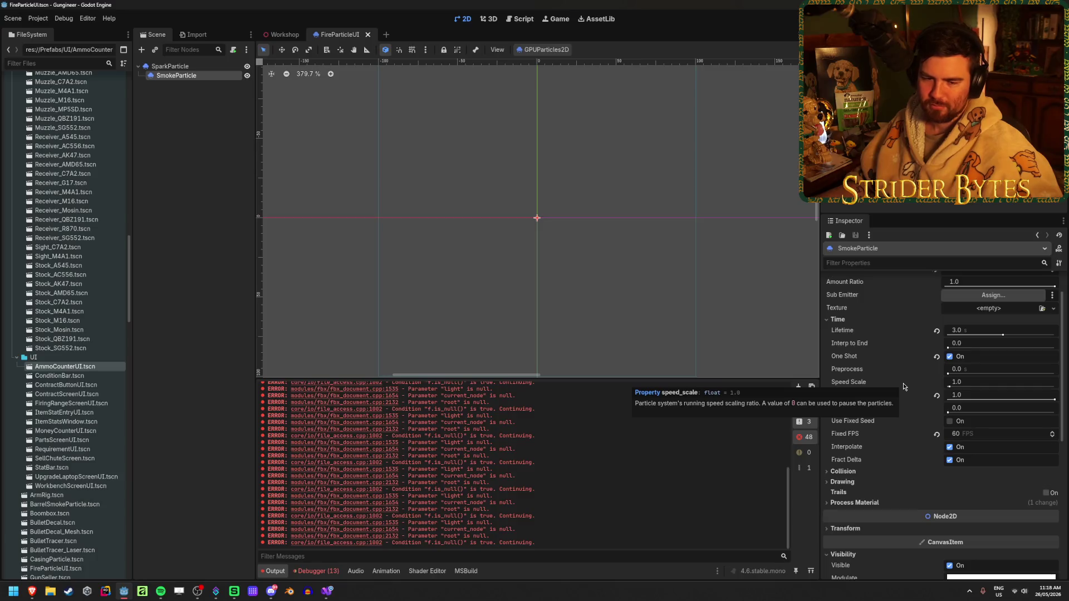
Expand SmokeParticle's Process Material and scroll through its sections.
{"action": "scroll", "coordinate": [902, 382], "scroll_direction": "down", "scroll_amount": 2}
{"action": "scroll", "coordinate": [902, 383], "scroll_direction": "down", "scroll_amount": 3}
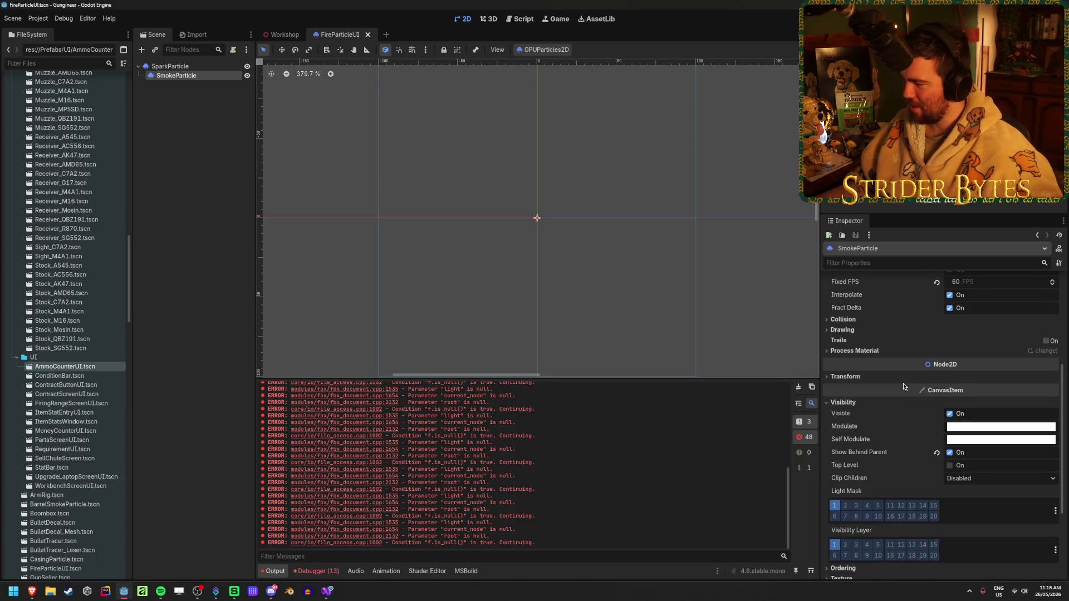
{"action": "left_click", "coordinate": [884, 352]}
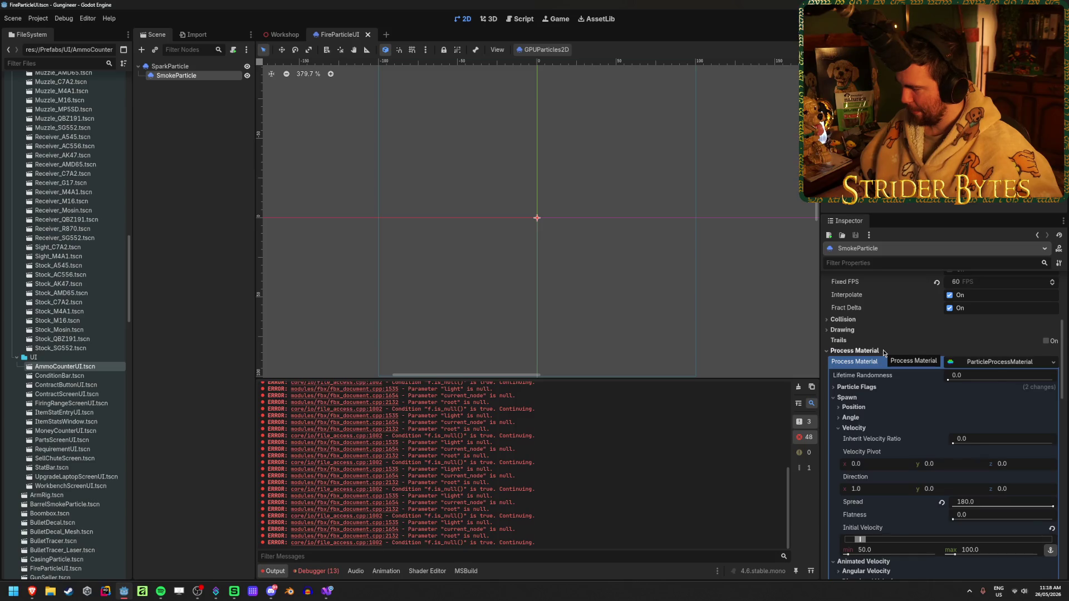
{"action": "scroll", "coordinate": [884, 352], "scroll_direction": "down", "scroll_amount": 3}
{"action": "scroll", "coordinate": [883, 350], "scroll_direction": "down", "scroll_amount": 8}
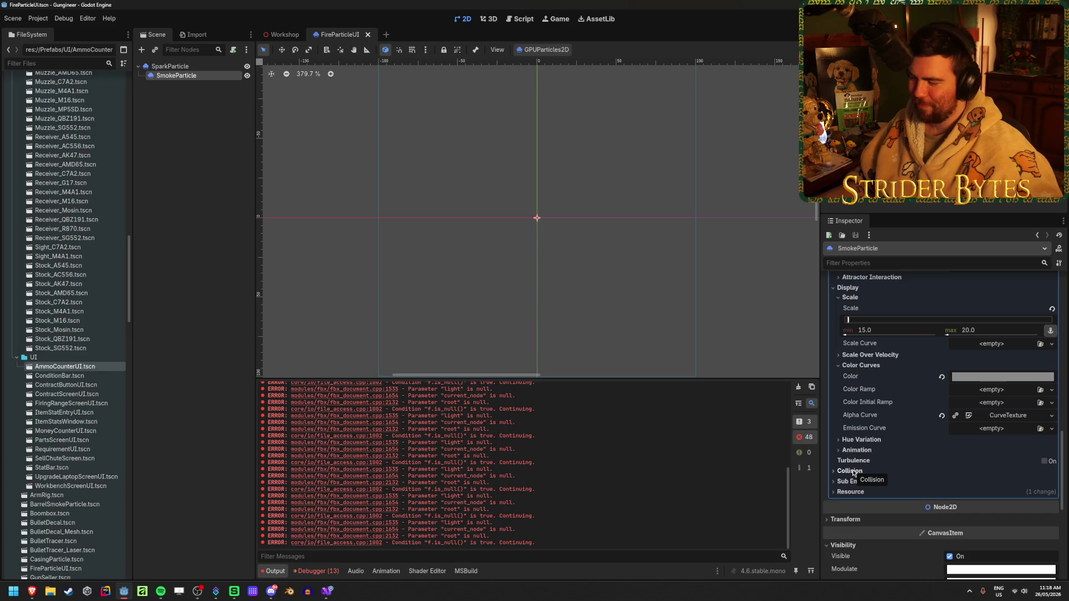
Expand the Sub Emitter settings, then collapse Damping and scroll back to the top.
{"action": "left_click", "coordinate": [854, 482]}
{"action": "scroll", "coordinate": [856, 484], "scroll_direction": "up", "scroll_amount": 3}
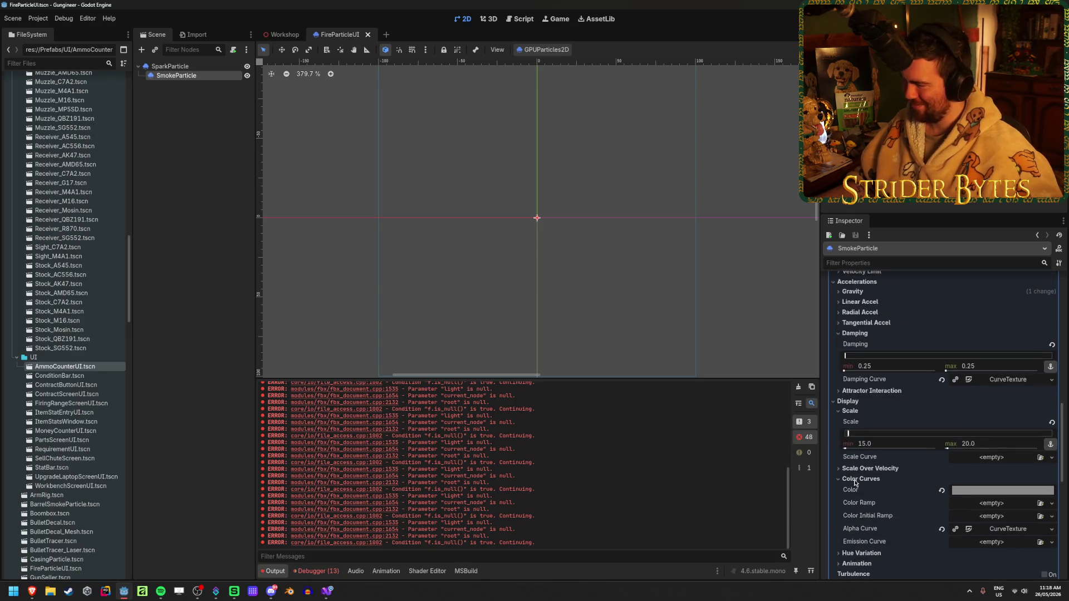
{"action": "scroll", "coordinate": [855, 483], "scroll_direction": "up", "scroll_amount": 4}
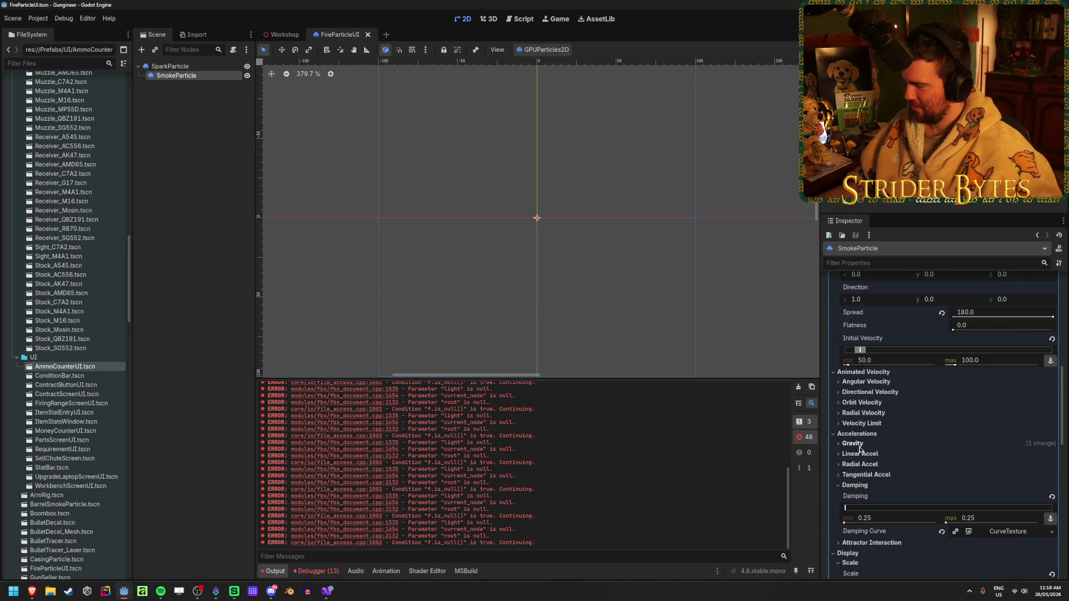
{"action": "left_click", "coordinate": [851, 485]}
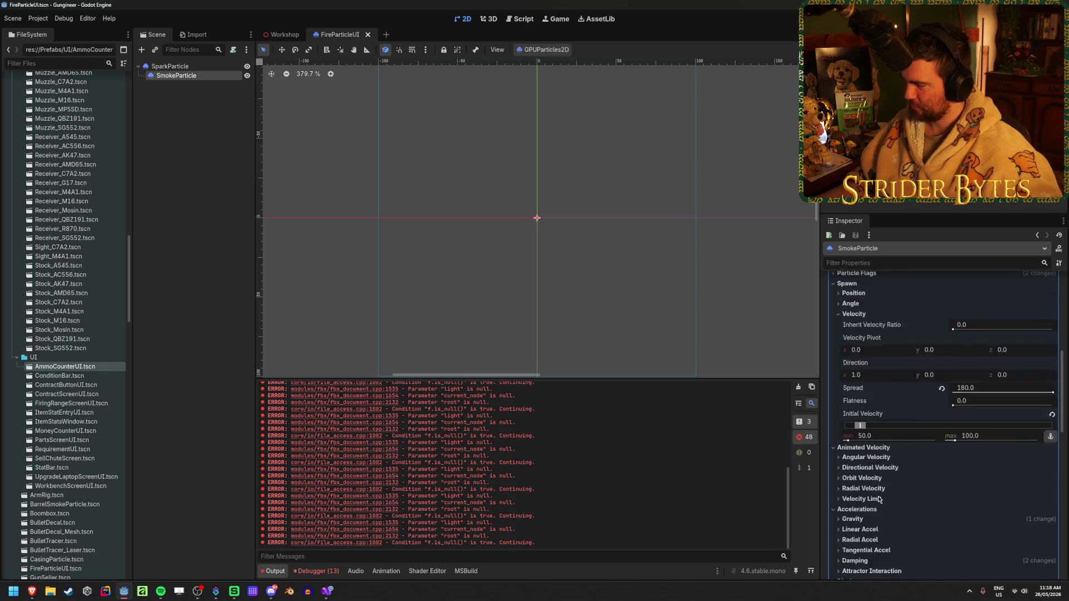
{"action": "scroll", "coordinate": [878, 499], "scroll_direction": "up", "scroll_amount": 5}
{"action": "scroll", "coordinate": [886, 418], "scroll_direction": "up", "scroll_amount": 5}
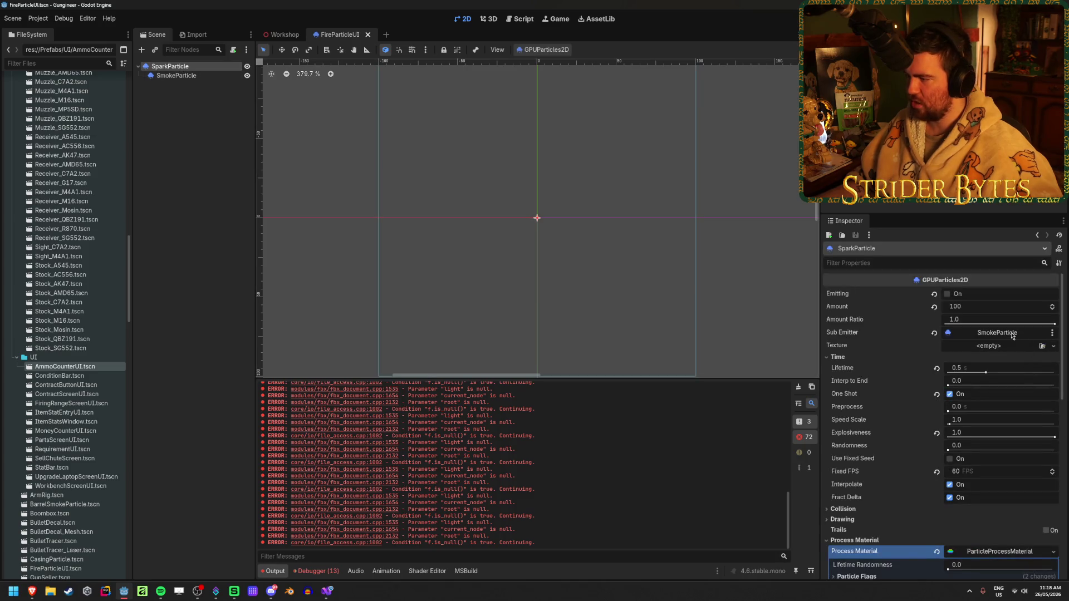
Keep SmokeParticle as SparkParticle's sub emitter and expand the Process Material Sub Emitter section.
{"action": "left_click", "coordinate": [1011, 333]}
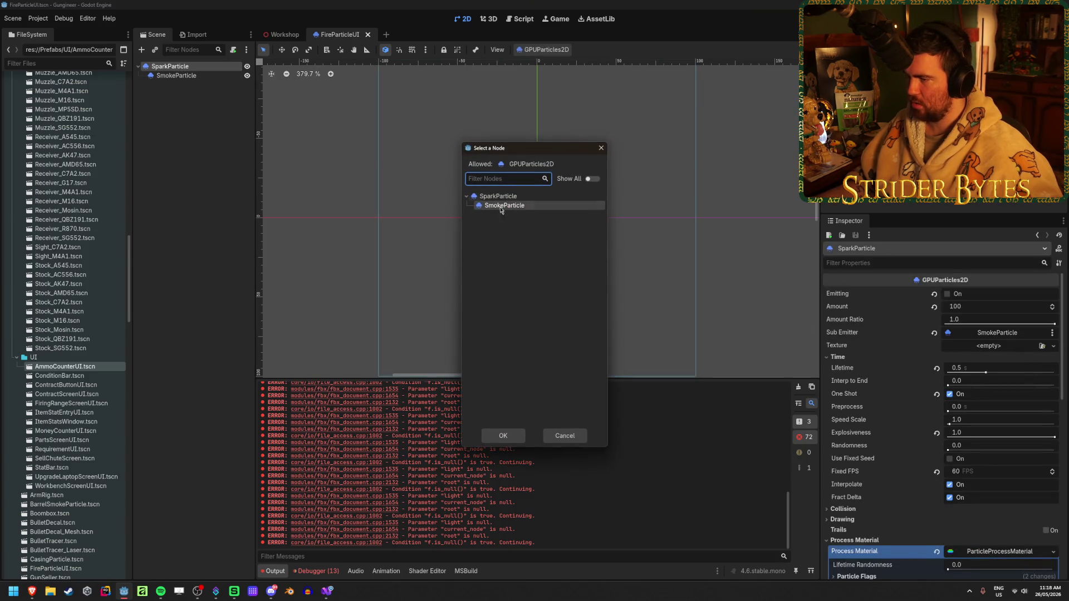
{"action": "left_click", "coordinate": [564, 436]}
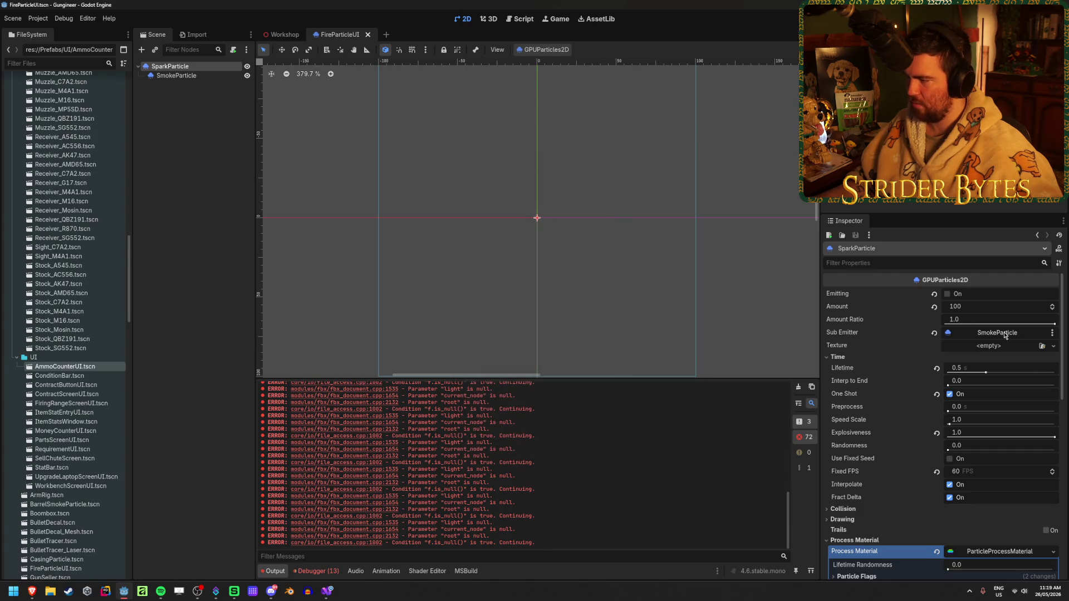
{"action": "scroll", "coordinate": [891, 389], "scroll_direction": "down", "scroll_amount": 10}
{"action": "scroll", "coordinate": [857, 398], "scroll_direction": "up", "scroll_amount": 3}
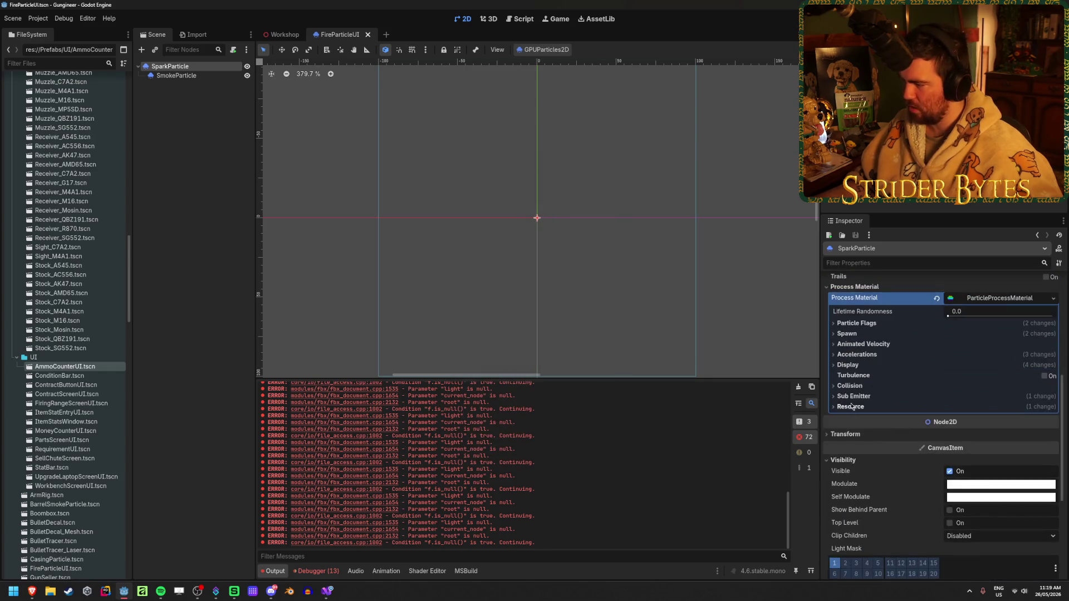
{"action": "left_click", "coordinate": [854, 396]}
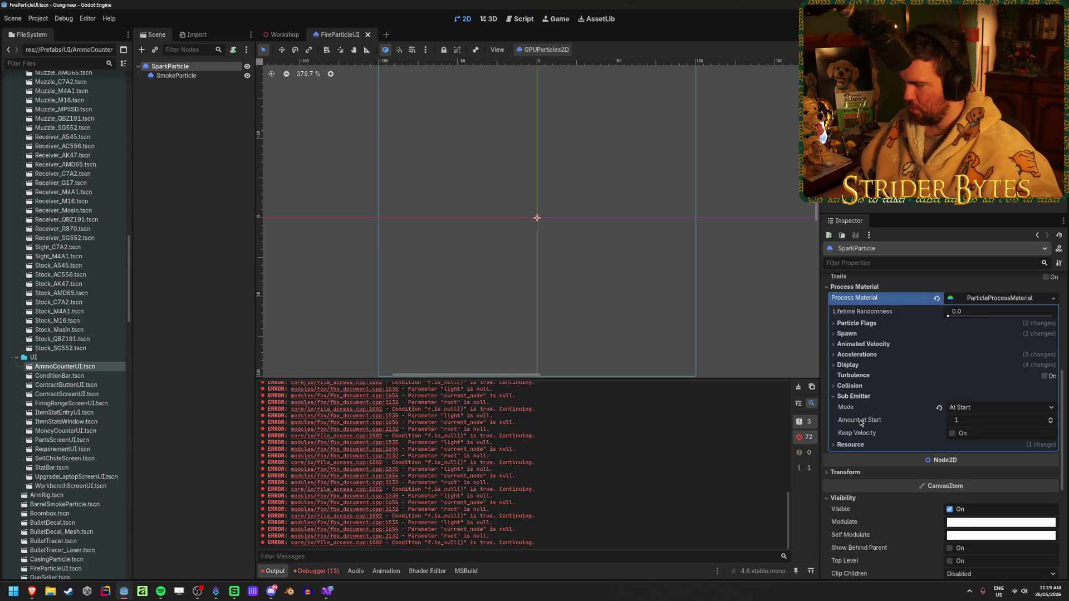
{"action": "mouse_move", "coordinate": [860, 423]}
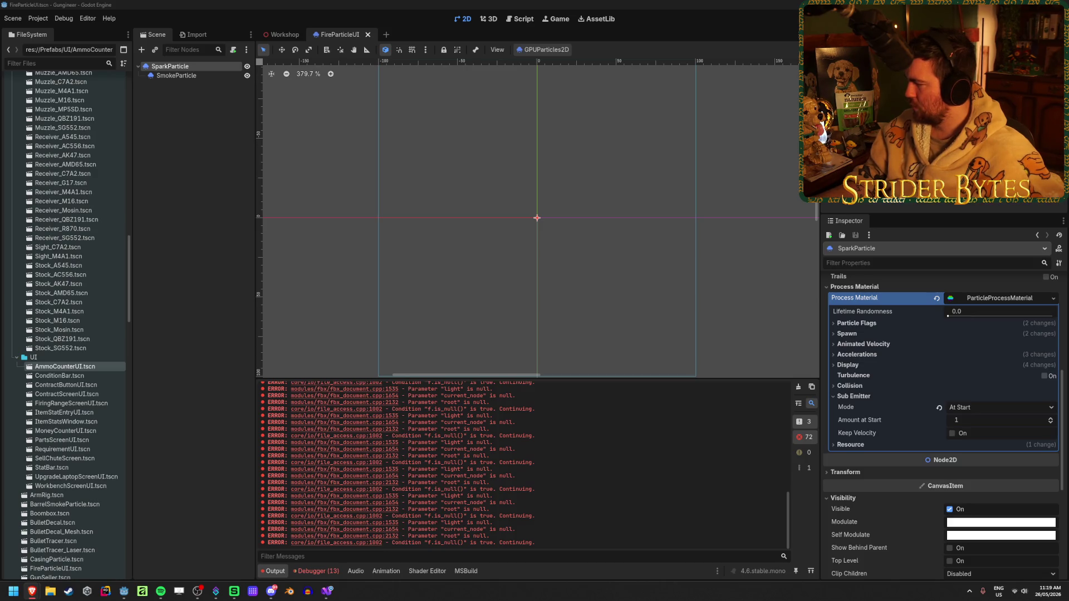
Switch to the Brackeys VFX tutorial, unmute it and jump to the 3D Explosions chapter.
{"action": "left_click", "coordinate": [32, 591]}
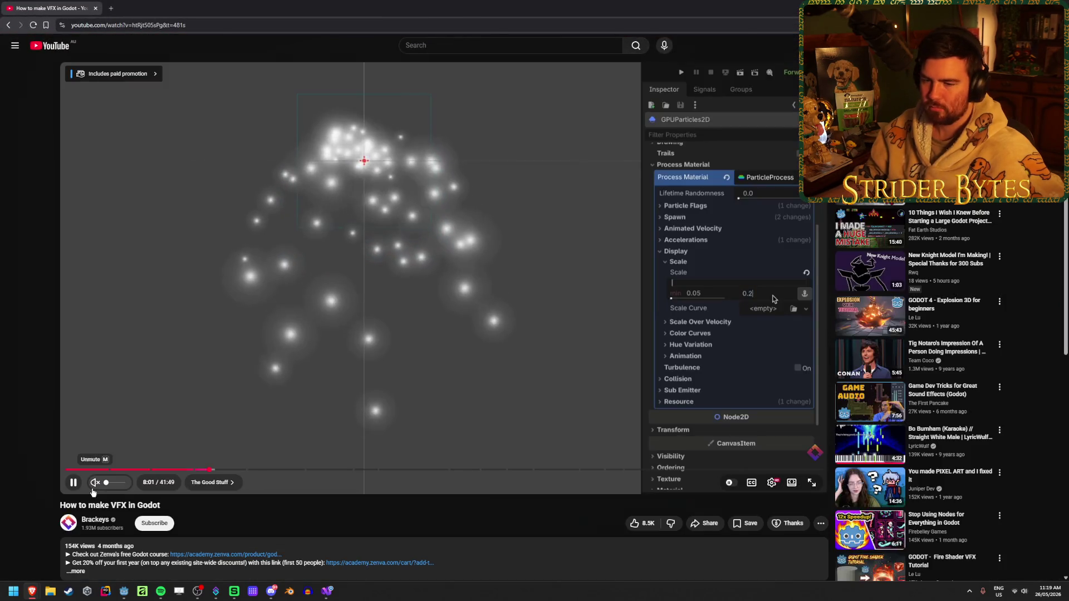
{"action": "left_click", "coordinate": [93, 492]}
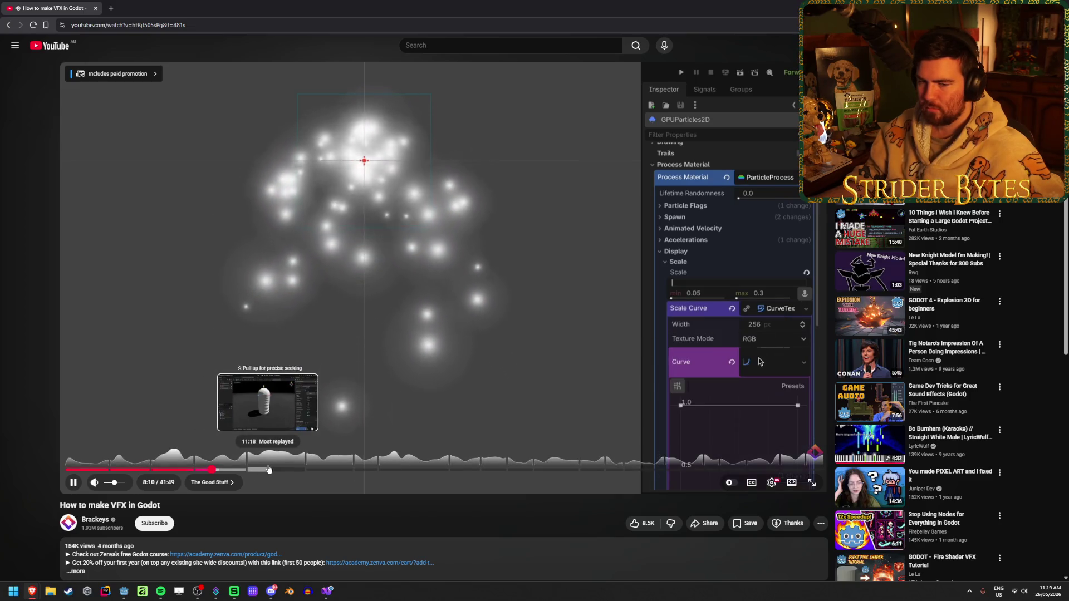
{"action": "left_click", "coordinate": [290, 470]}
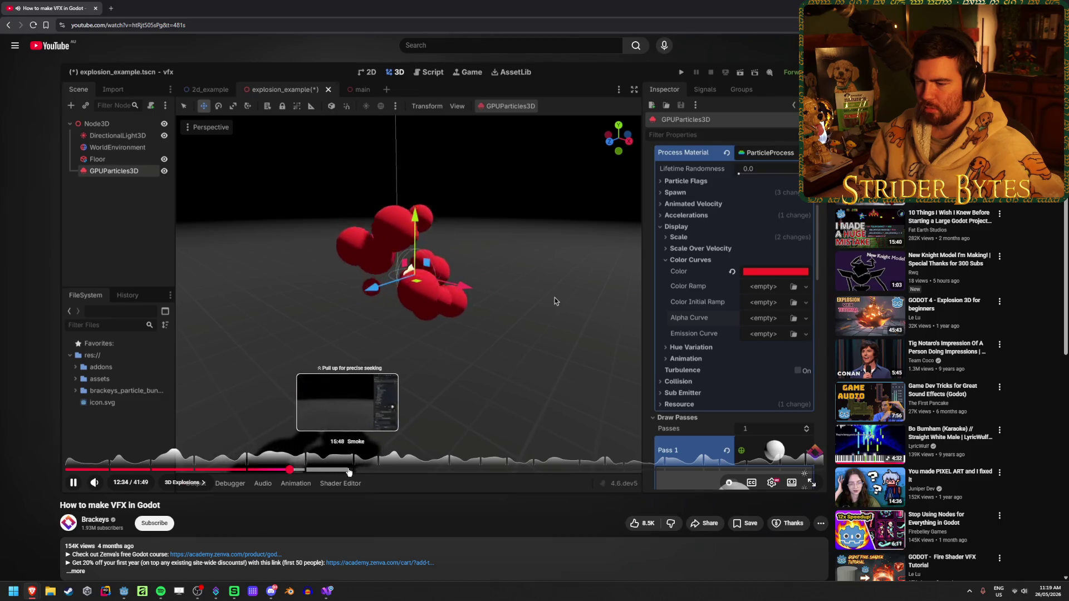
Skip to about 15:11 and watch through to the Sparks, Shockwave and Debris chapter.
{"action": "left_click", "coordinate": [336, 470]}
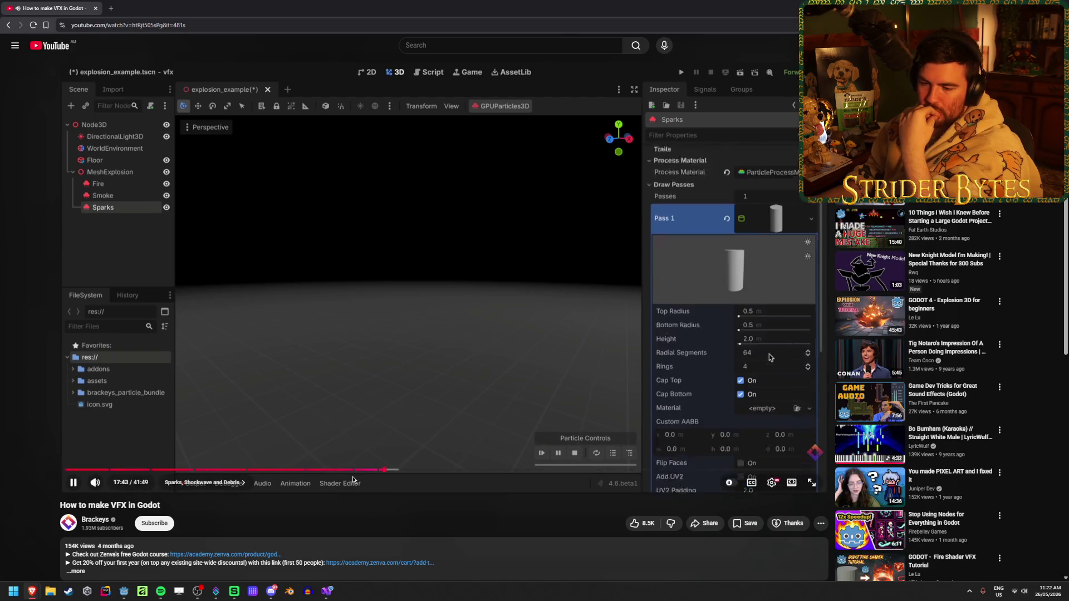
Jump past the shockwave and collision box parts, pause, then skip to the Rain chapter near 39:01.
{"action": "left_click", "coordinate": [397, 471]}
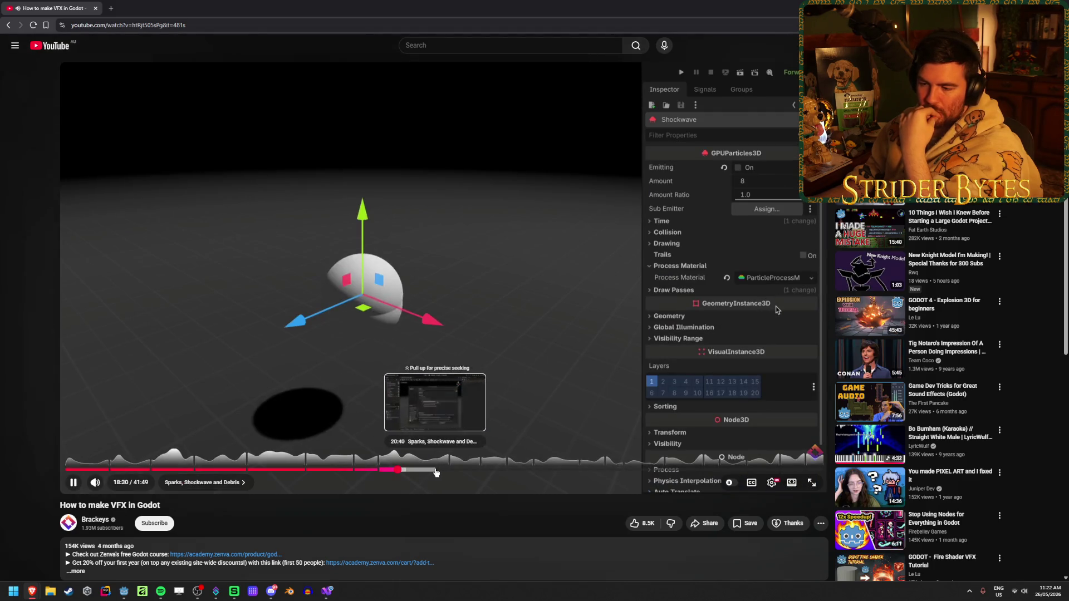
{"action": "left_click", "coordinate": [436, 471]}
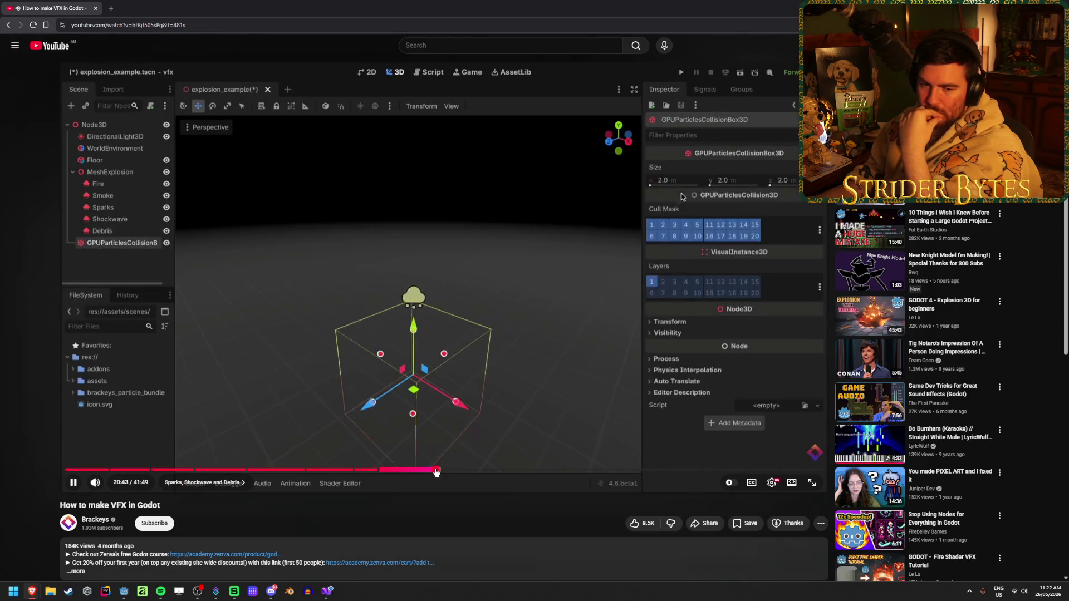
{"action": "left_click", "coordinate": [342, 264]}
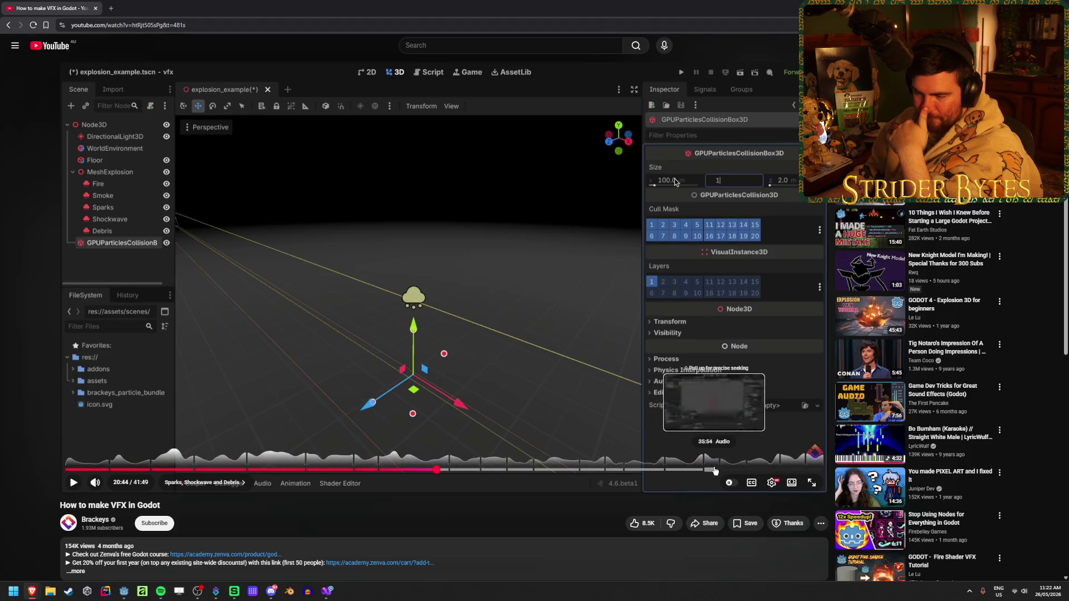
{"action": "left_click", "coordinate": [770, 472]}
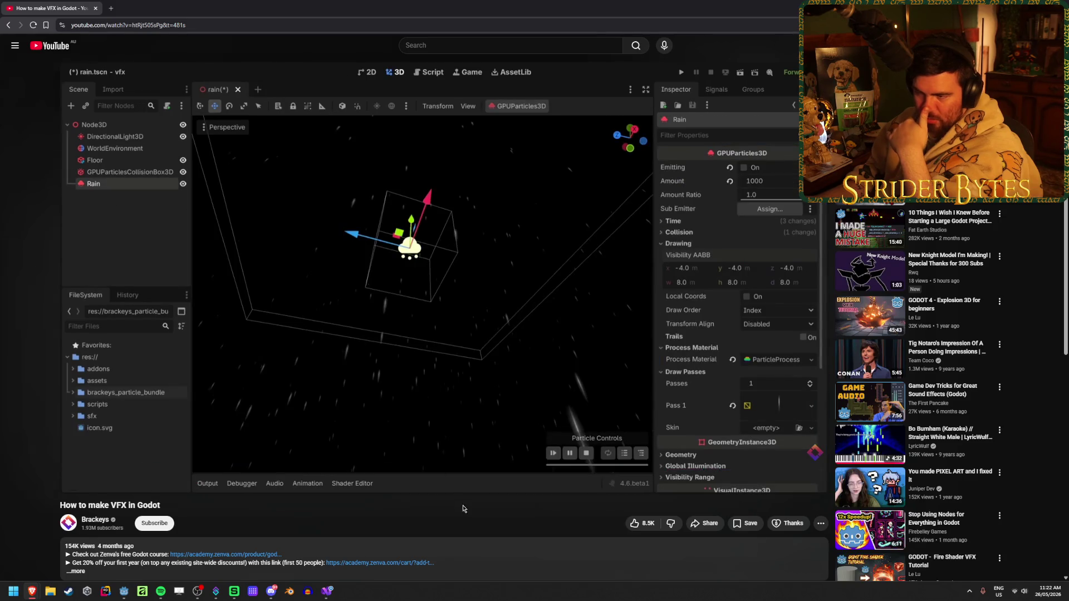
Pause on the rain scene, then pause again at the Outro around 40:52.
{"action": "left_click", "coordinate": [403, 349]}
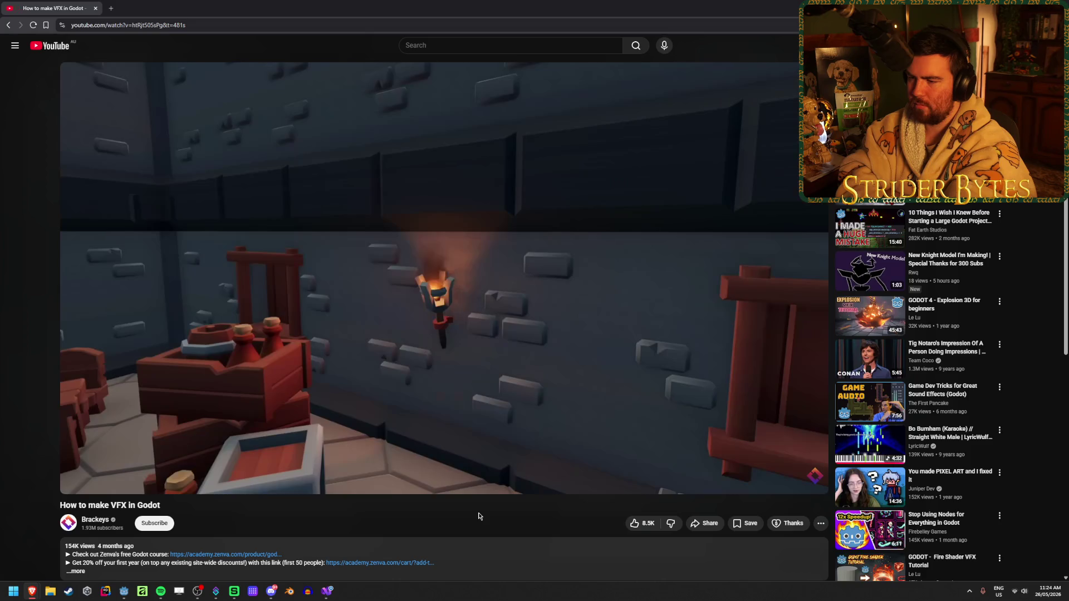
{"action": "left_click", "coordinate": [470, 456]}
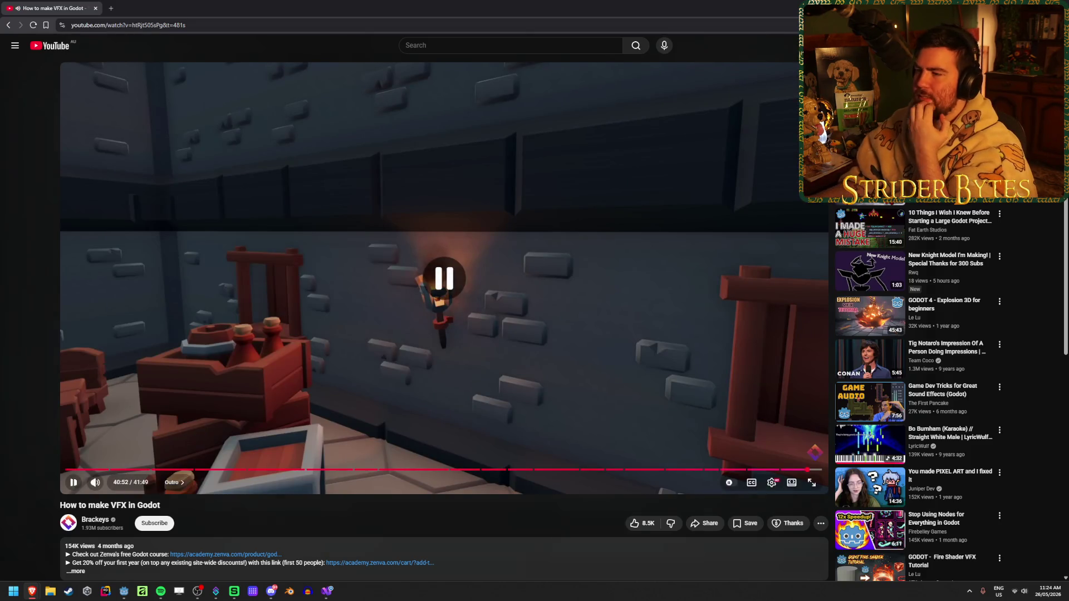
Back in the editor, set SmokeParticle's Amount to 5000.
{"action": "key", "text": "alt+Tab"}
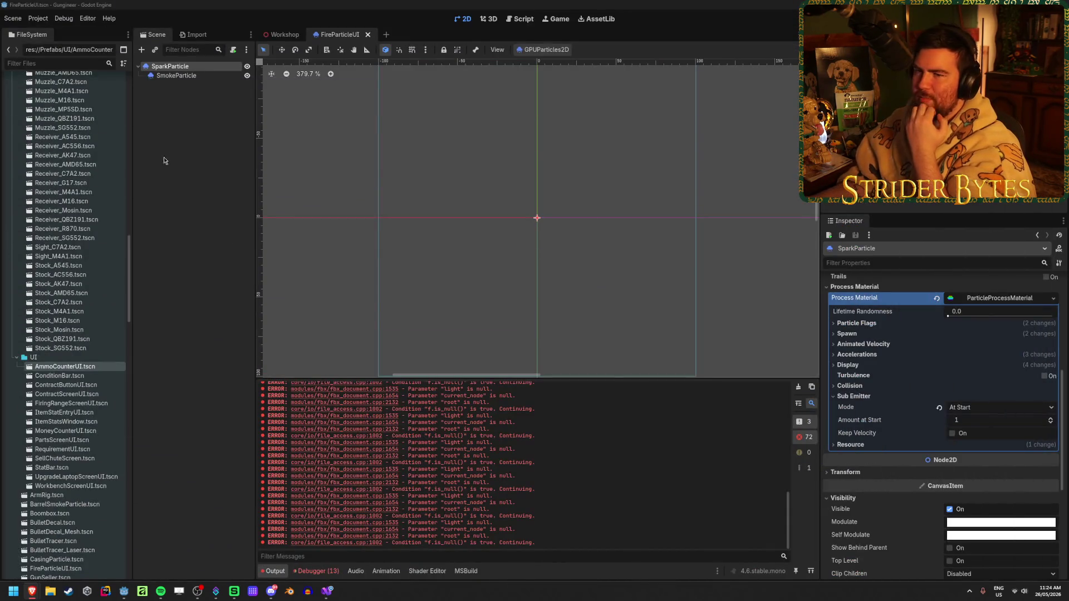
{"action": "left_click", "coordinate": [192, 76]}
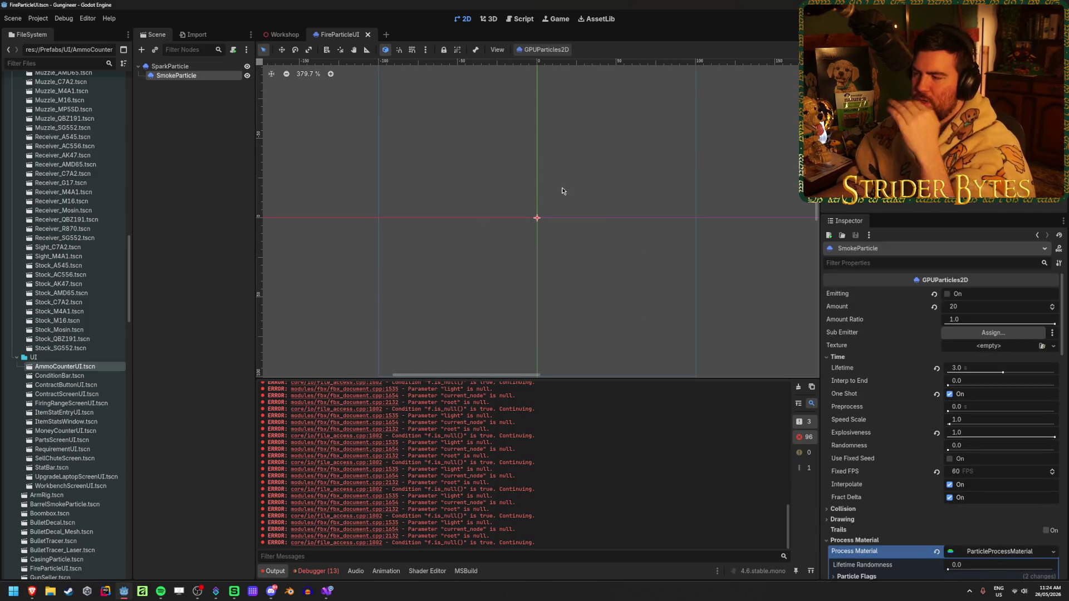
{"action": "left_click", "coordinate": [180, 68]}
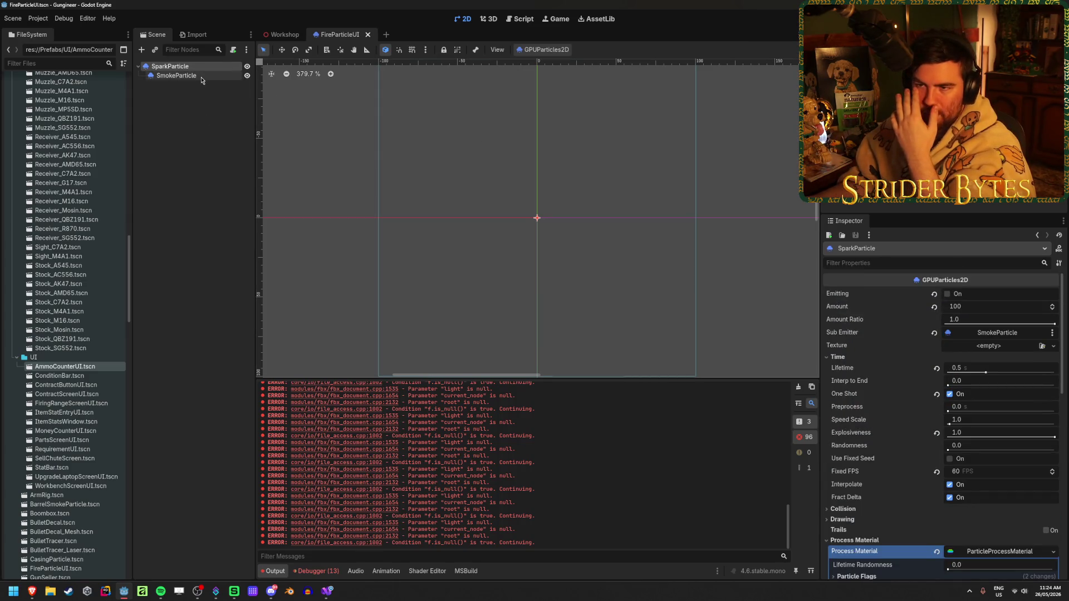
{"action": "left_click", "coordinate": [202, 79]}
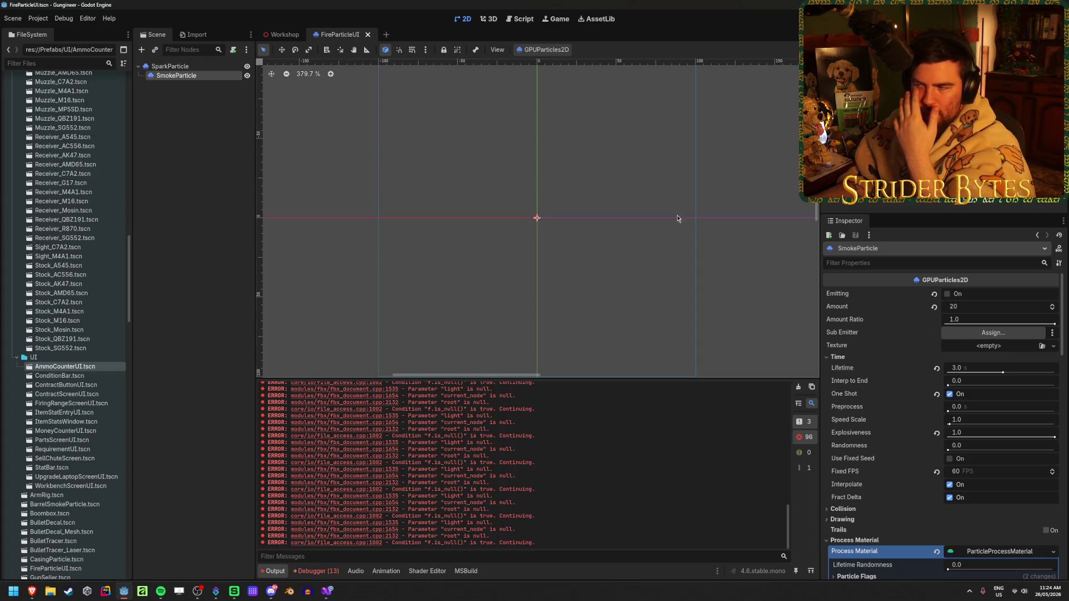
{"action": "left_click", "coordinate": [970, 308]}
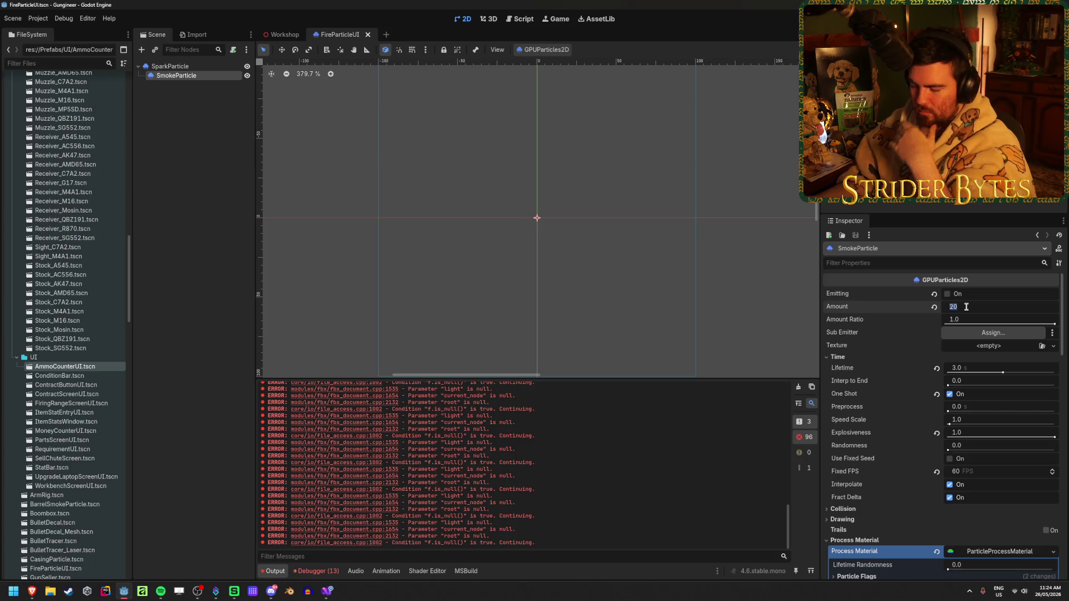
{"action": "type", "text": "5000"}
{"action": "key", "text": "Return"}
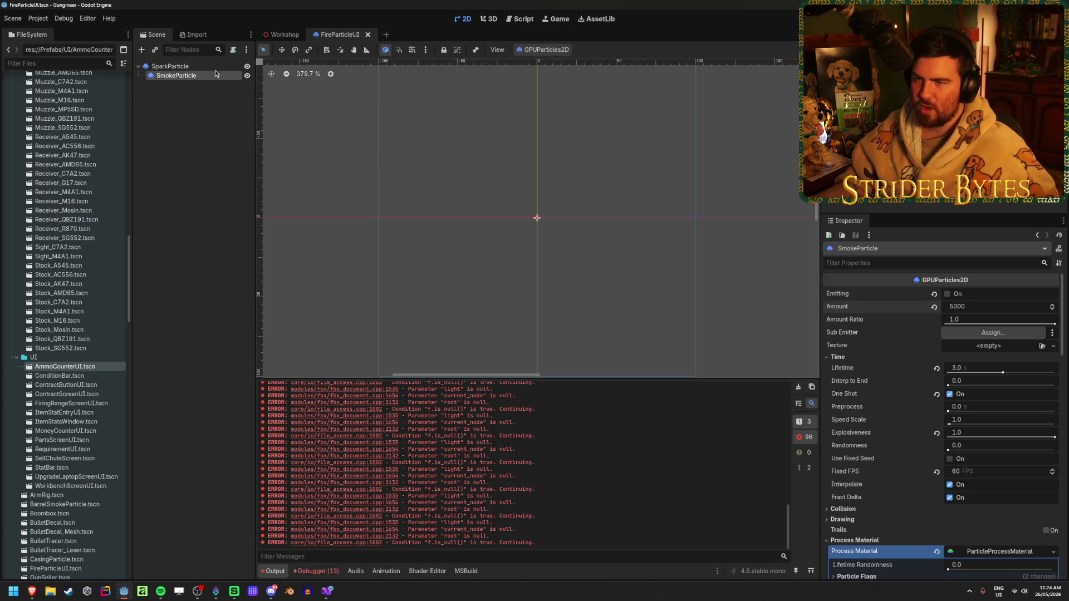
Set SparkParticle's Sub Emitter Amount at Start to 20 and run the game.
{"action": "left_click", "coordinate": [184, 67]}
{"action": "scroll", "coordinate": [996, 398], "scroll_direction": "down", "scroll_amount": 15}
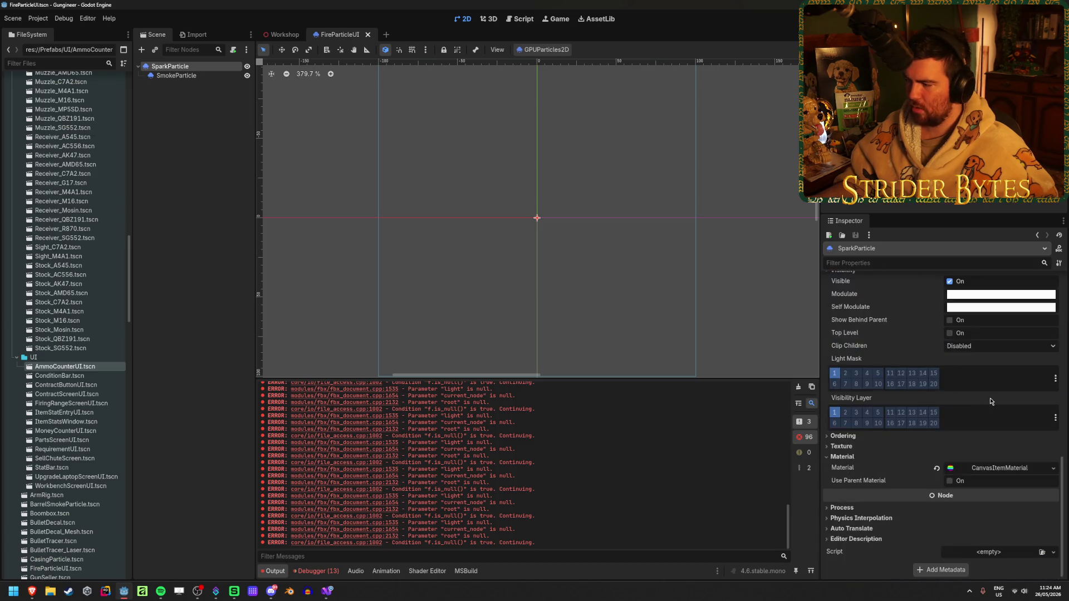
{"action": "left_click", "coordinate": [992, 344]}
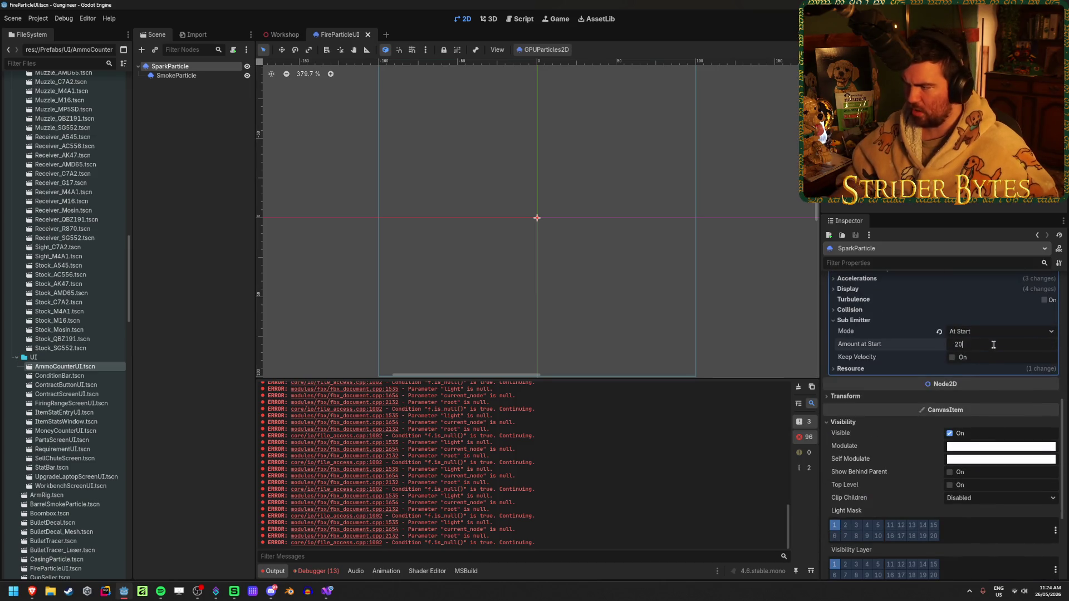
{"action": "key", "text": "Return"}
{"action": "key", "text": "F5"}
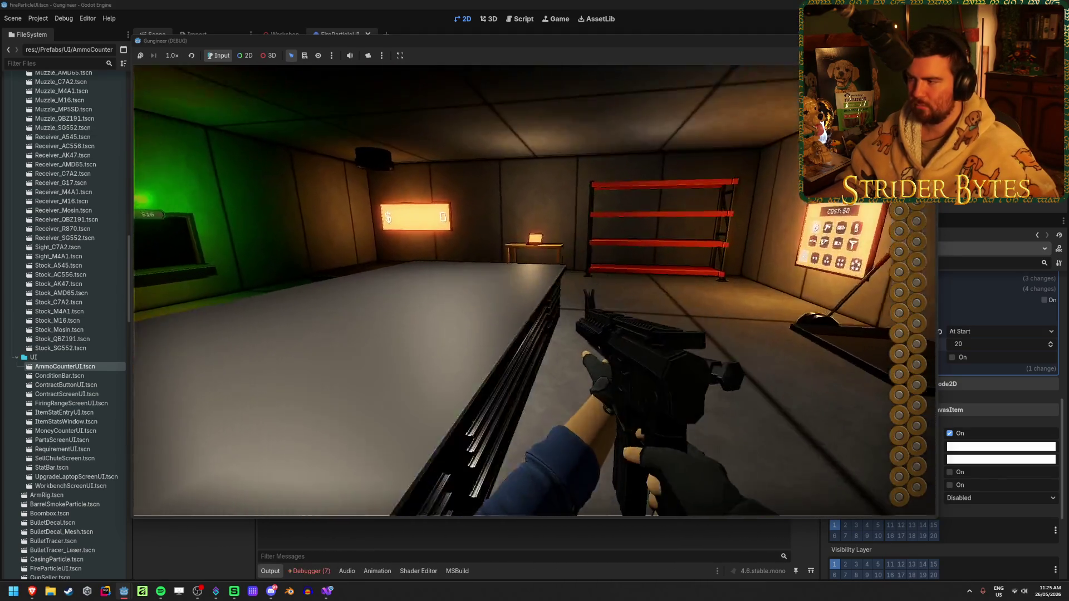
Fire the rifle twice in the running game, then stop it with F8.
{"action": "left_click", "coordinate": [535, 291]}
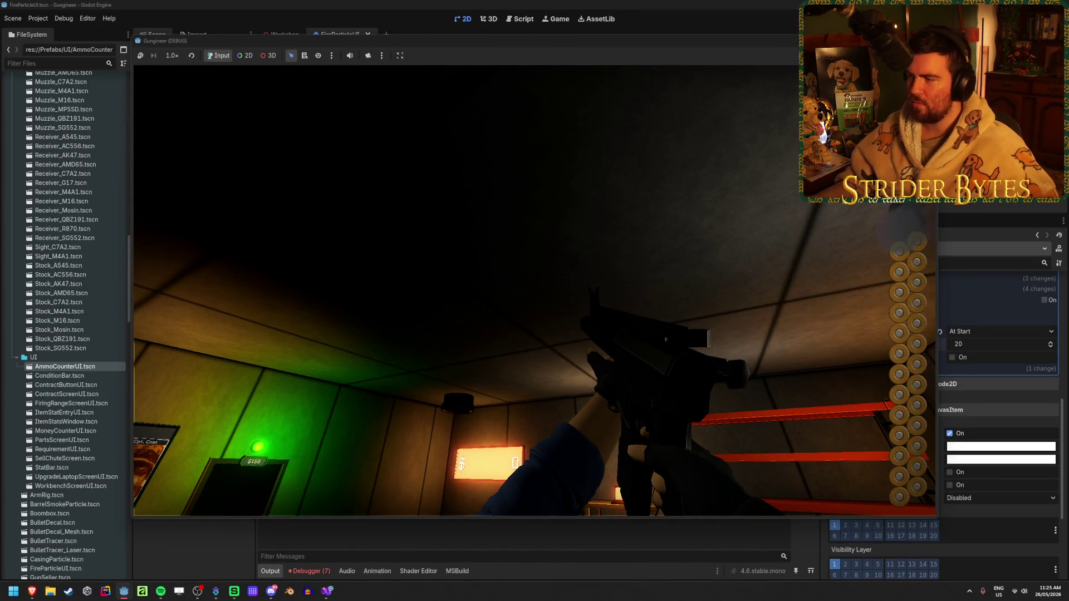
{"action": "left_click", "coordinate": [534, 290]}
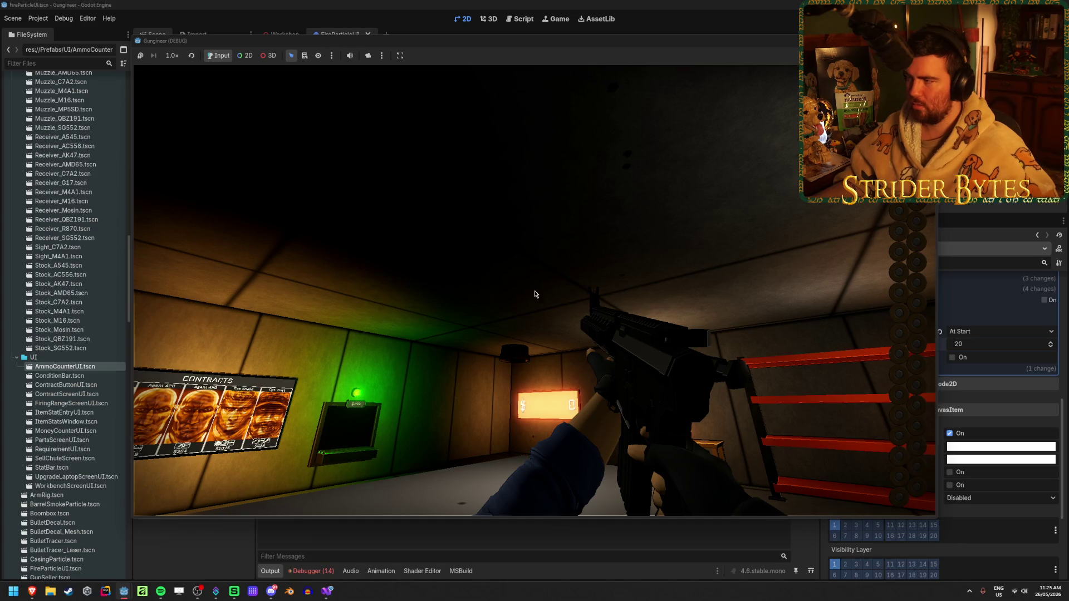
{"action": "key", "text": "F8"}
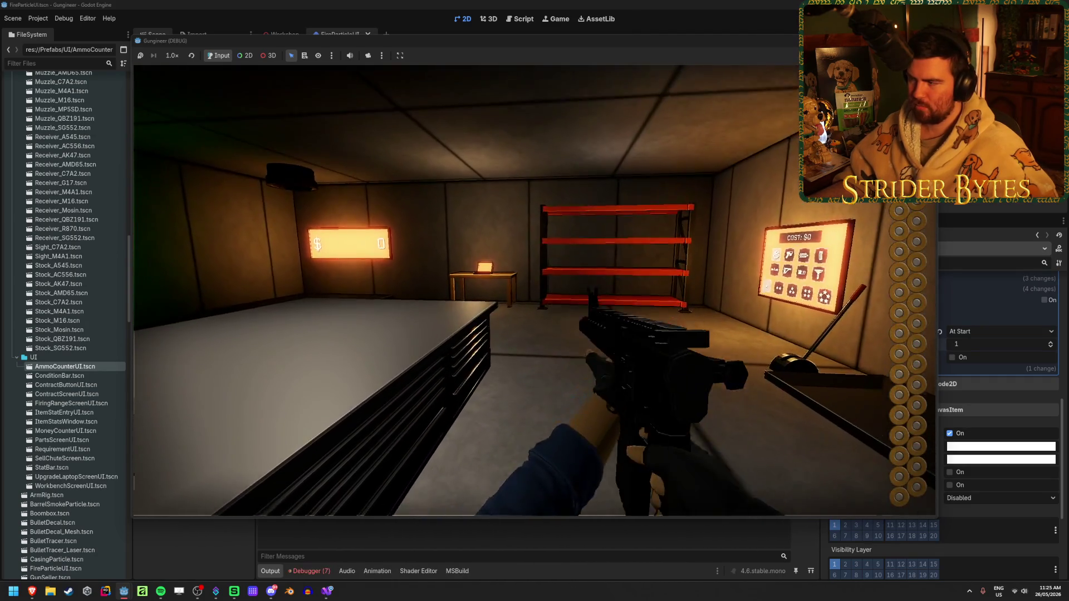
Fire at the table and workbench, reloading twice, then stop the game with F8.
{"action": "left_click", "coordinate": [534, 290]}
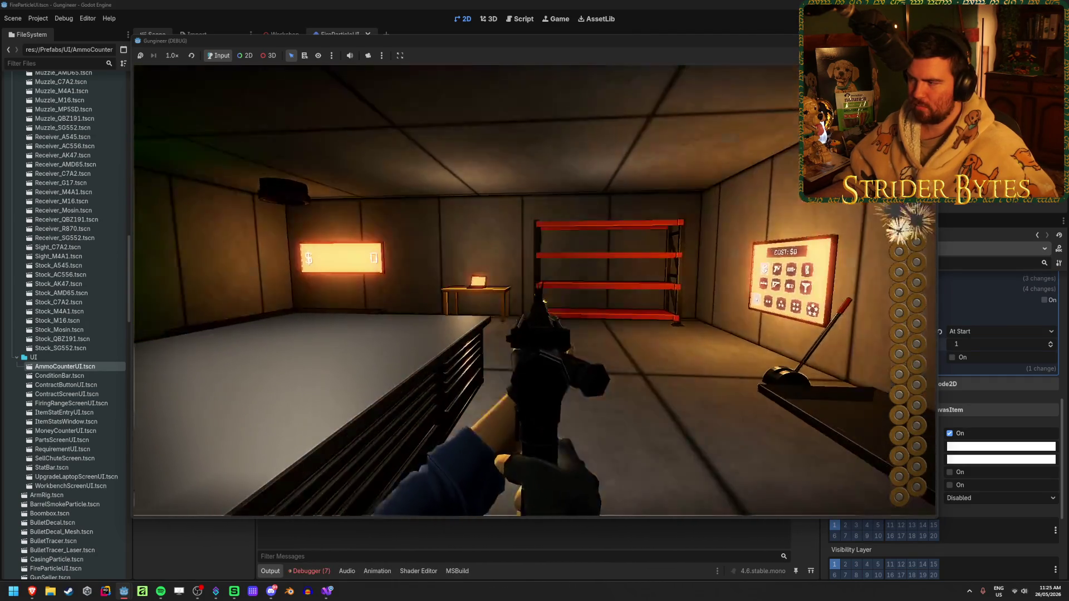
{"action": "left_click_drag", "start_coordinate": [535, 290], "coordinate": [534, 290]}
{"action": "key", "text": "r"}
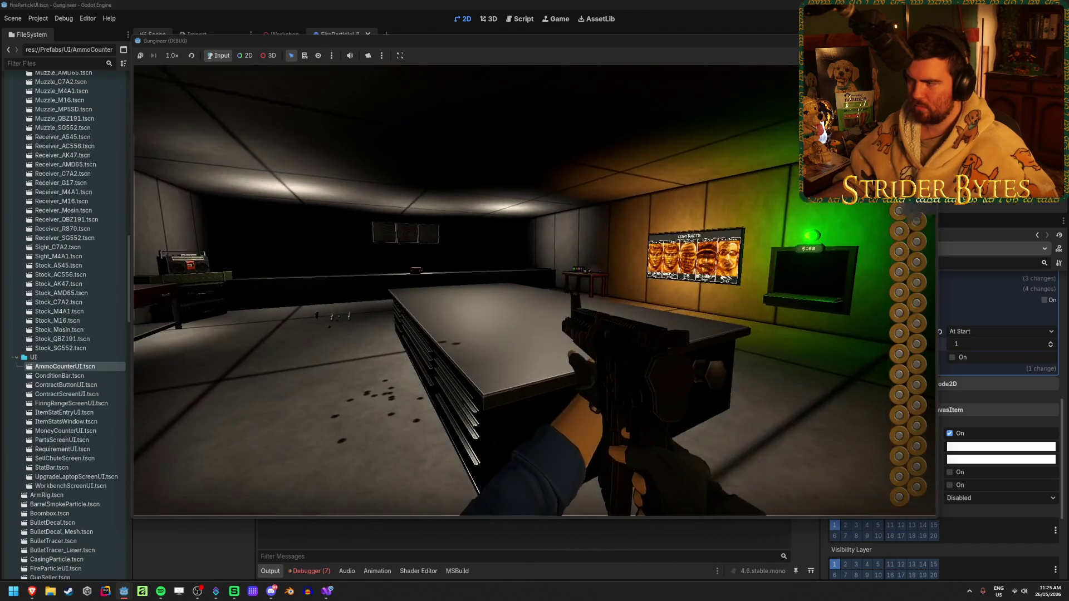
{"action": "left_click", "coordinate": [534, 290]}
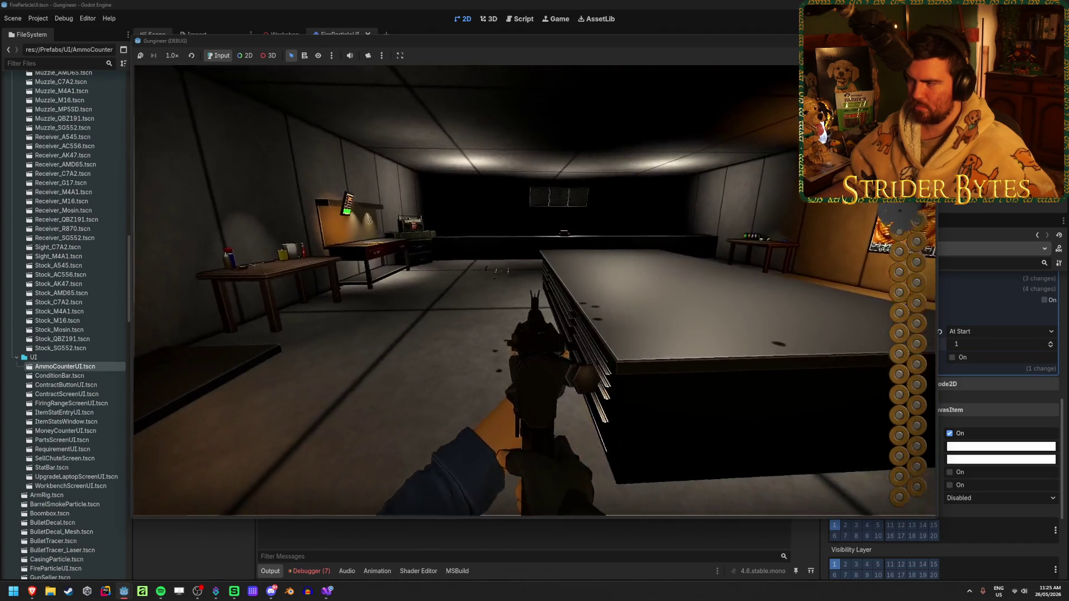
{"action": "left_click", "coordinate": [534, 290]}
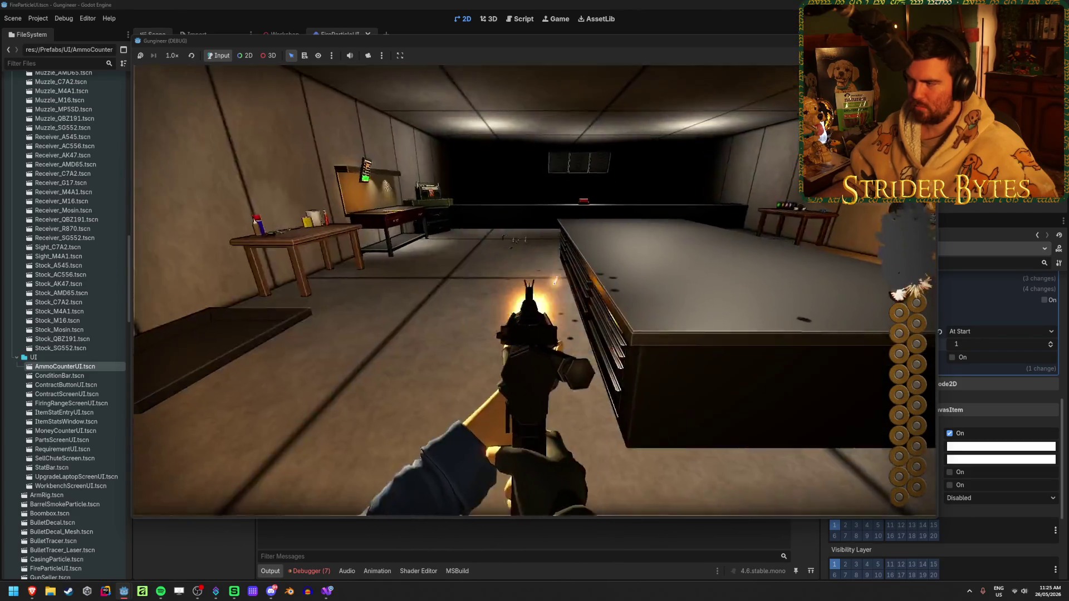
{"action": "left_click", "coordinate": [534, 291]}
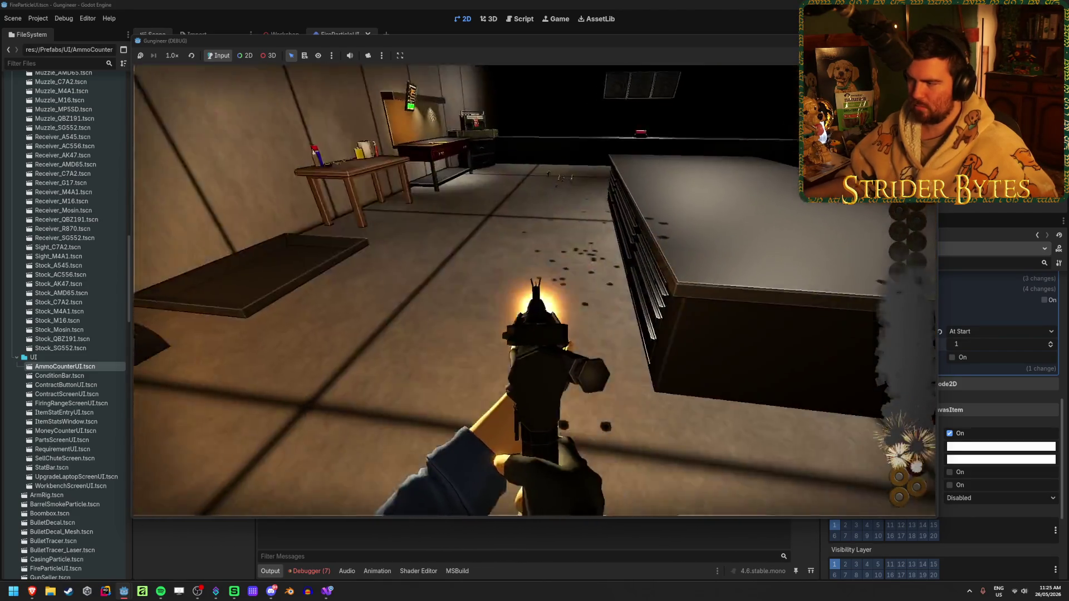
{"action": "key", "text": "r"}
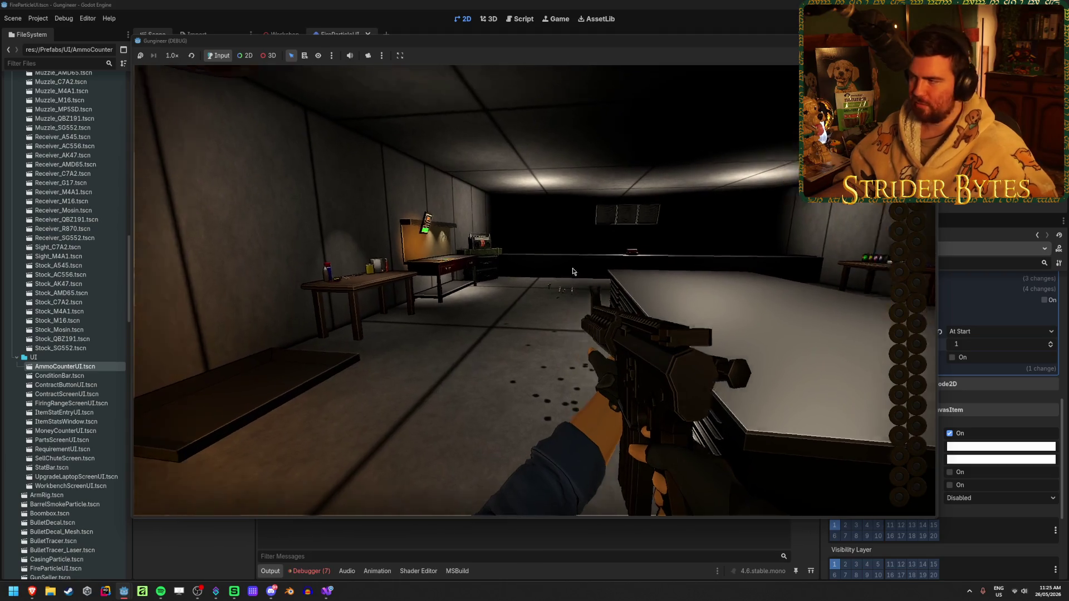
{"action": "key", "text": "F8"}
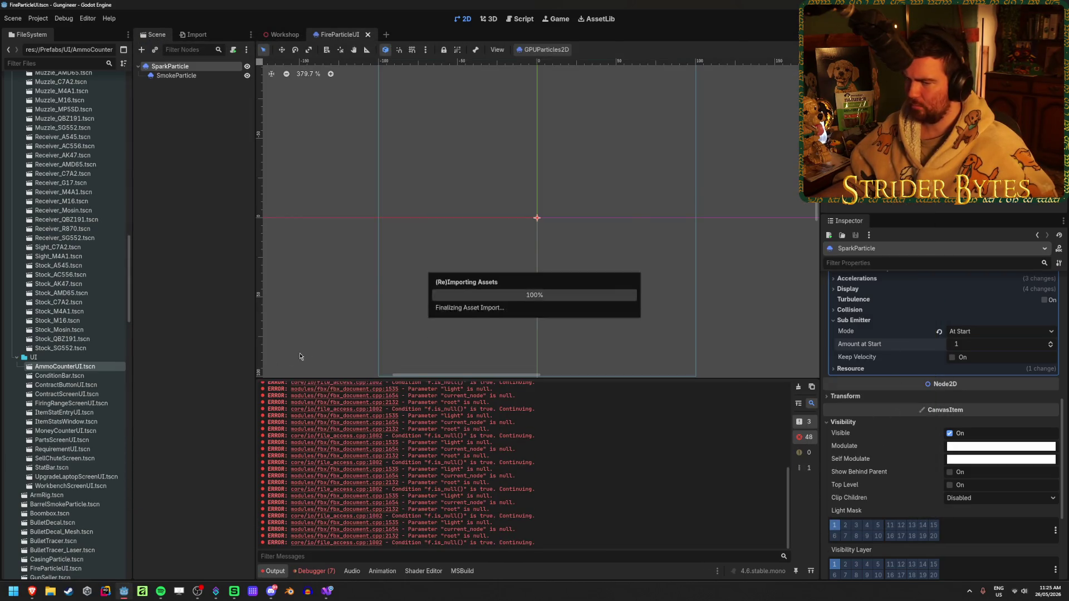
Select SmokeParticle to view its particle settings, then rebuild and relaunch the game.
{"action": "left_click", "coordinate": [799, 388]}
{"action": "left_click", "coordinate": [187, 84]}
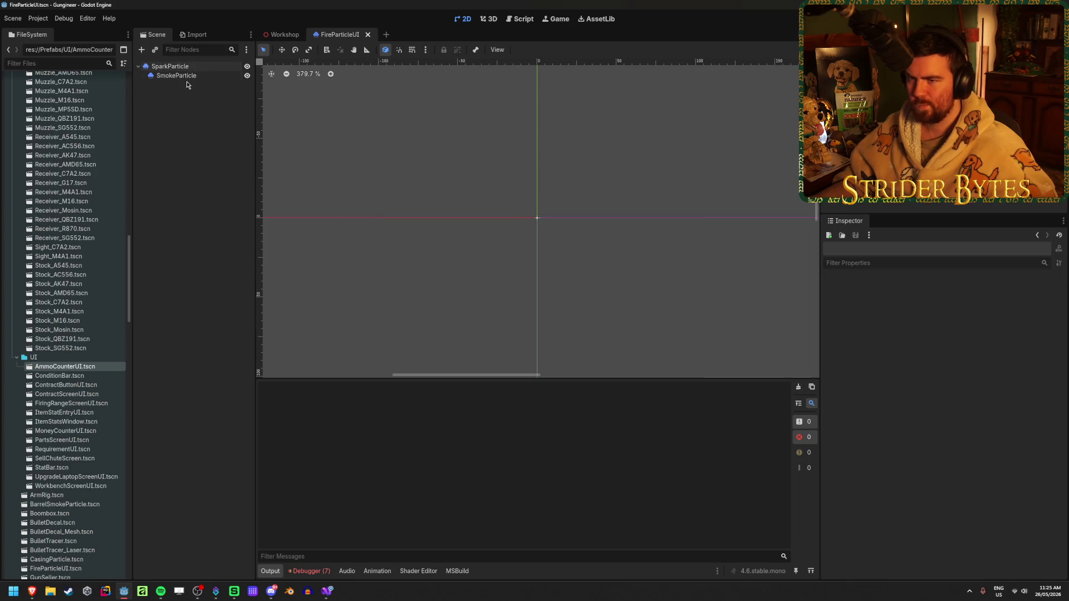
{"action": "left_click", "coordinate": [169, 66]}
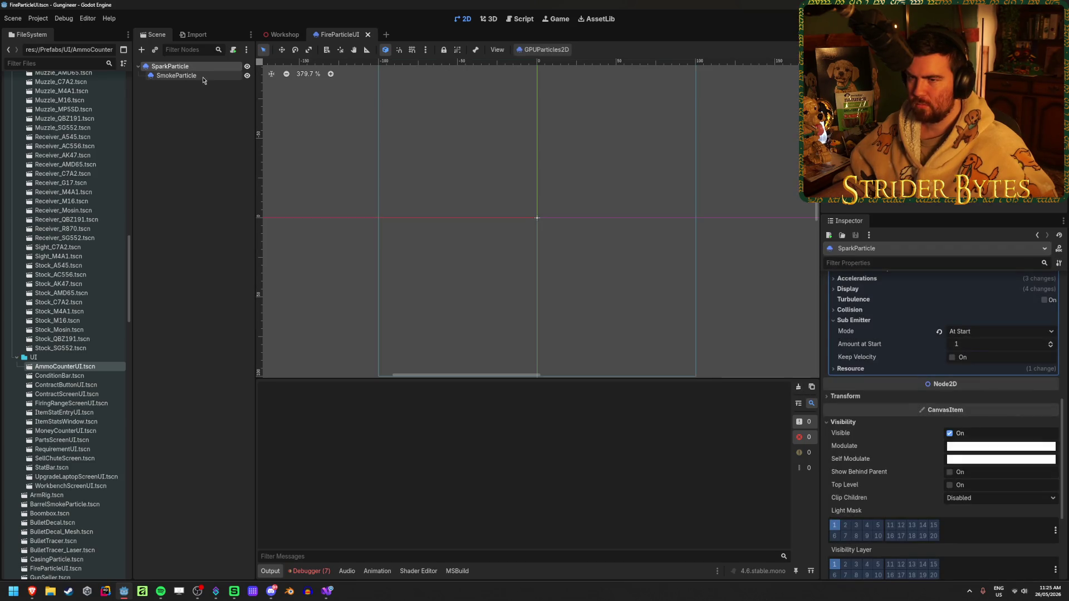
{"action": "left_click", "coordinate": [202, 77]}
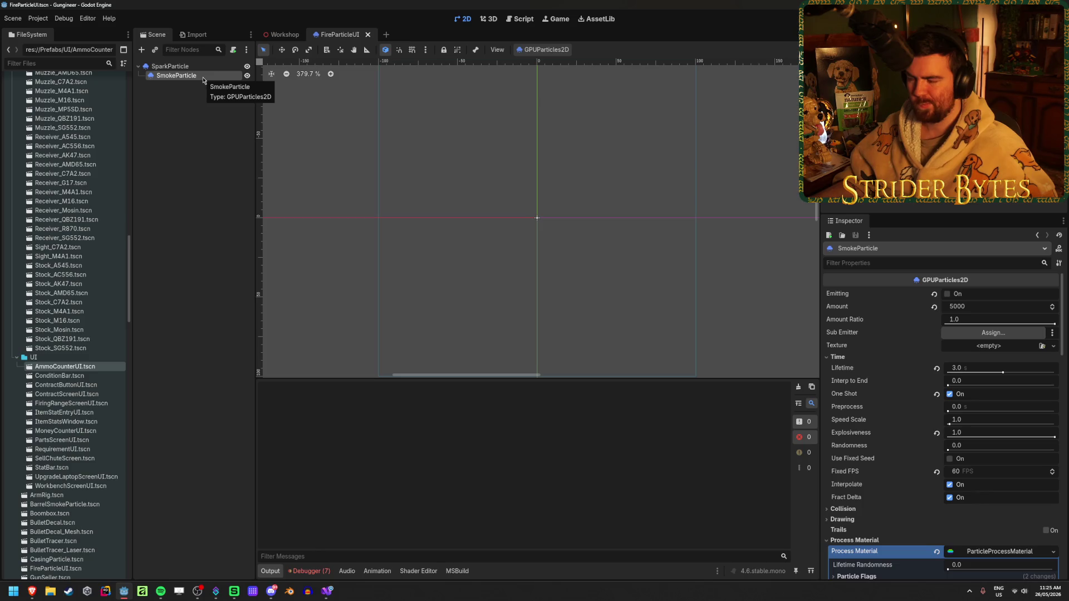
{"action": "key", "text": "F6"}
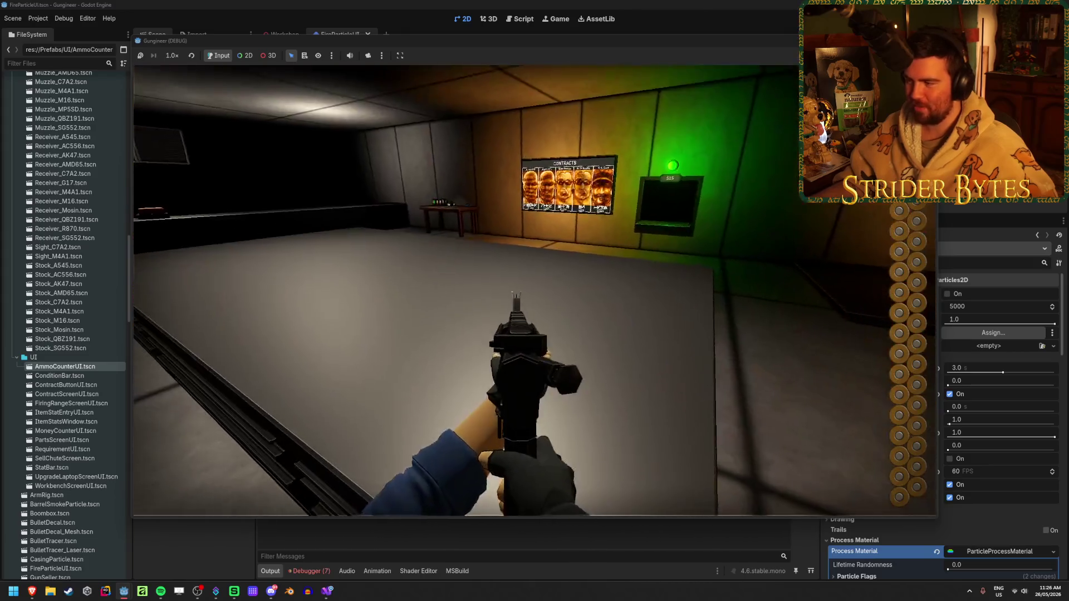
Fire at the floor and ceiling while turning, strafe left and reload twice.
{"action": "left_click", "coordinate": [534, 291]}
{"action": "left_click", "coordinate": [534, 290]}
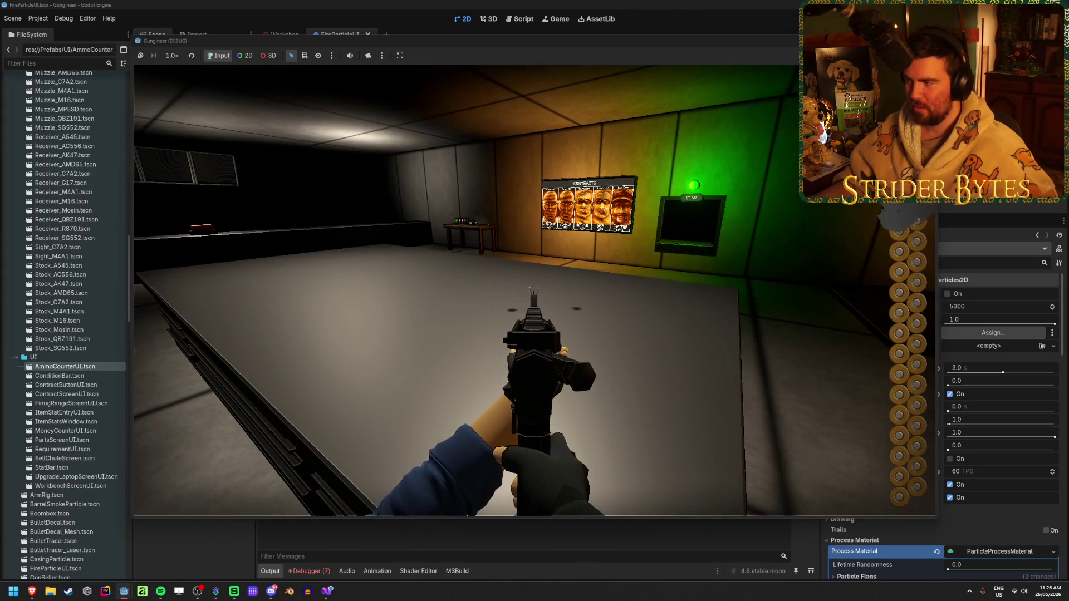
{"action": "left_click", "coordinate": [534, 290]}
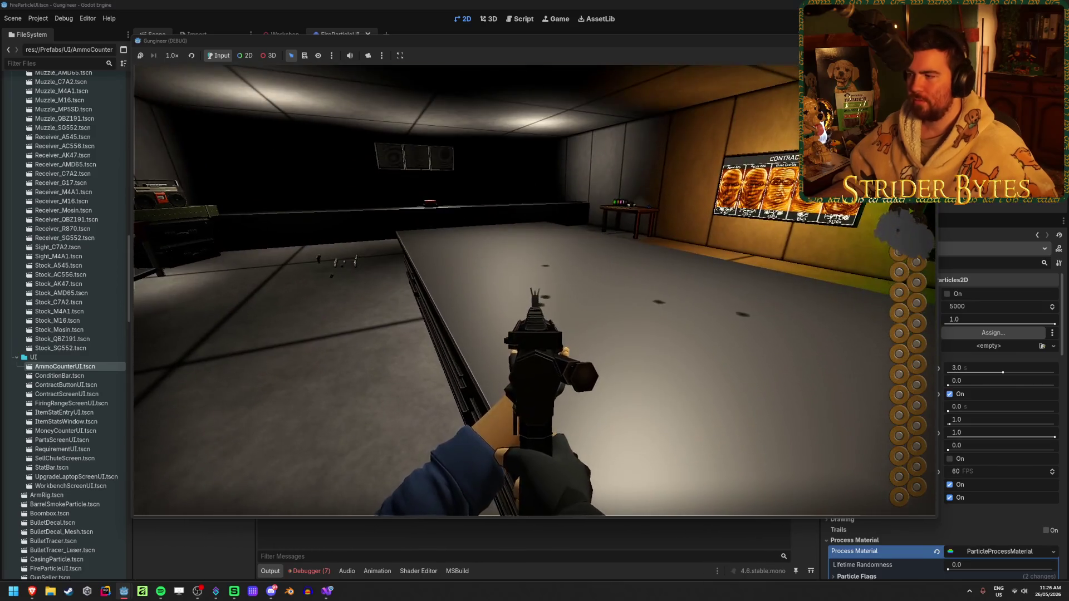
{"action": "left_click", "coordinate": [534, 290]}
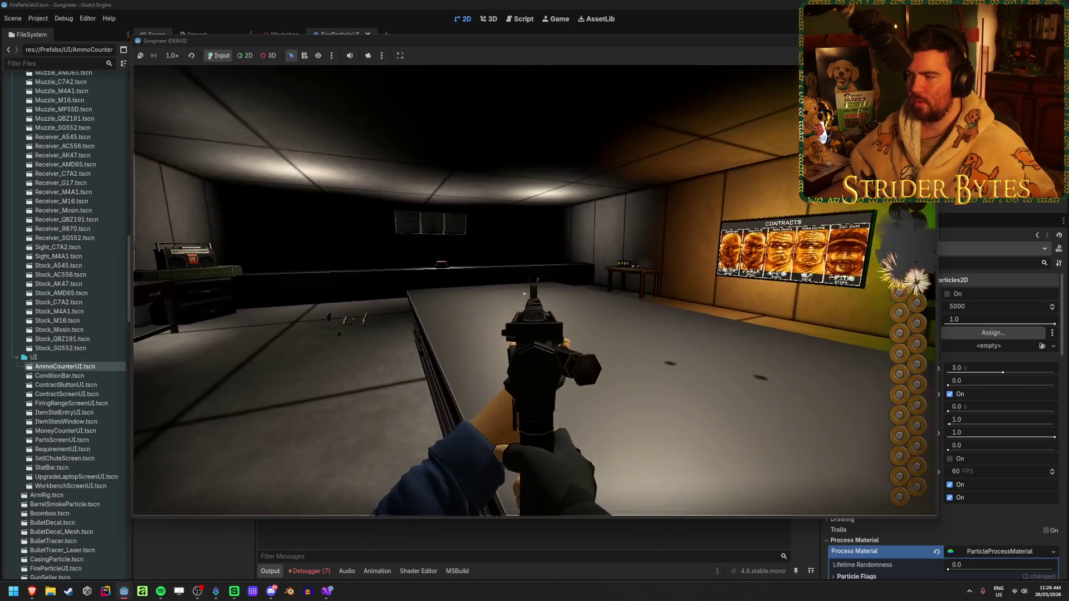
{"action": "left_click", "coordinate": [534, 291]}
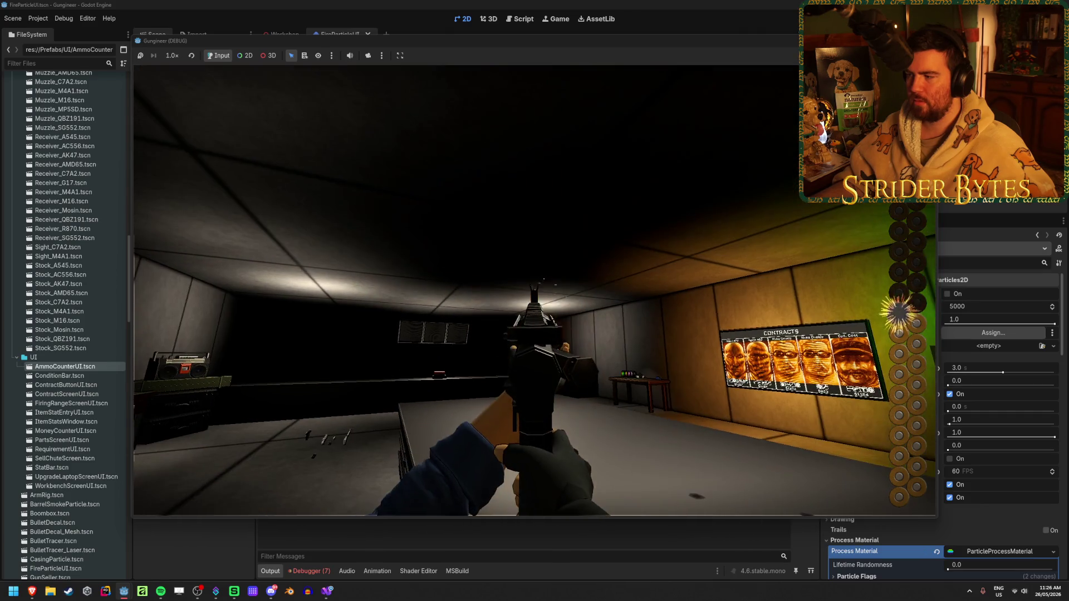
{"action": "left_click", "coordinate": [534, 290]}
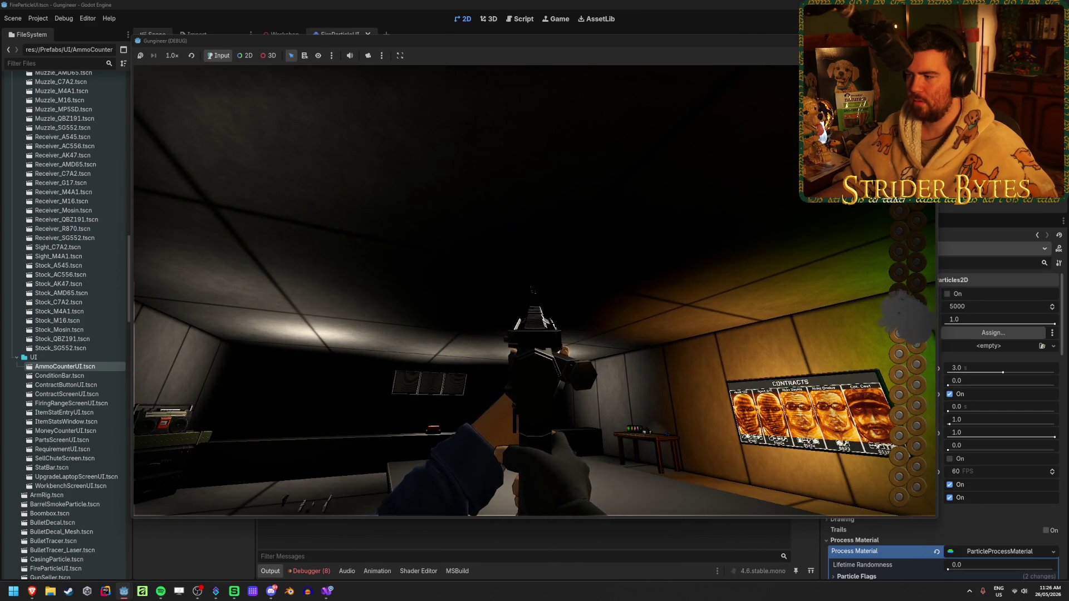
{"action": "left_click", "coordinate": [534, 291]}
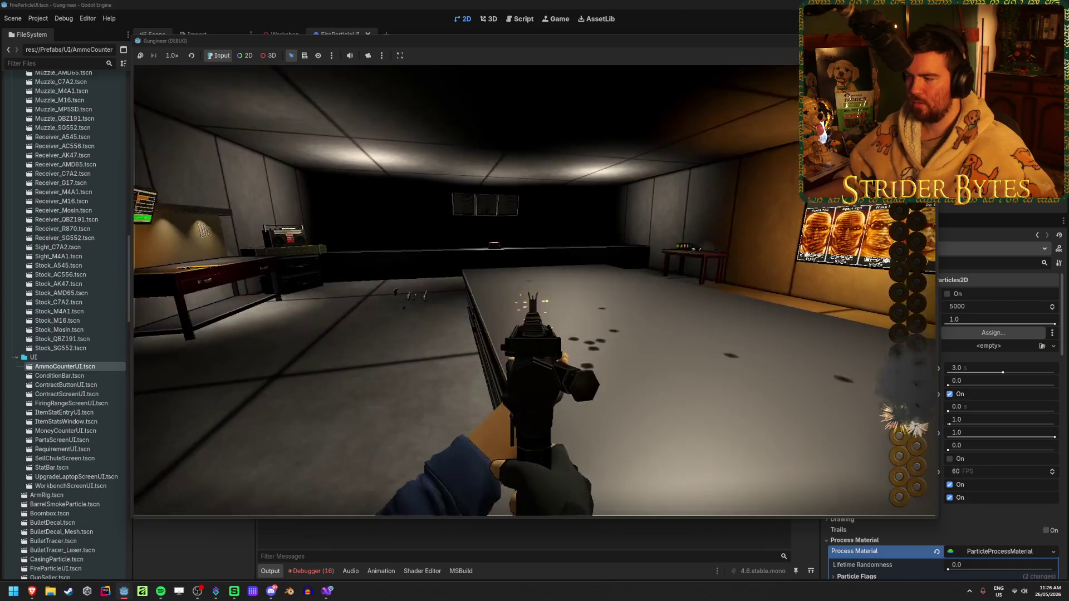
{"action": "left_click", "coordinate": [535, 291]}
{"action": "key", "text": "r"}
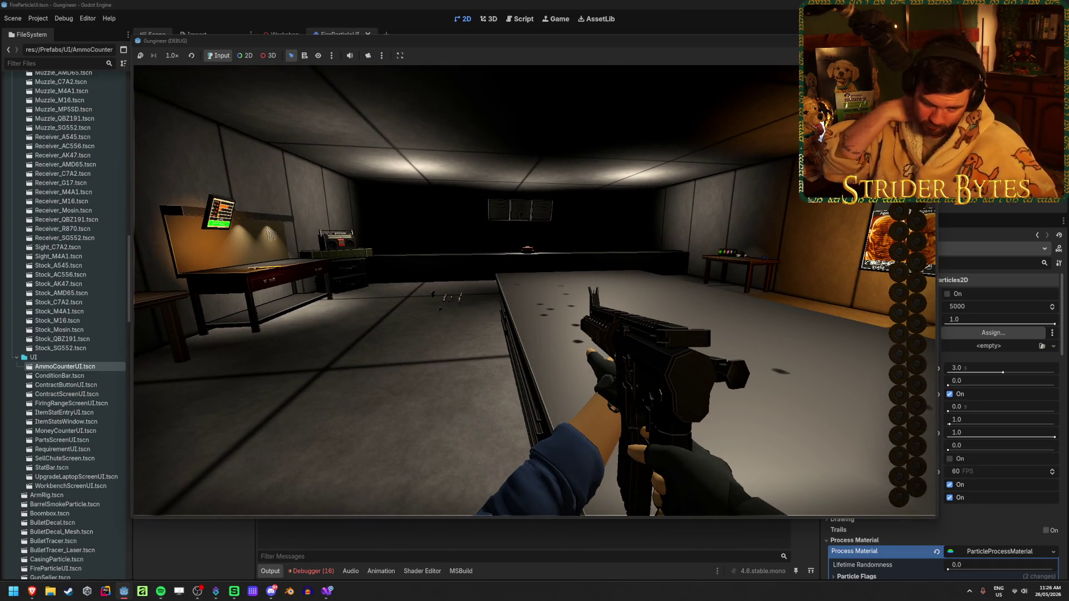
{"action": "key", "text": "a"}
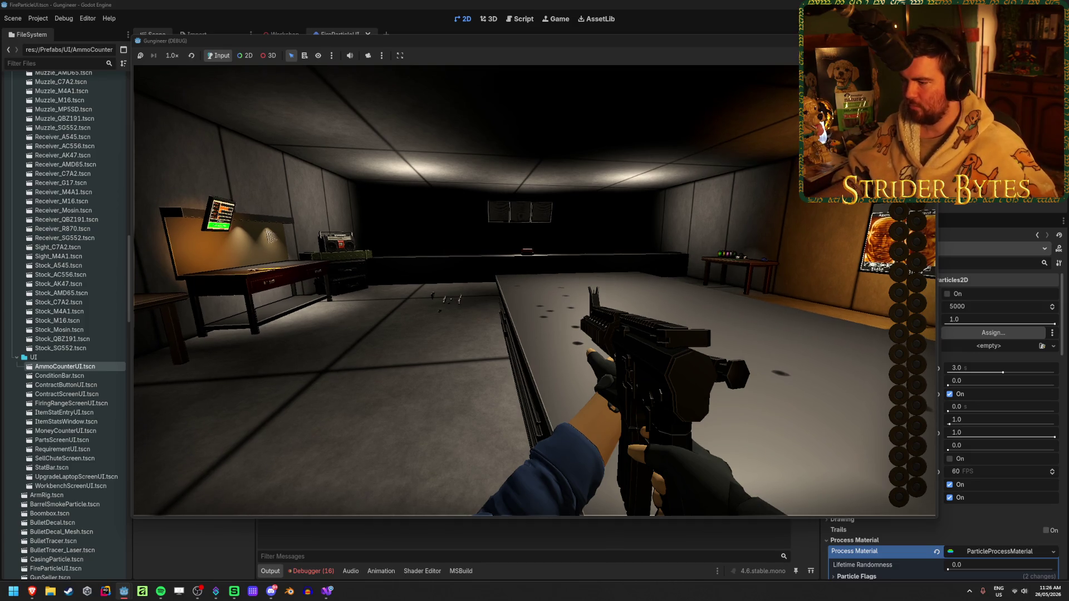
{"action": "key", "text": "r"}
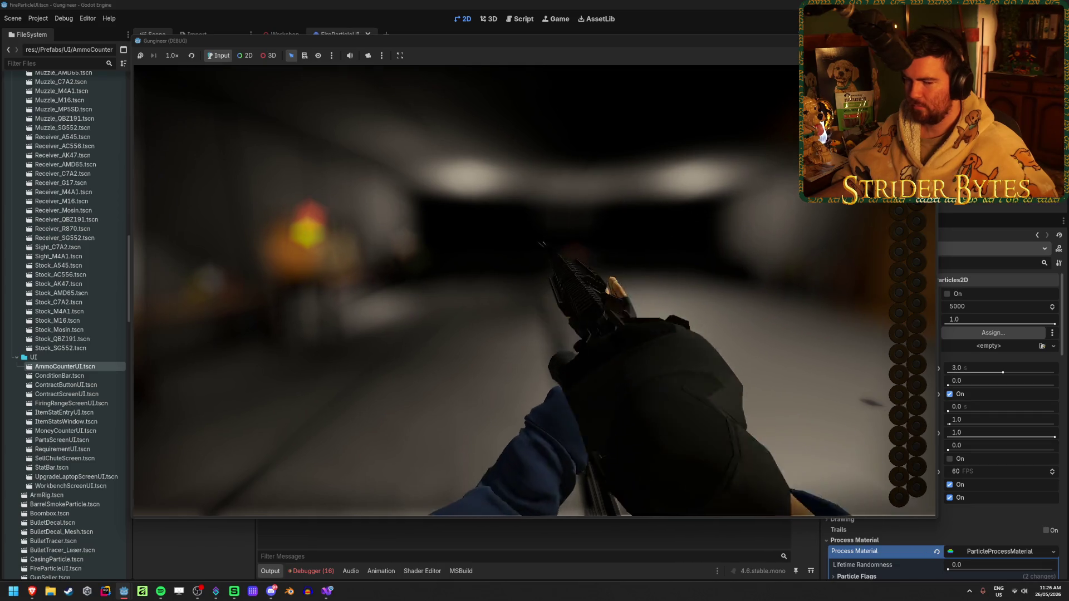
Spray full-auto across the range, reloading between bursts, then close the game with F8.
{"action": "left_click", "coordinate": [534, 290]}
{"action": "left_click_drag", "start_coordinate": [534, 301], "coordinate": [534, 301]}
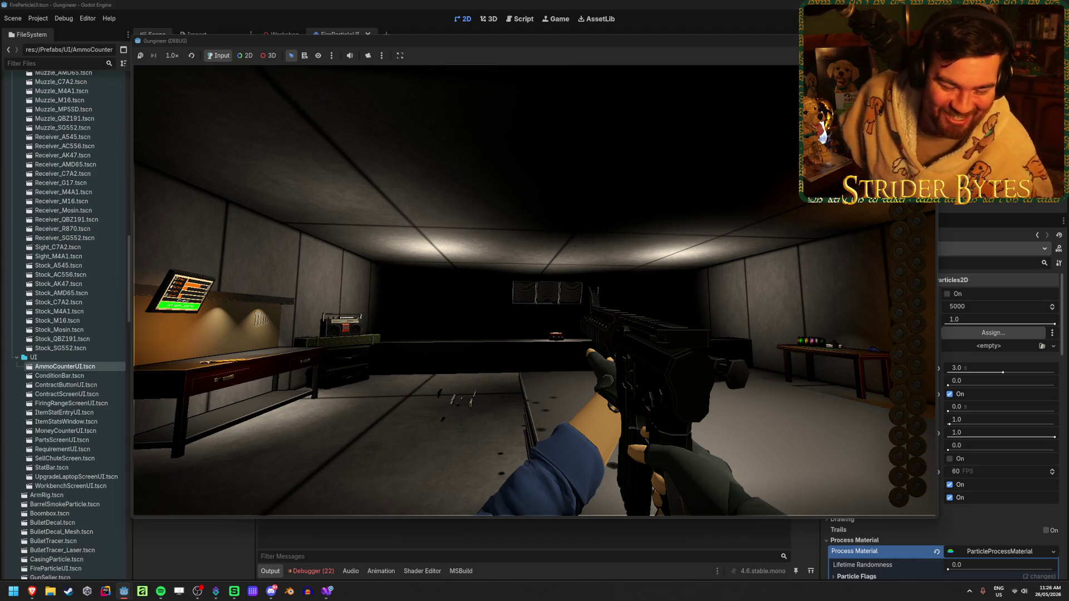
{"action": "key", "text": "r"}
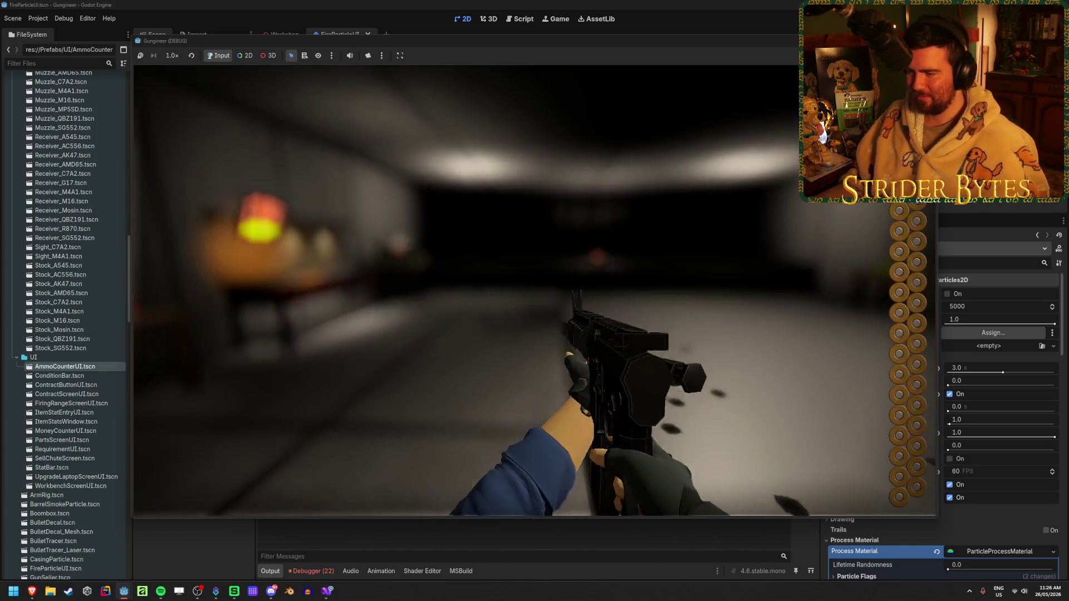
{"action": "left_click", "coordinate": [534, 289]}
{"action": "left_click_drag", "start_coordinate": [534, 290], "coordinate": [534, 288]}
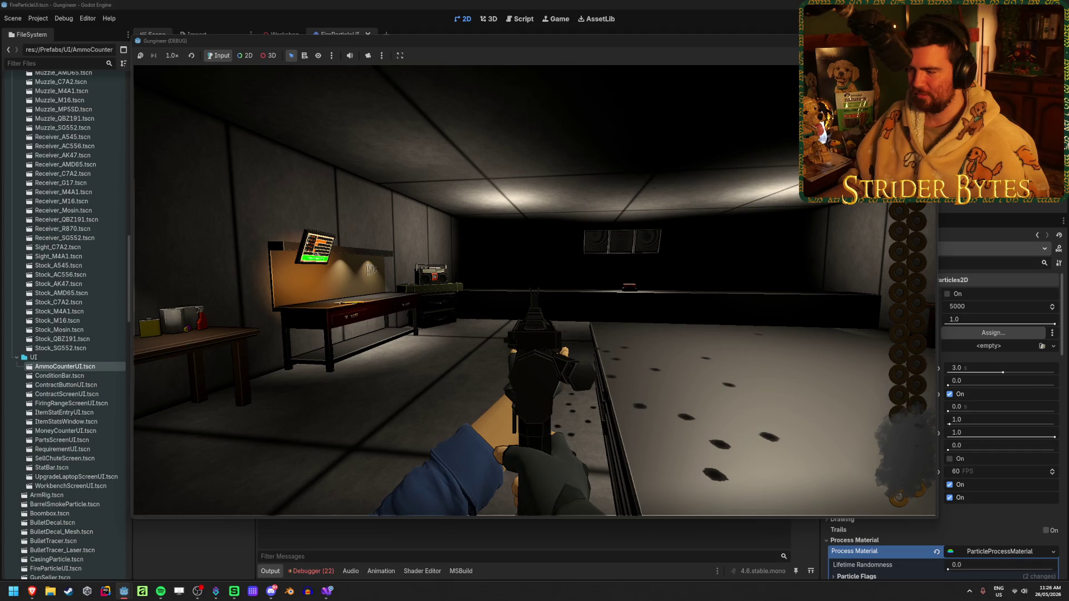
{"action": "left_click_drag", "start_coordinate": [534, 290], "coordinate": [536, 292]}
{"action": "key", "text": "r"}
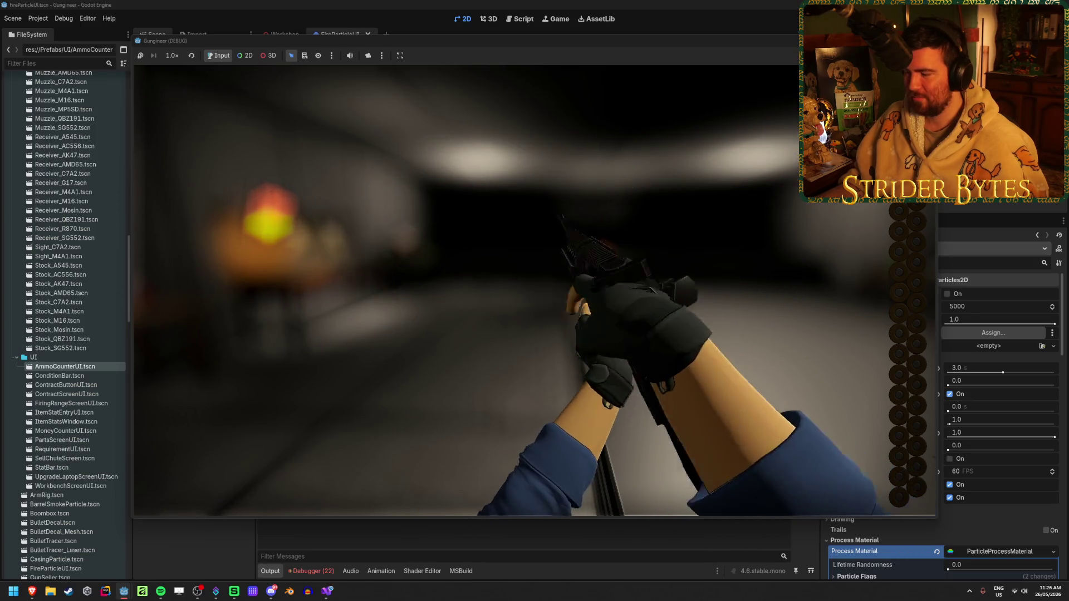
{"action": "left_click_drag", "start_coordinate": [535, 289], "coordinate": [534, 290]}
{"action": "key", "text": "r"}
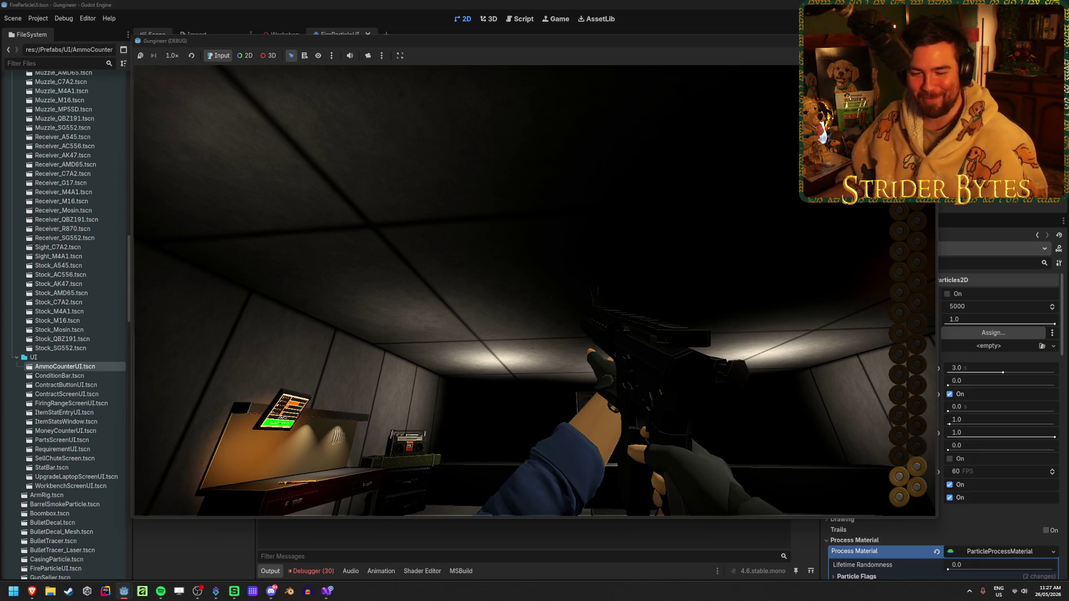
{"action": "key", "text": "F8"}
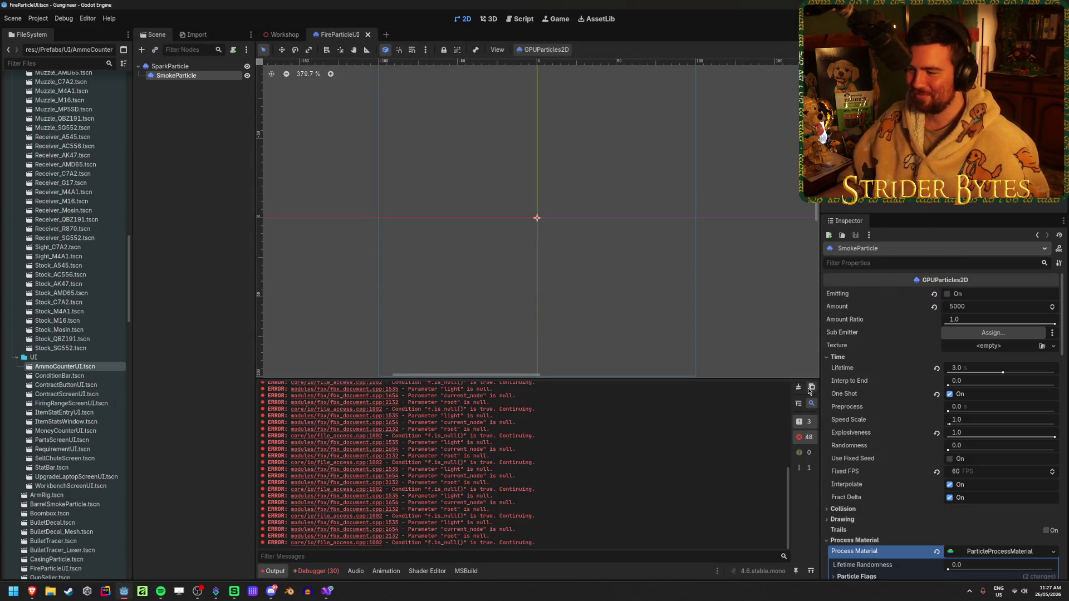
Return to the Workshop scene and clear the errors in the debugger's error list.
{"action": "left_click", "coordinate": [206, 301]}
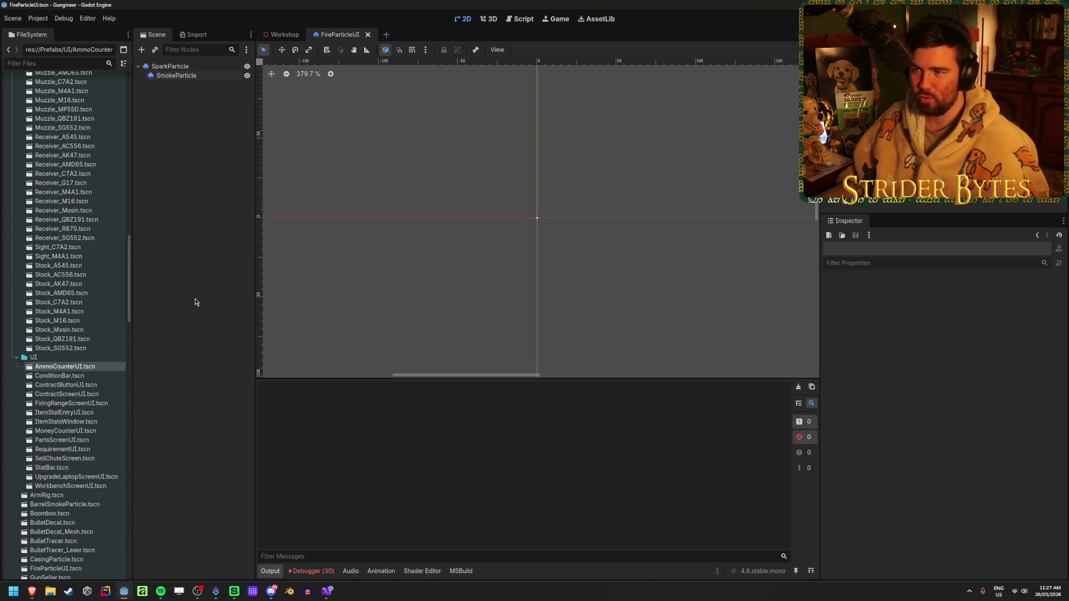
{"action": "left_click", "coordinate": [282, 35]}
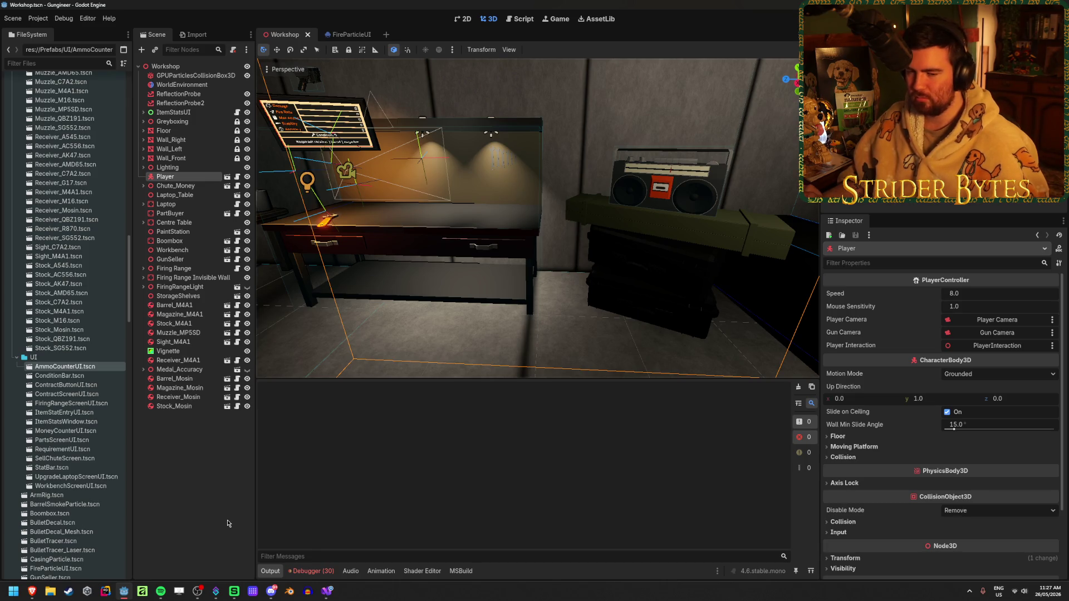
{"action": "left_click", "coordinate": [312, 571]}
{"action": "left_click", "coordinate": [807, 421]}
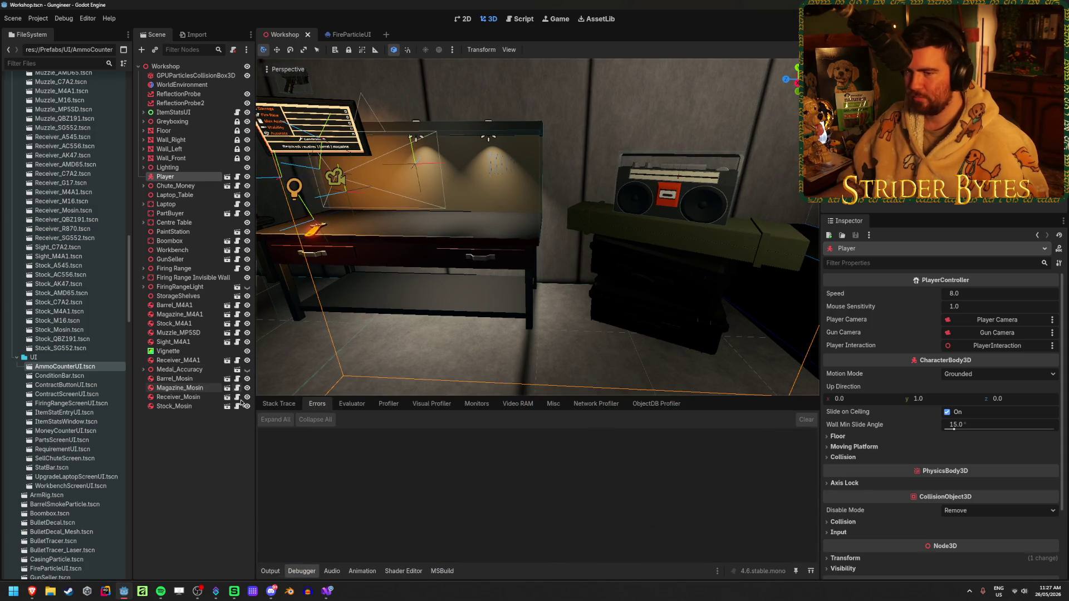
Save, then close the FireParticleUI scene tab.
{"action": "key", "text": "ctrl+s"}
{"action": "left_click", "coordinate": [351, 35]}
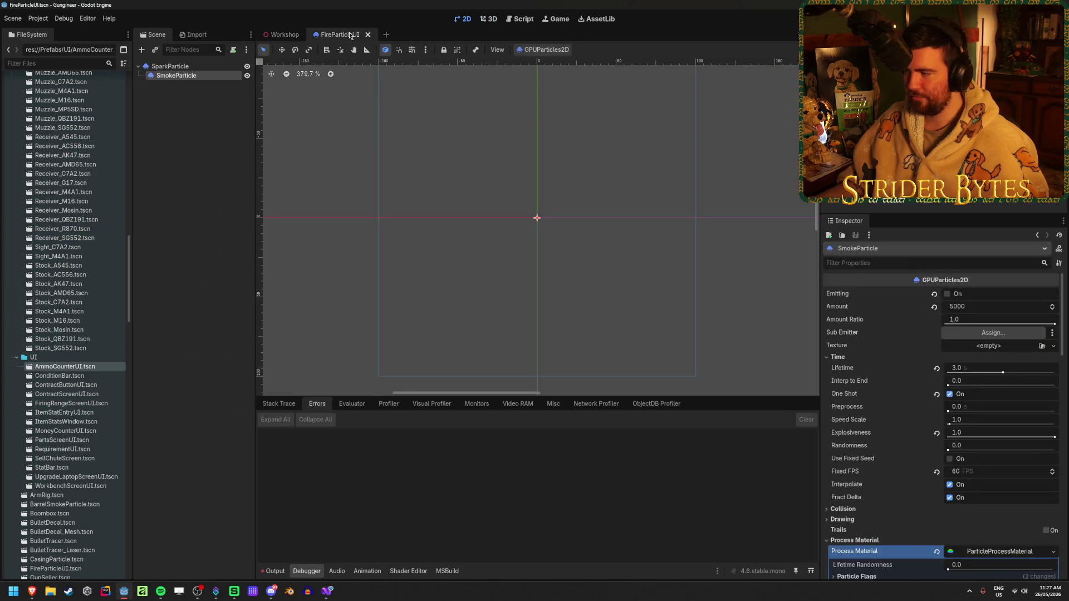
{"action": "left_click", "coordinate": [187, 199]}
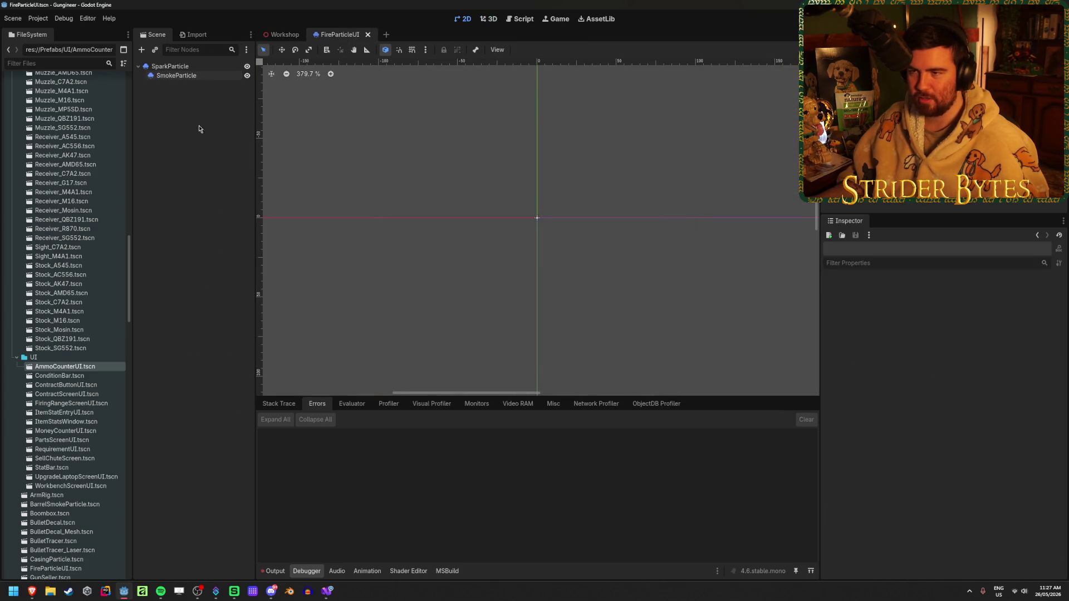
{"action": "left_click", "coordinate": [367, 34]}
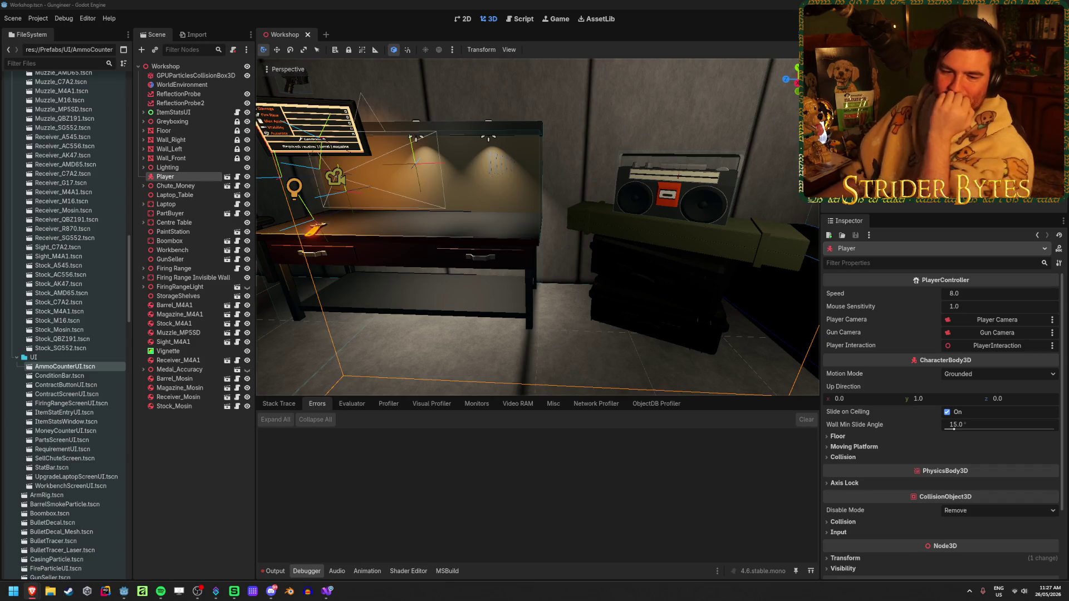
Deselect Player, fly the viewport toward the firing range, and run the project with F5.
{"action": "left_click", "coordinate": [225, 440]}
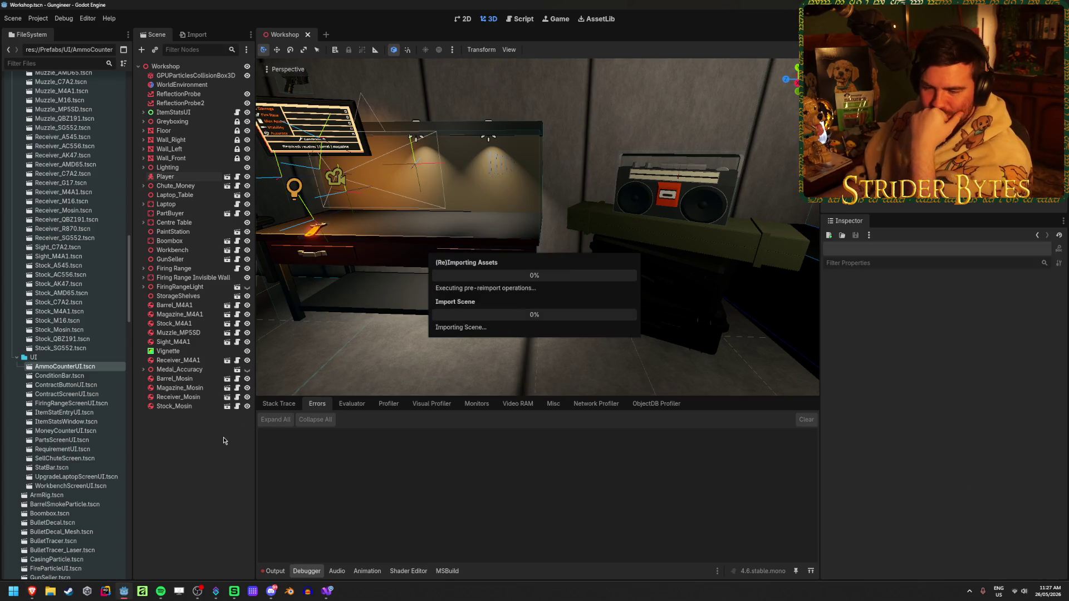
{"action": "scroll", "coordinate": [83, 392], "scroll_direction": "up", "scroll_amount": 20}
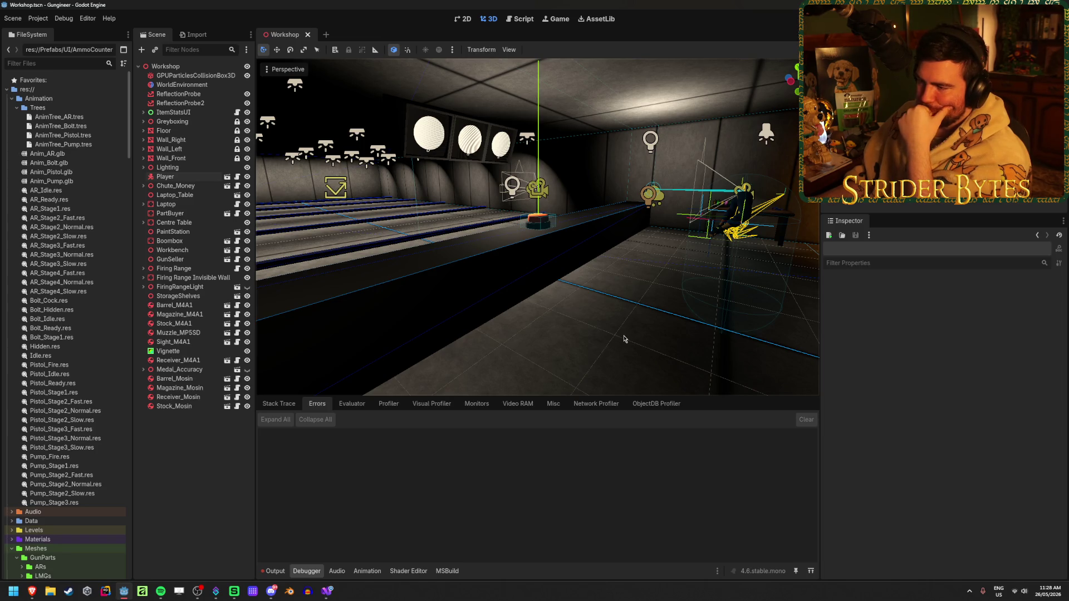
{"action": "key", "text": "w"}
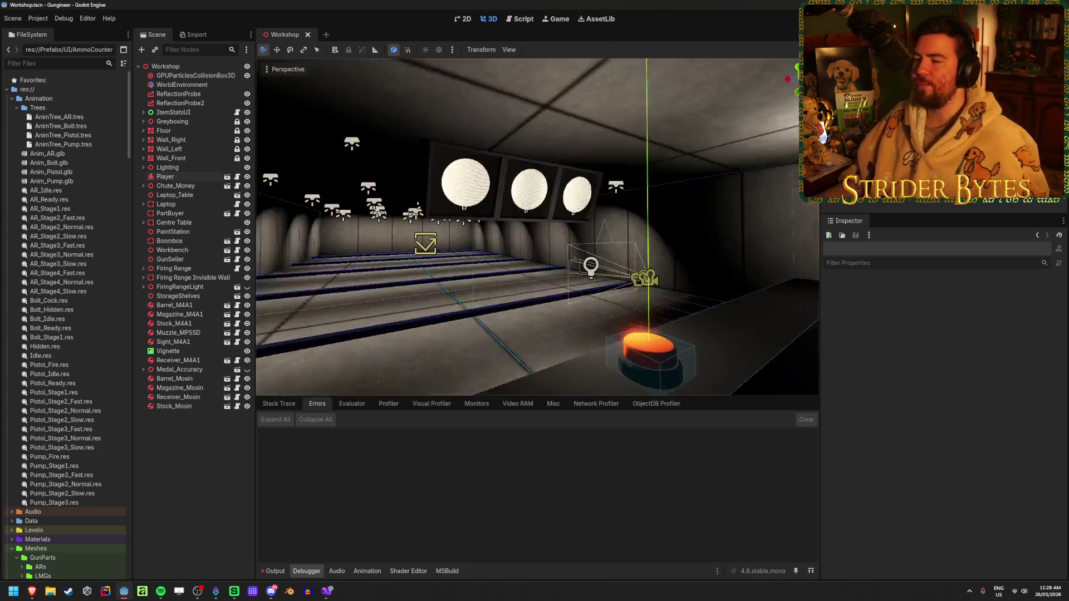
{"action": "key", "text": "s"}
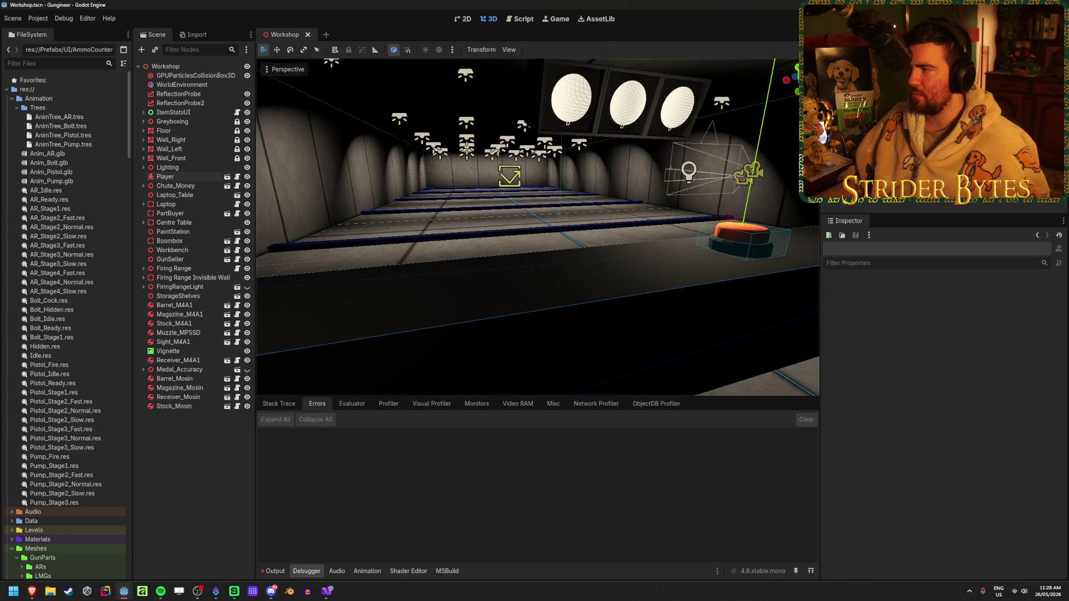
{"action": "key", "text": "F5"}
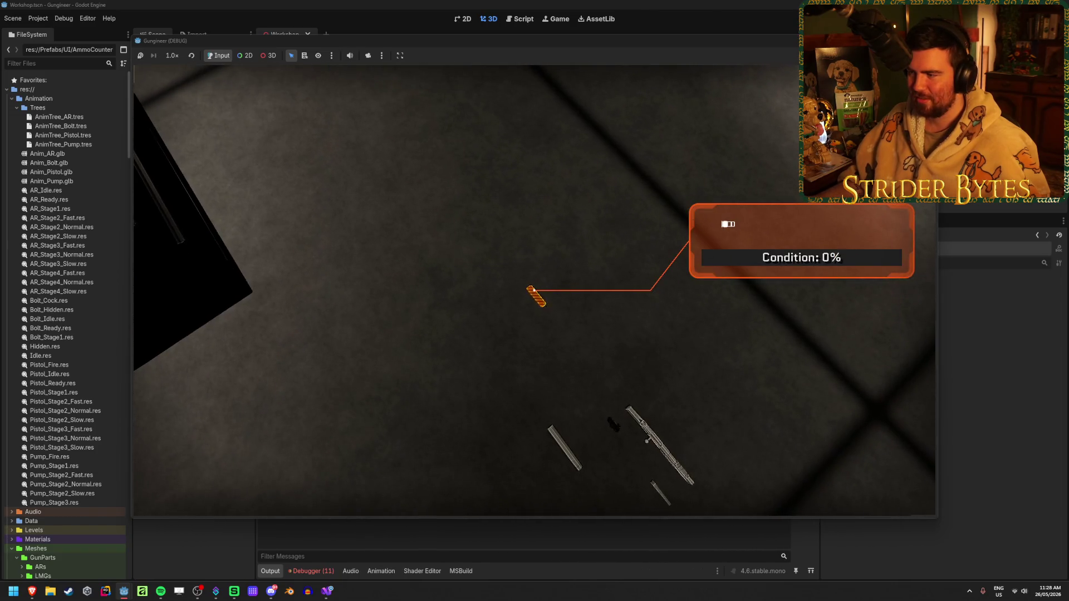
Walk around the workshop checking the stats monitor, wall parts and the workbench rifle.
{"action": "mouse_move", "coordinate": [533, 290]}
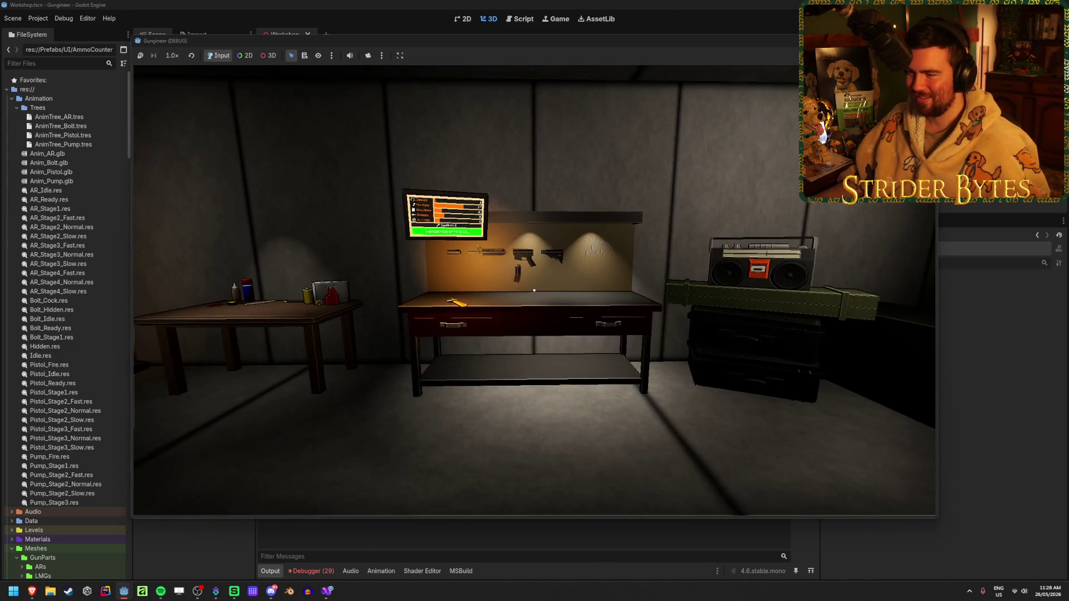
{"action": "left_click", "coordinate": [534, 290]}
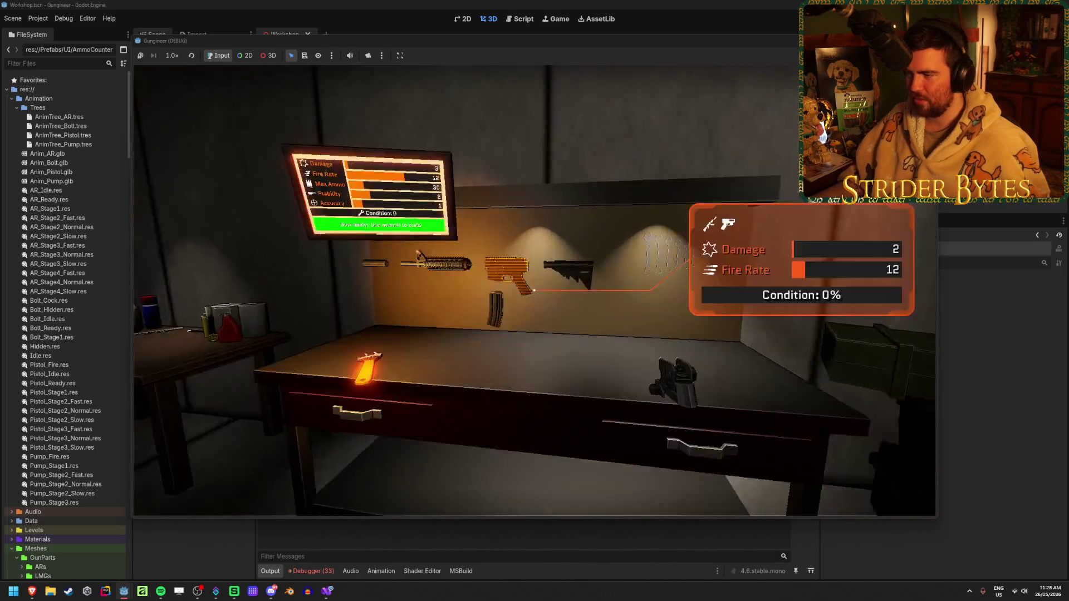
{"action": "left_click", "coordinate": [533, 290]}
{"action": "key", "text": "w"}
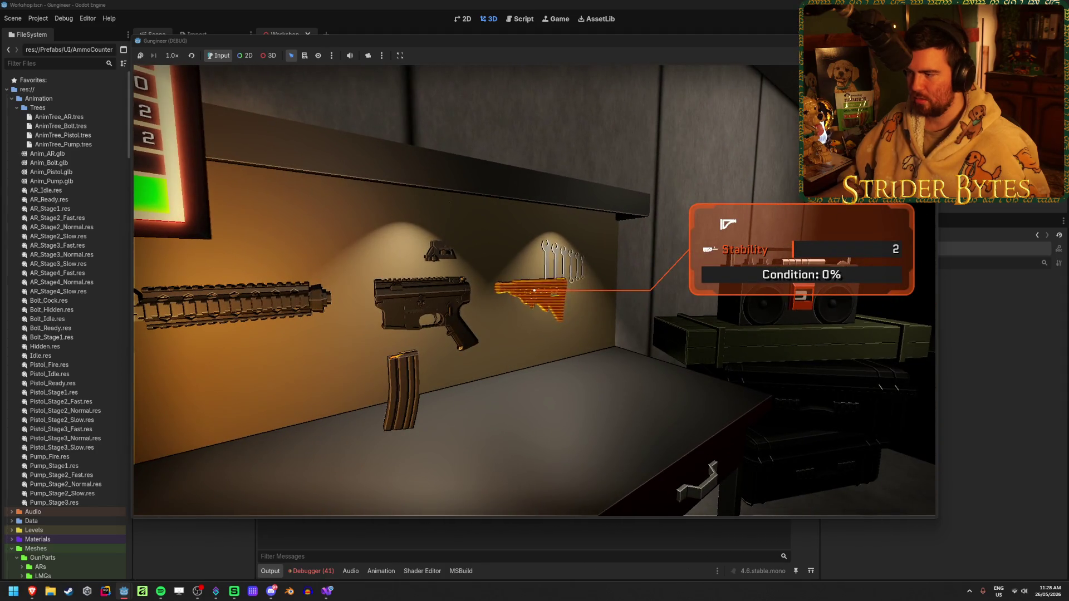
{"action": "key", "text": "s"}
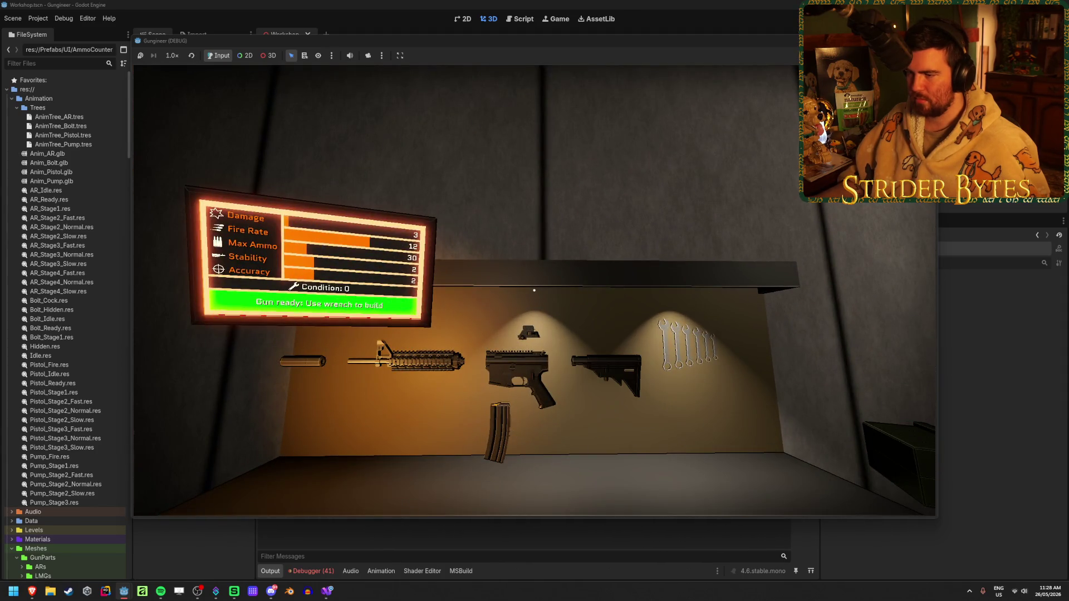
{"action": "key", "text": "2"}
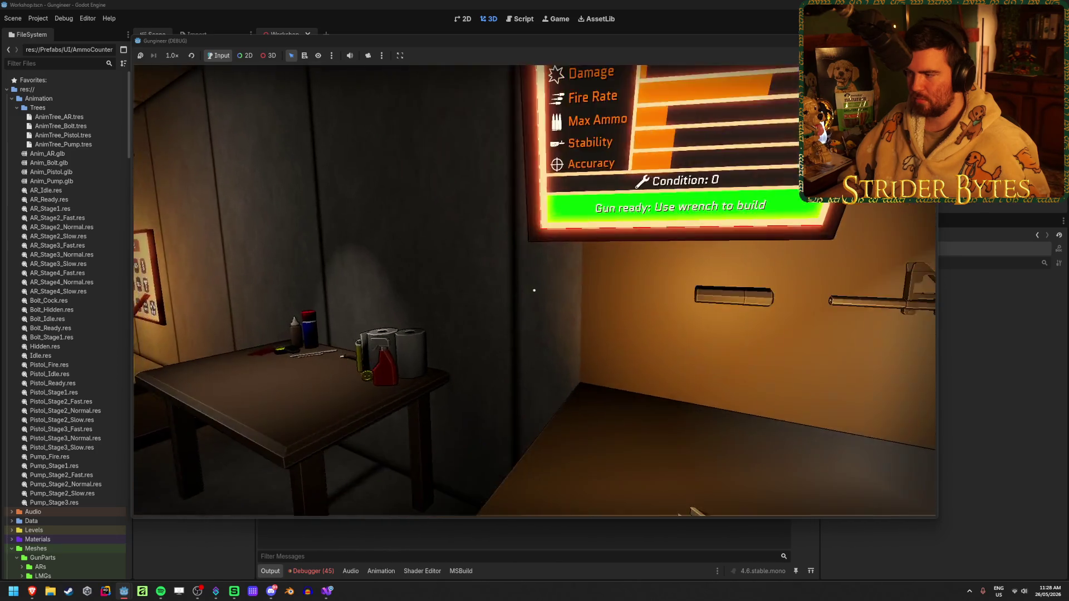
{"action": "key", "text": "s"}
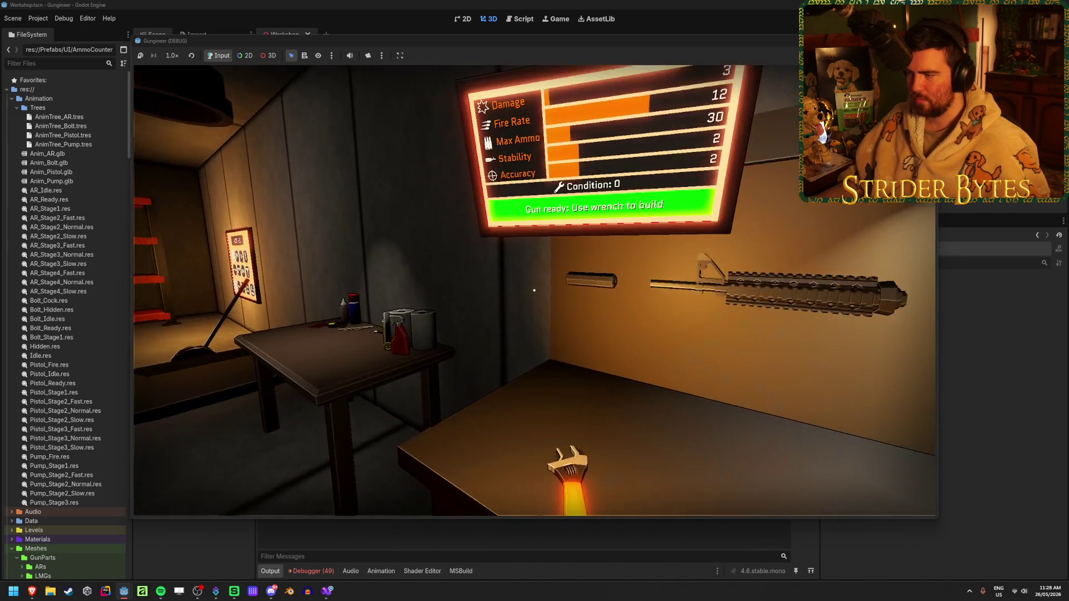
{"action": "key", "text": "w"}
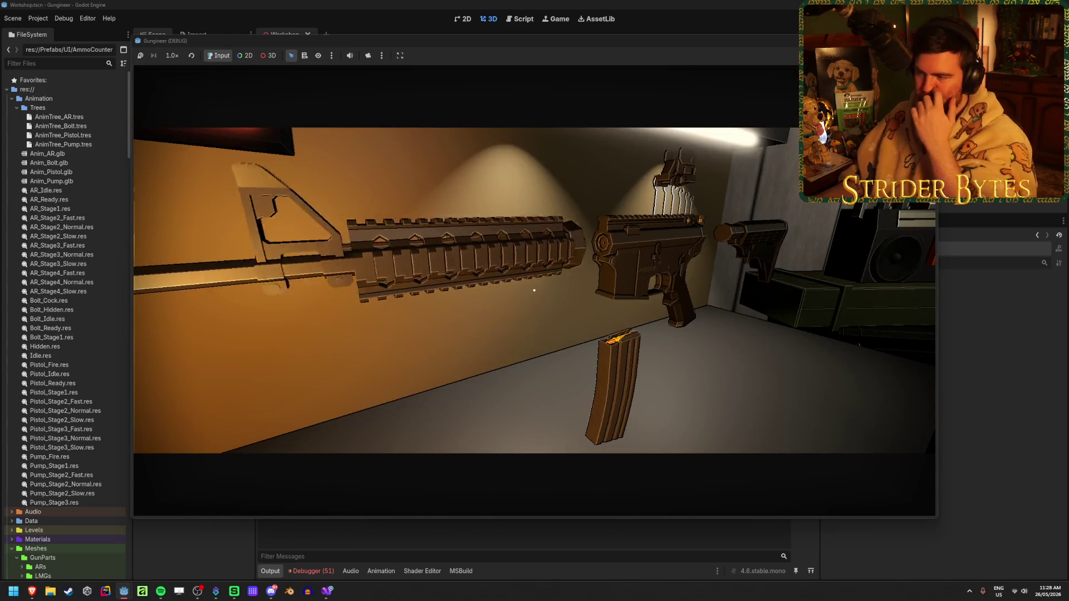
{"action": "key", "text": "s"}
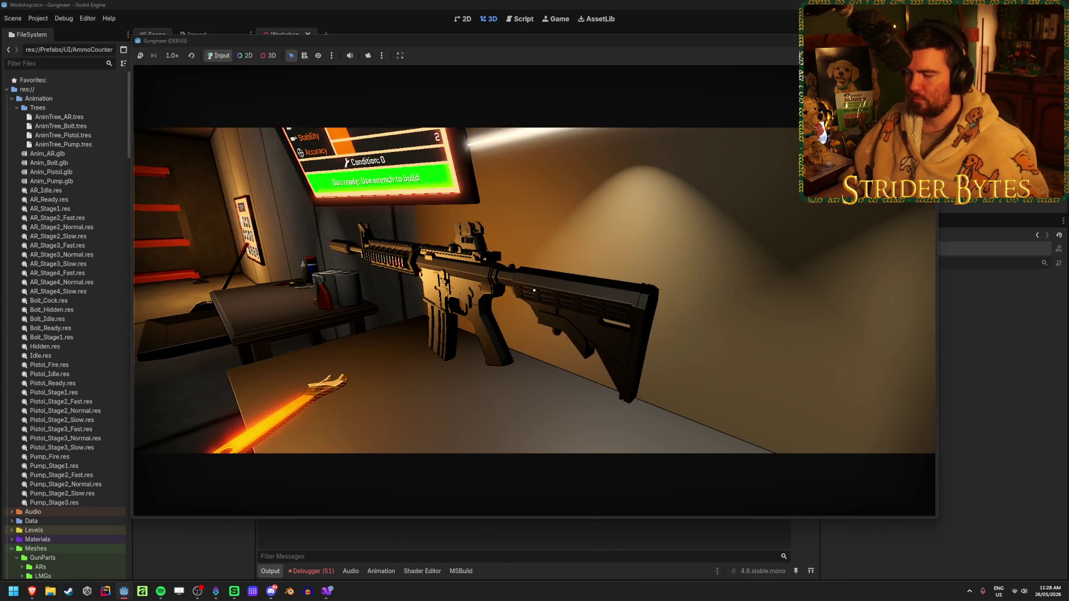
{"action": "key", "text": "e"}
{"action": "key", "text": "e"}
{"action": "key", "text": "s"}
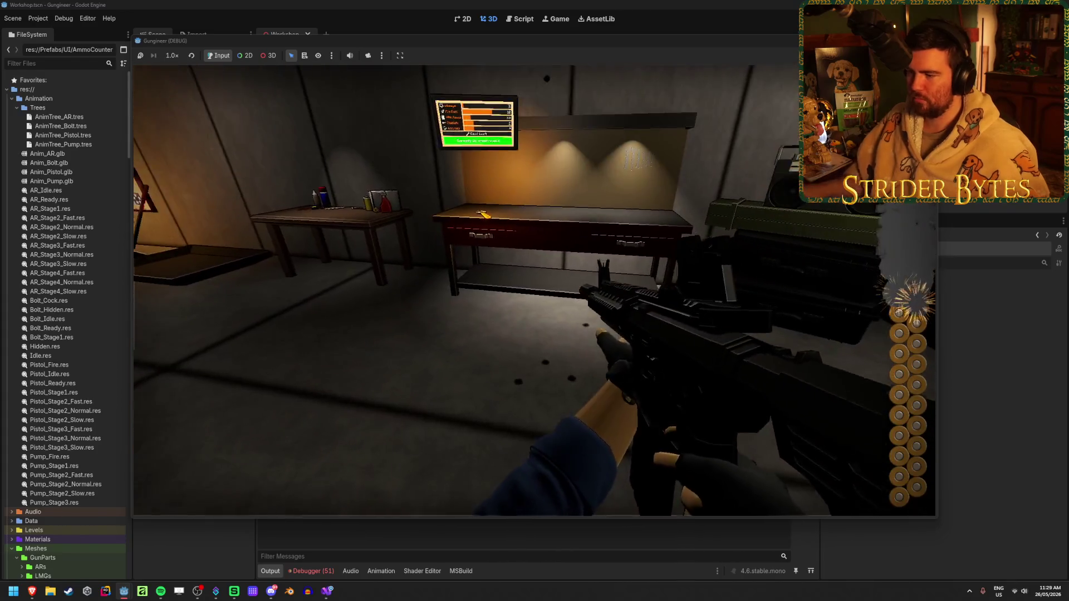
Aim down the rifle's sights, reload, and fire five shots at the range target.
{"action": "right_click", "coordinate": [534, 290]}
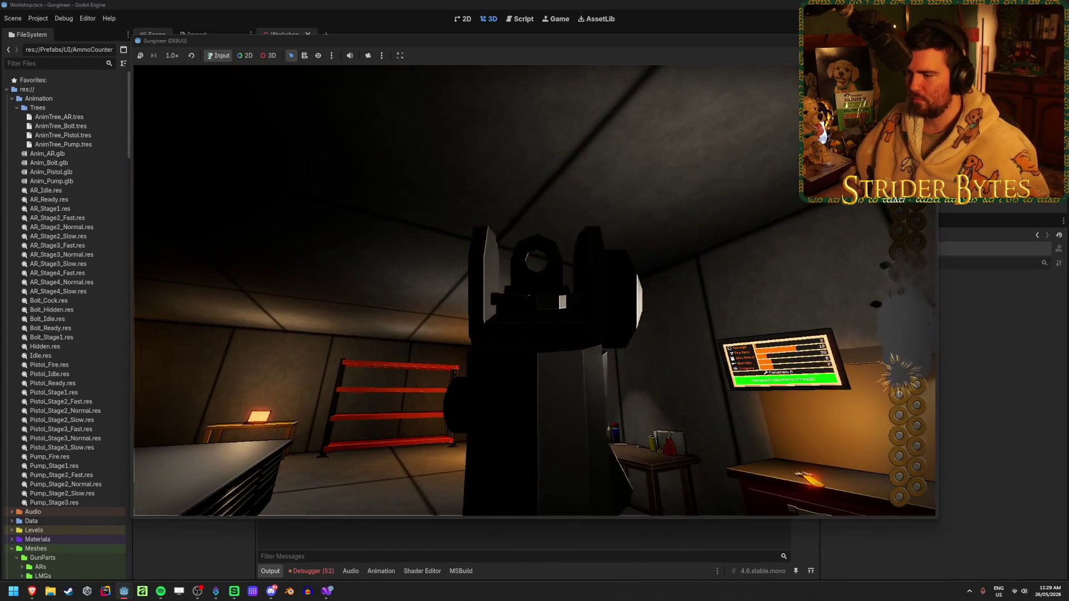
{"action": "right_click", "coordinate": [533, 290]}
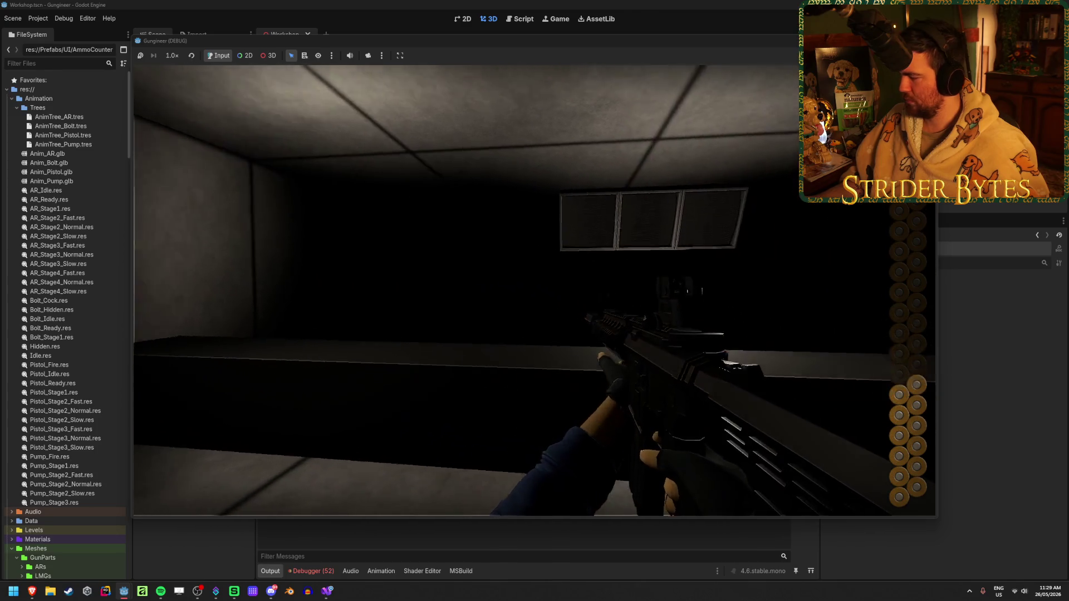
{"action": "key", "text": "r"}
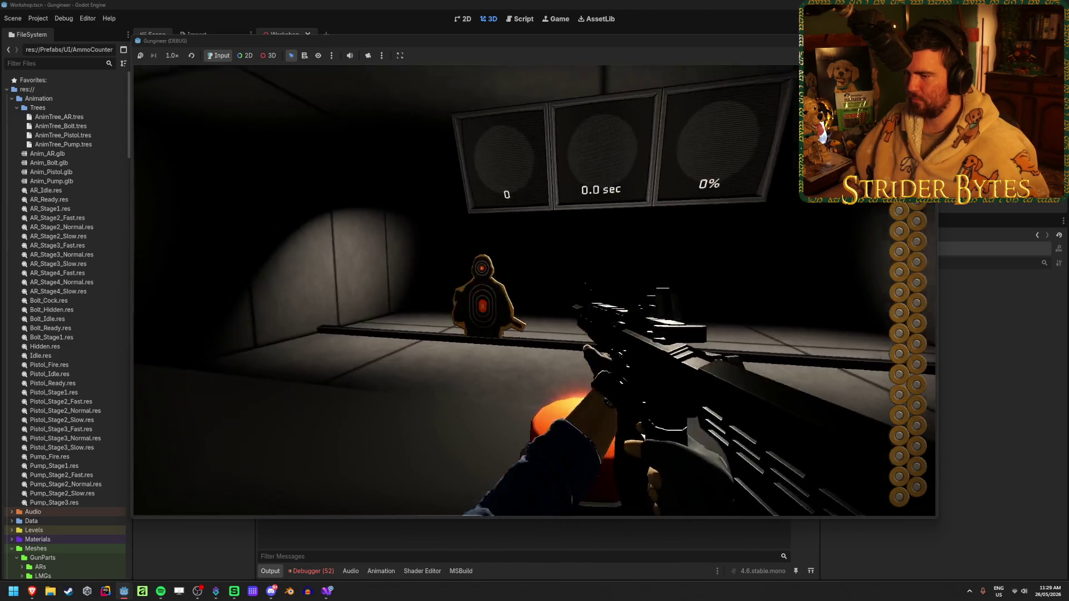
{"action": "right_click", "coordinate": [533, 290]}
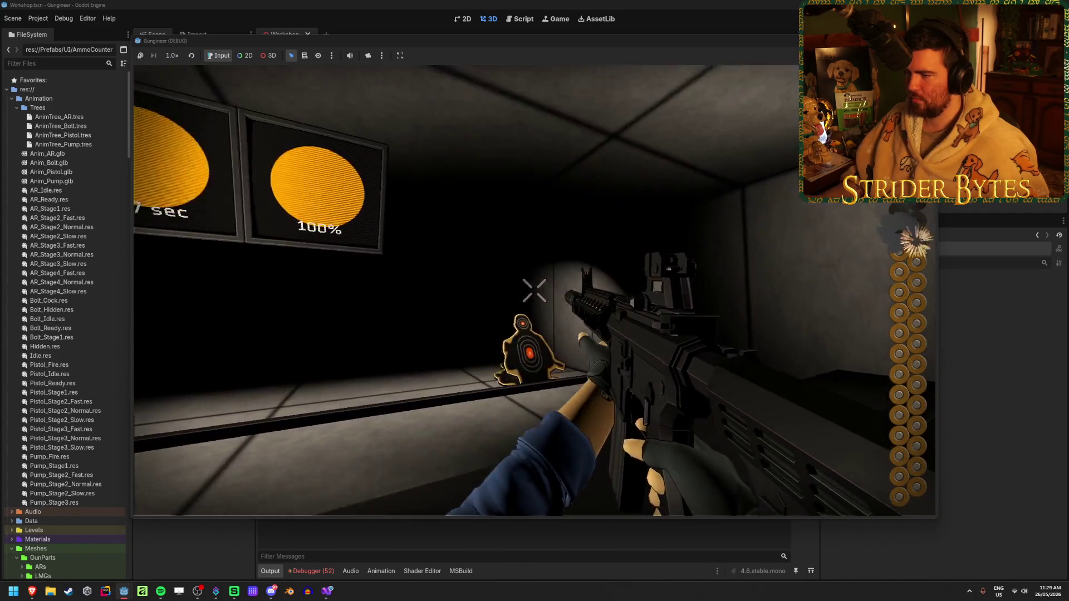
{"action": "right_click", "coordinate": [534, 290]}
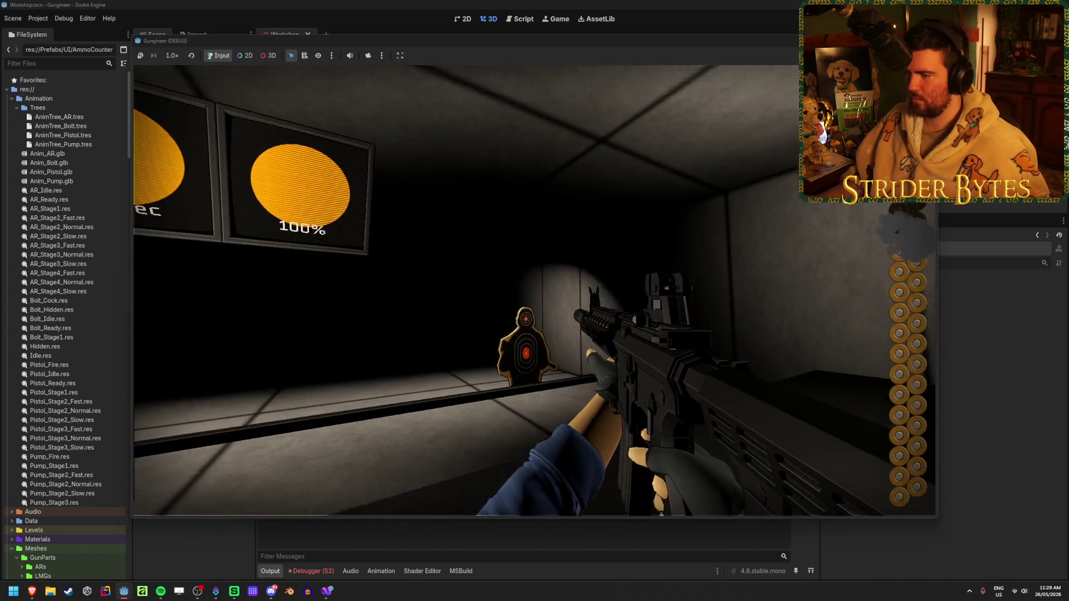
{"action": "left_click", "coordinate": [533, 290]}
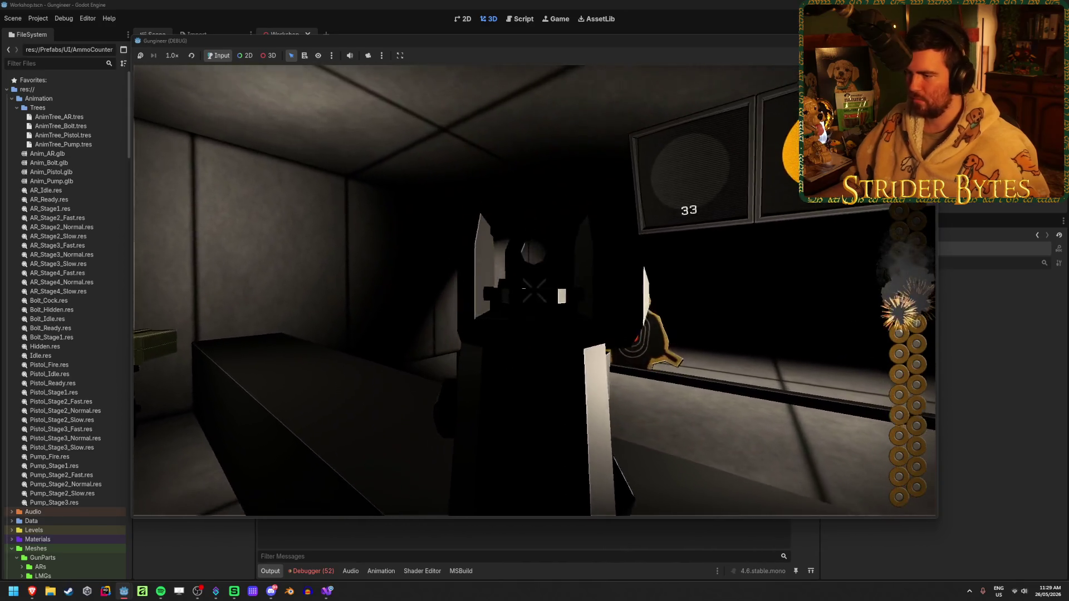
{"action": "left_click", "coordinate": [533, 290]}
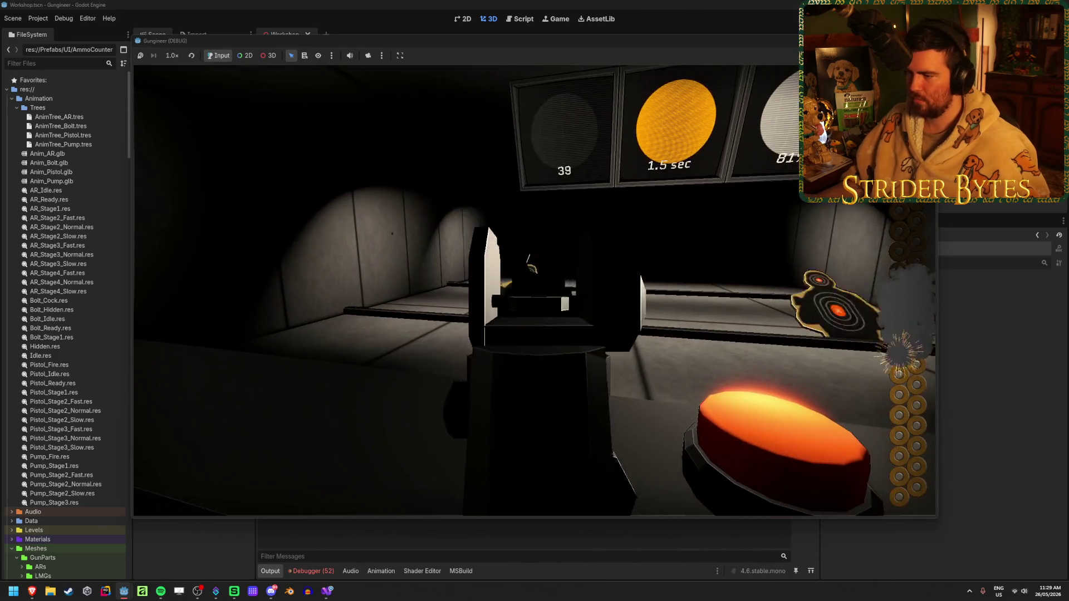
{"action": "left_click", "coordinate": [534, 290]}
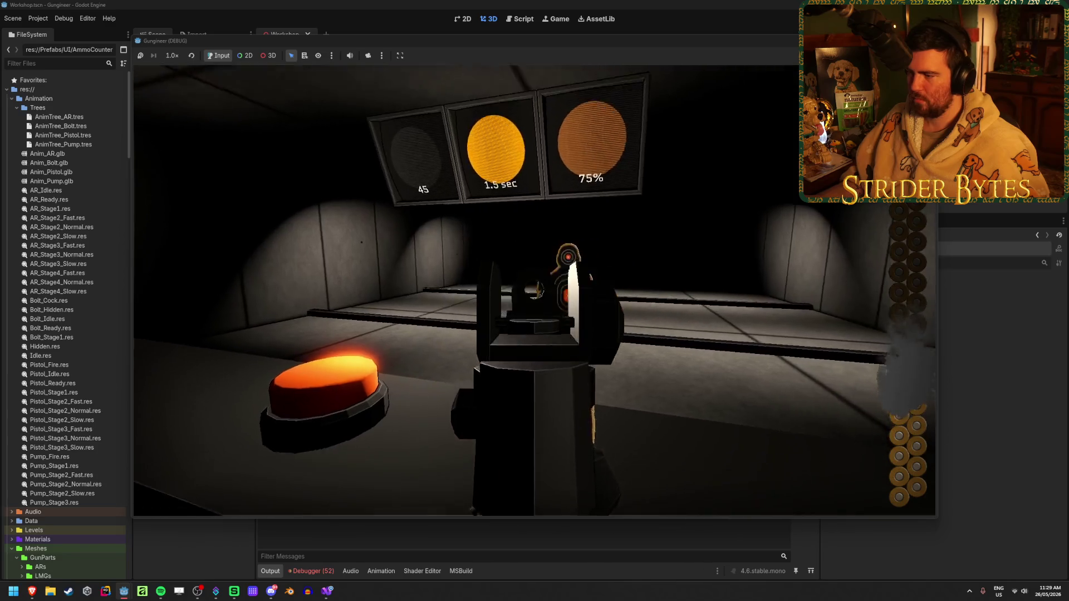
{"action": "left_click", "coordinate": [534, 290]}
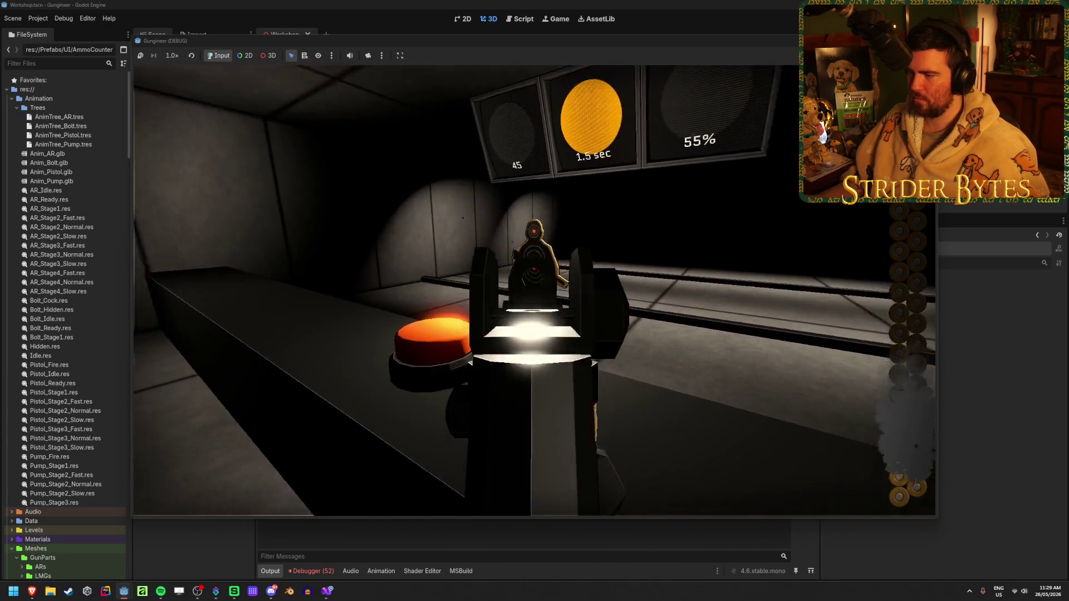
{"action": "left_click", "coordinate": [534, 290]}
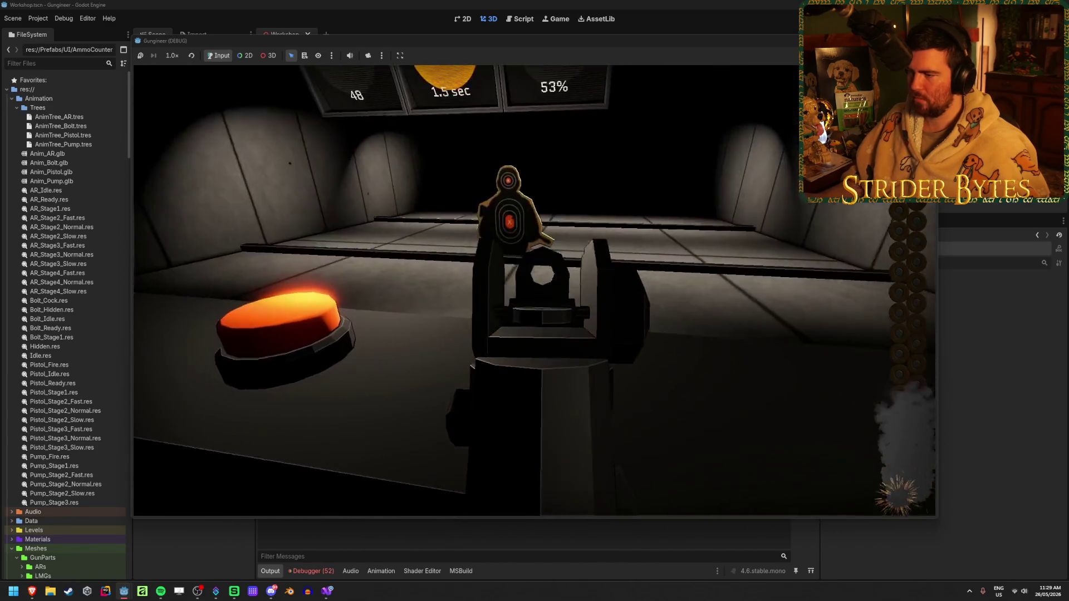
{"action": "right_click", "coordinate": [533, 290]}
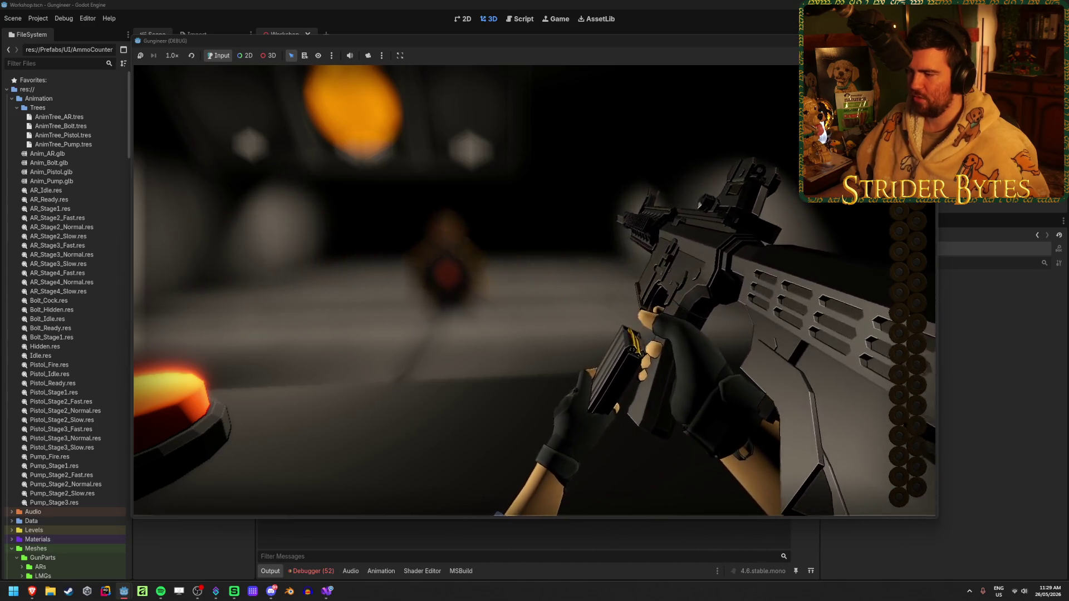
Switch weapons, fire repeatedly at the range targets, then stop the game with F8.
{"action": "key", "text": "2"}
{"action": "right_click", "coordinate": [534, 290]}
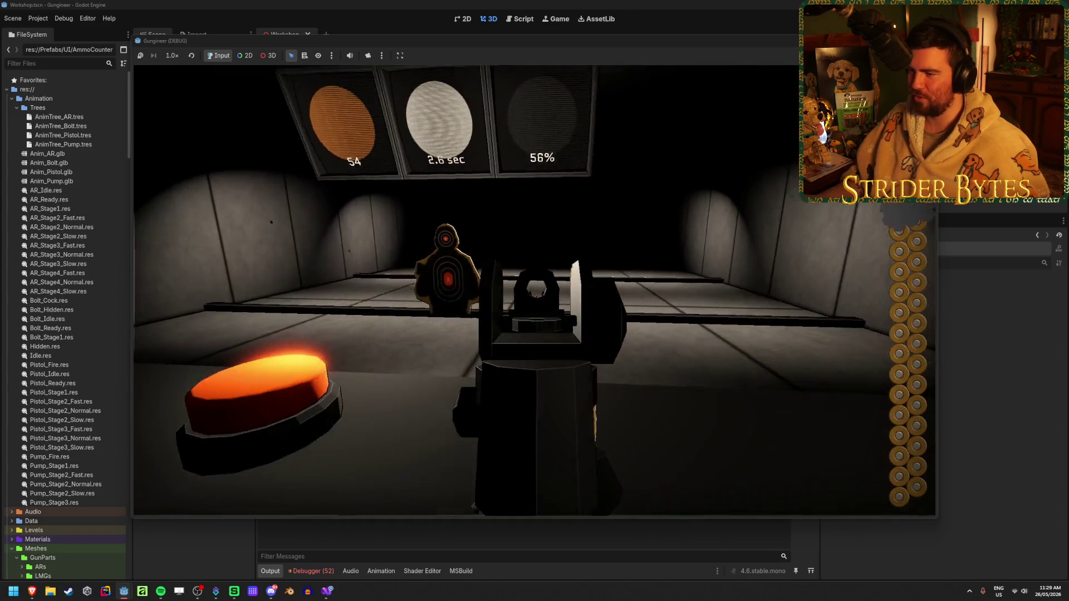
{"action": "left_click", "coordinate": [534, 290]}
{"action": "left_click", "coordinate": [534, 290]}
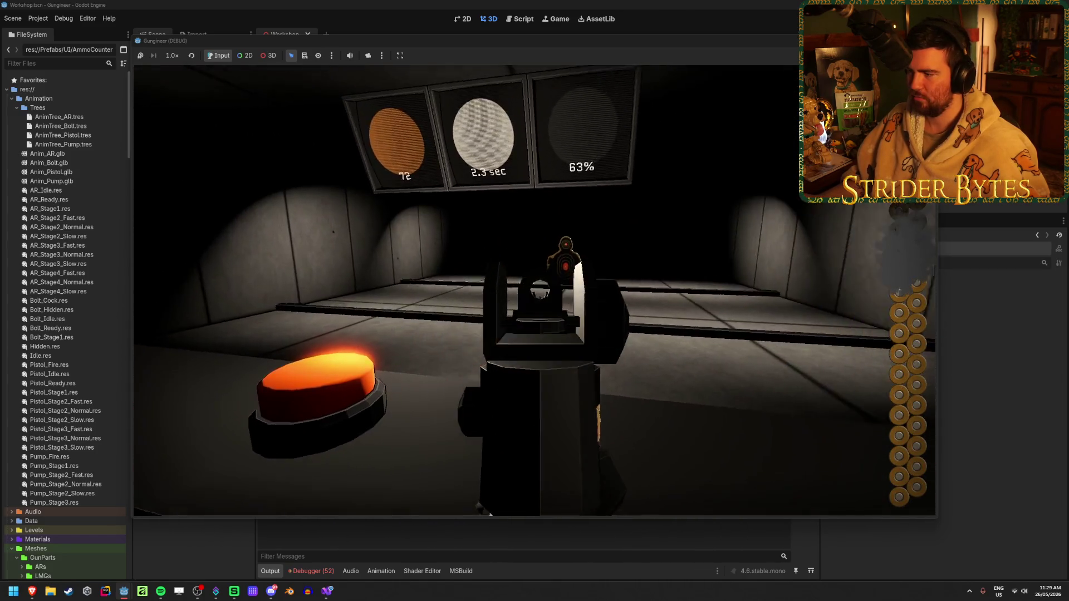
{"action": "left_click", "coordinate": [533, 290]}
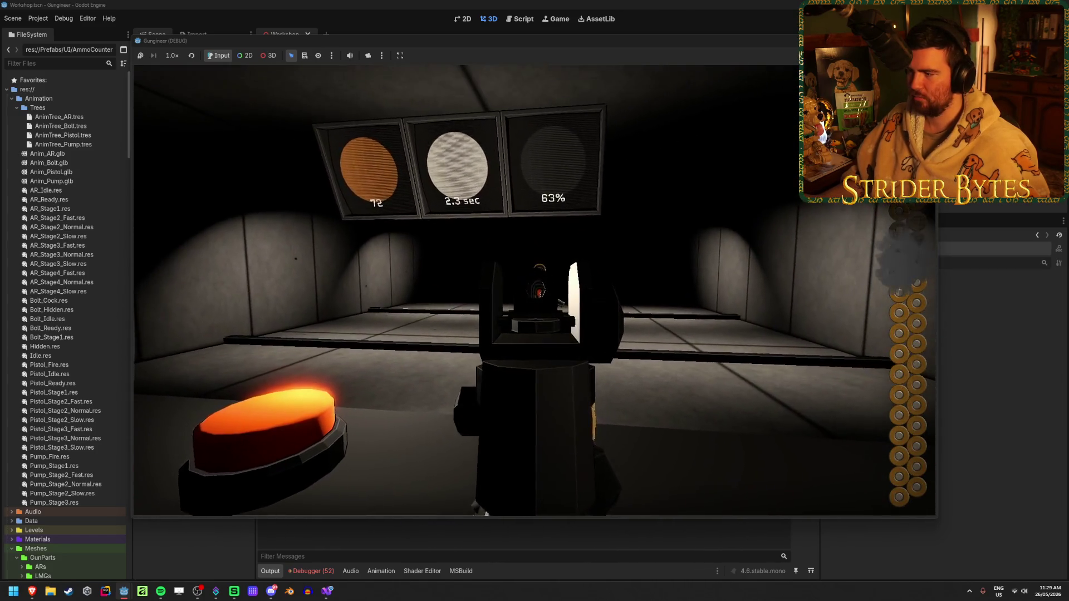
{"action": "left_click", "coordinate": [534, 290]}
{"action": "left_click", "coordinate": [534, 290]}
{"action": "left_click", "coordinate": [534, 290]}
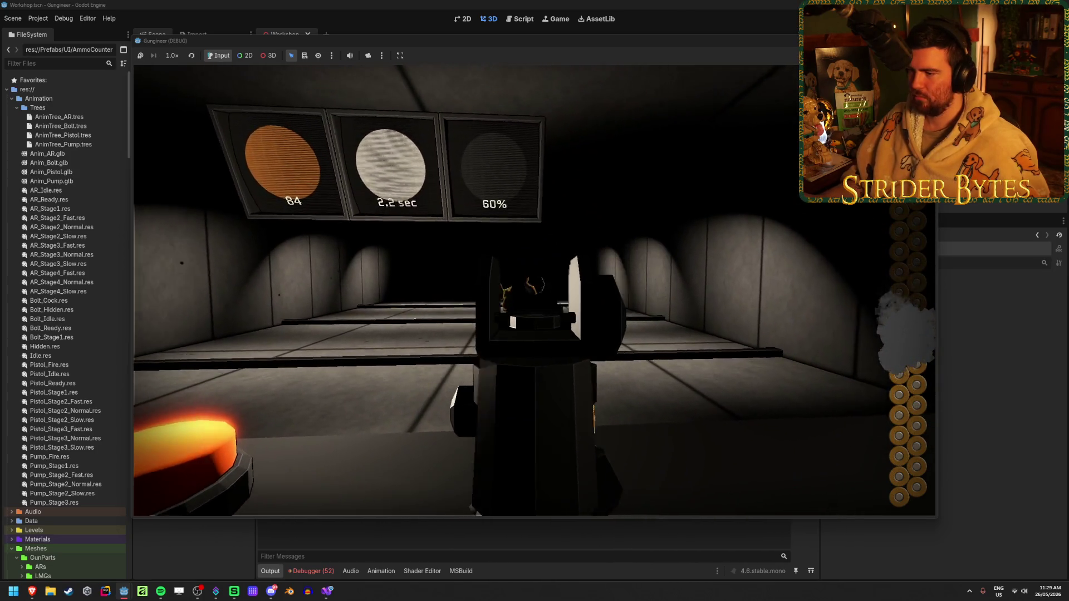
{"action": "left_click", "coordinate": [533, 290]}
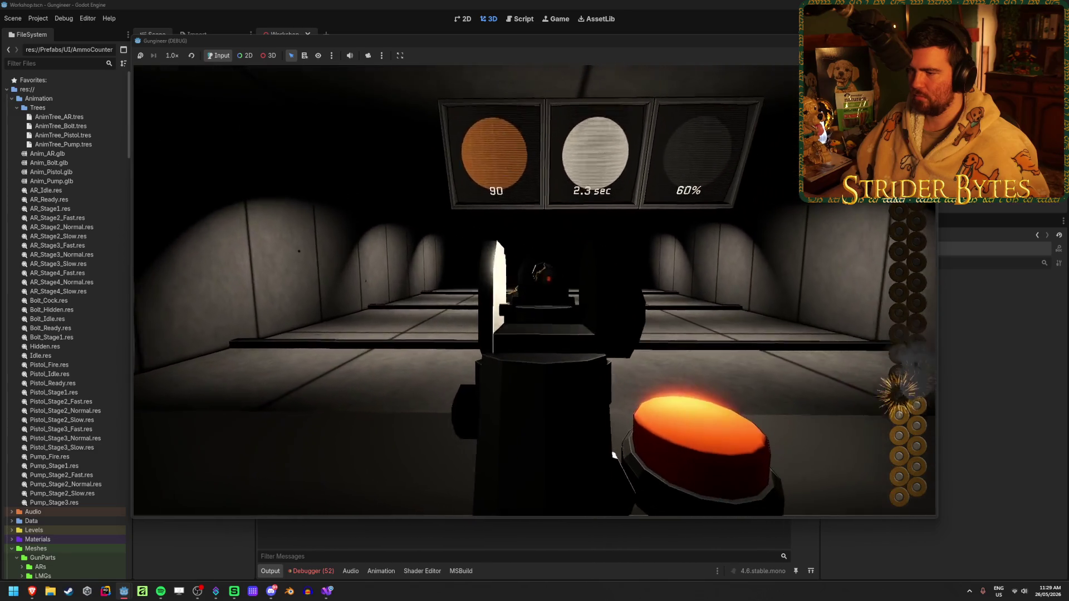
{"action": "left_click", "coordinate": [534, 290]}
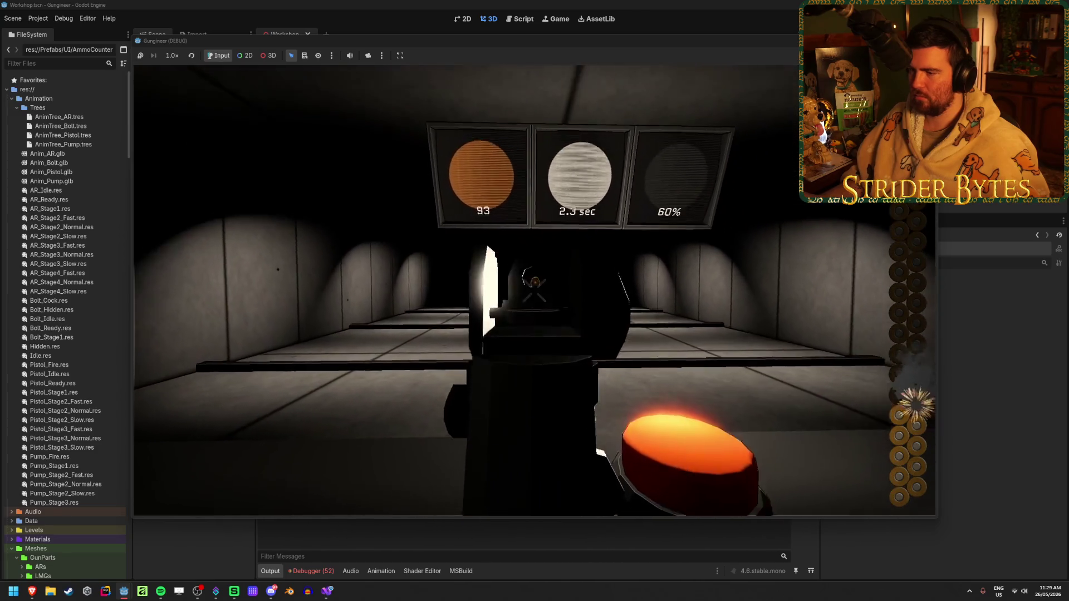
{"action": "left_click", "coordinate": [534, 290]}
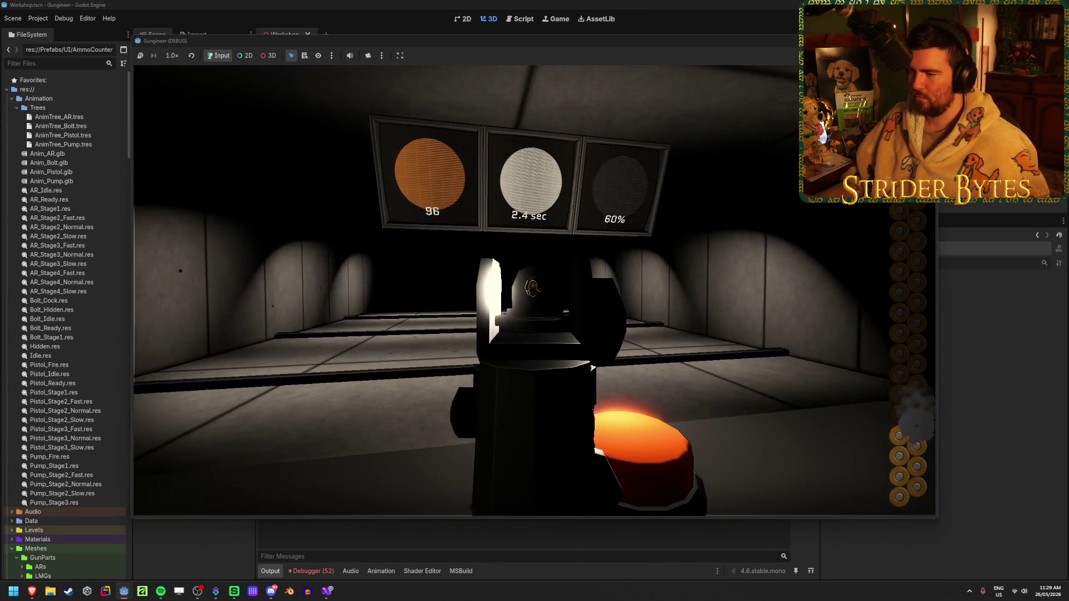
{"action": "left_click", "coordinate": [533, 290]}
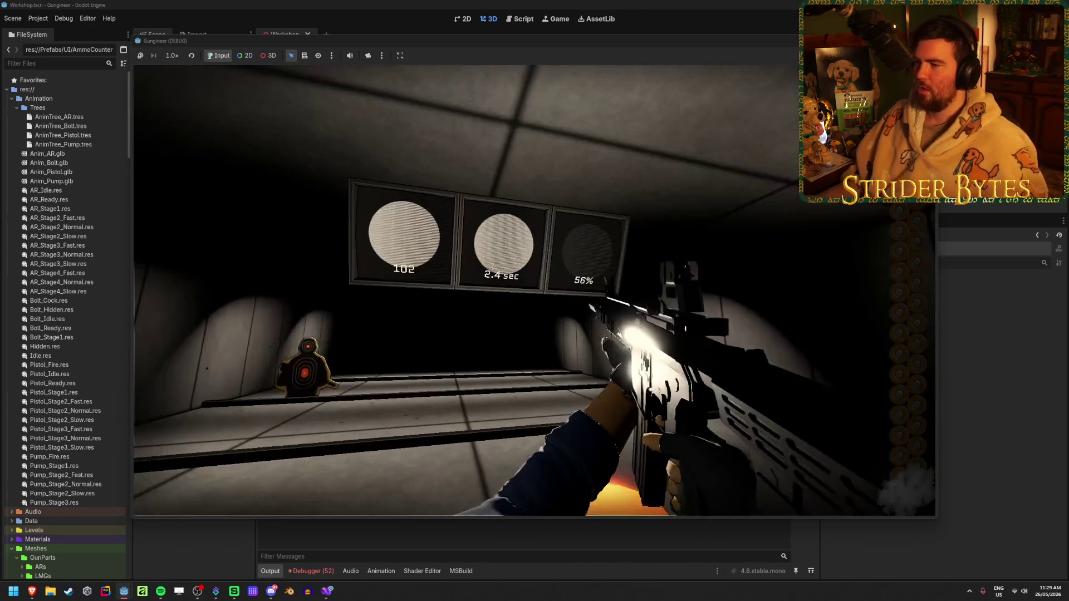
{"action": "key", "text": "F8"}
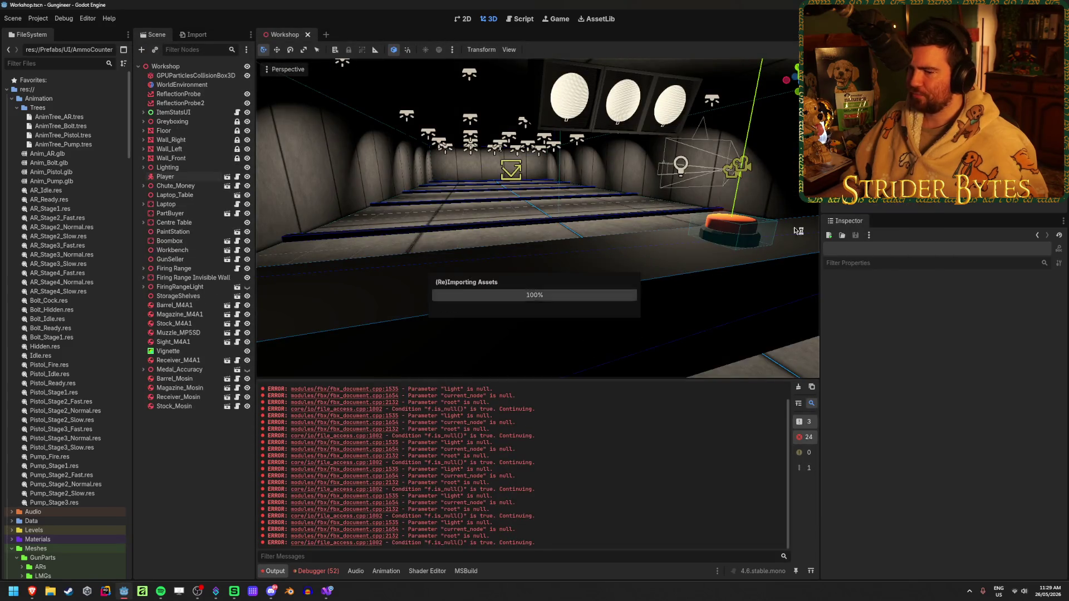
Clear the Output log, nudge the viewport right, and scroll FileSystem down to Prefabs.
{"action": "left_click", "coordinate": [799, 388]}
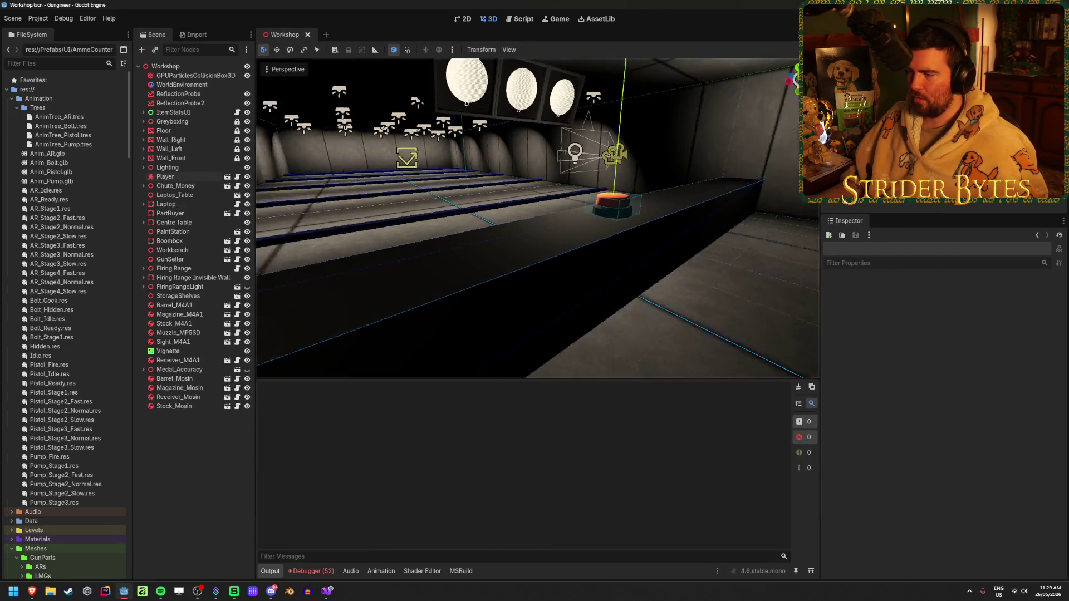
{"action": "key", "text": "d"}
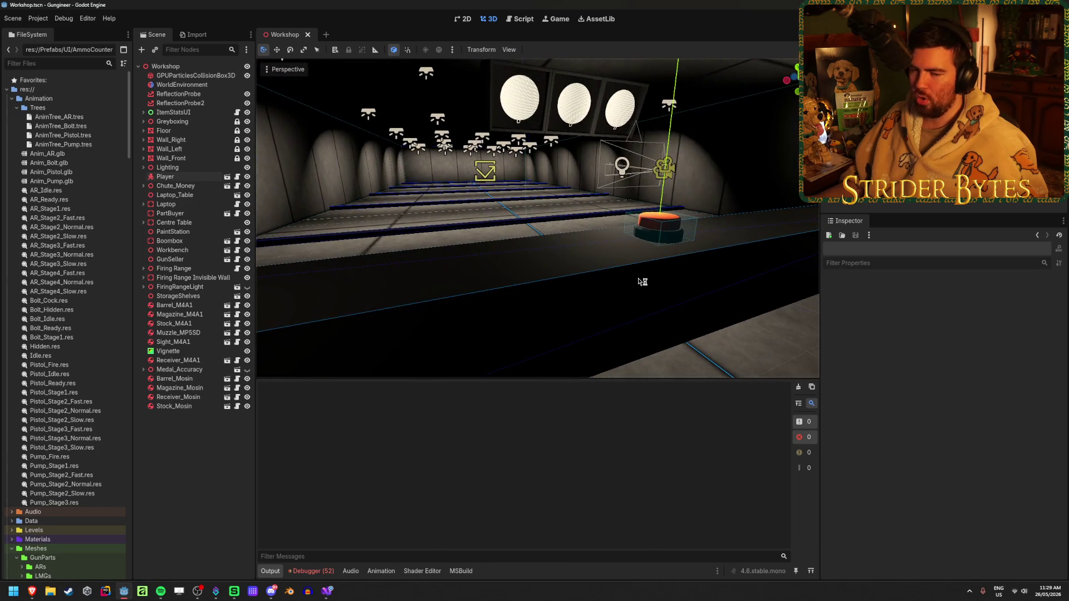
{"action": "key", "text": "d"}
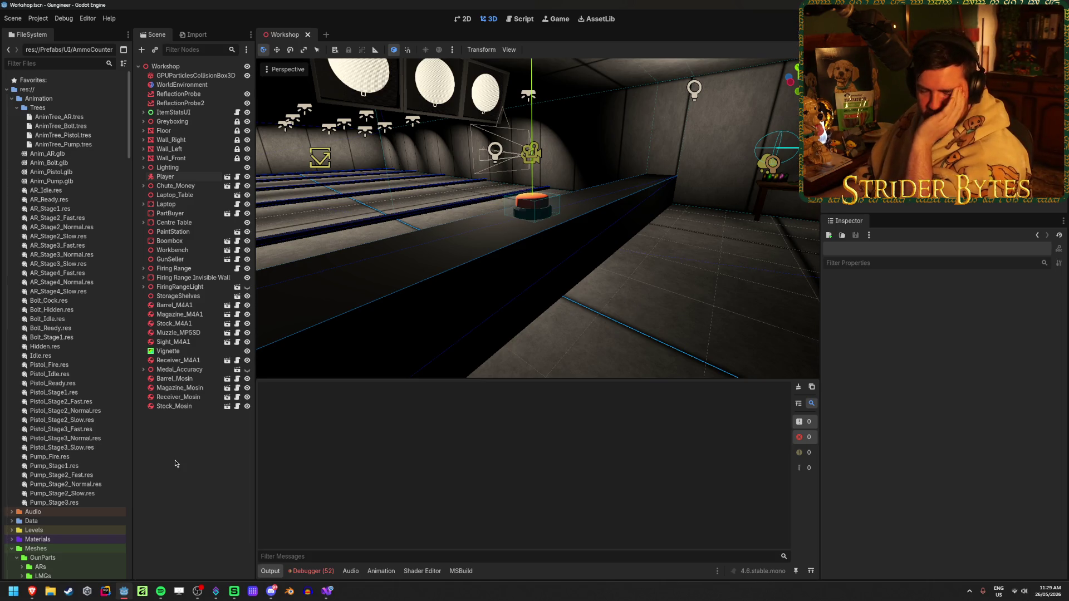
{"action": "scroll", "coordinate": [61, 412], "scroll_direction": "down", "scroll_amount": 6}
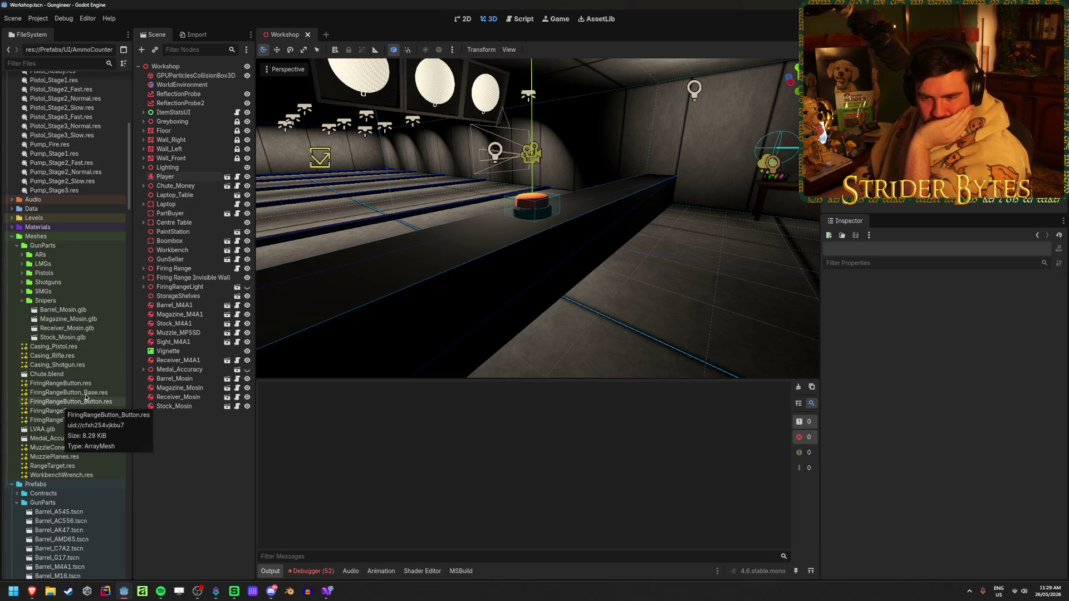
{"action": "scroll", "coordinate": [51, 280], "scroll_direction": "down", "scroll_amount": 3}
{"action": "scroll", "coordinate": [56, 361], "scroll_direction": "down", "scroll_amount": 10}
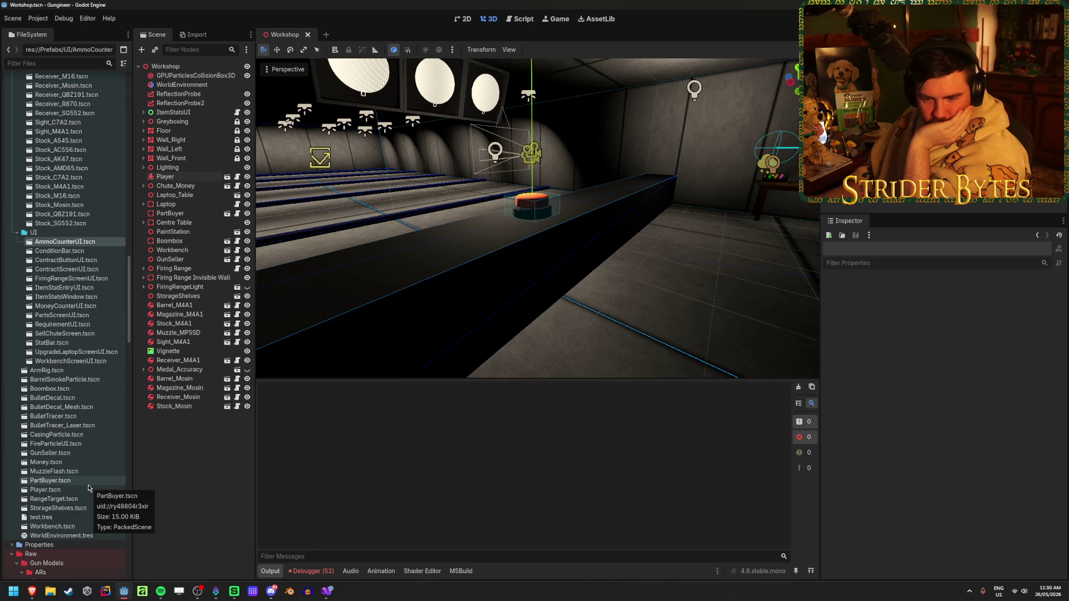
Open RangeTarget.tscn, clear the Output log, and reselect the RangeTarget node.
{"action": "double_click", "coordinate": [74, 500]}
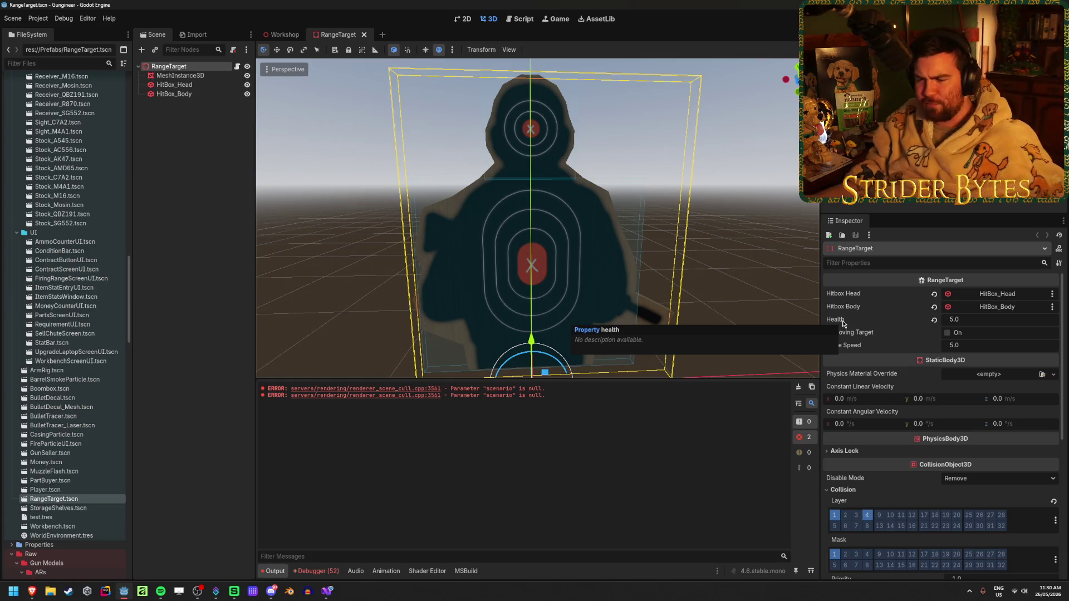
{"action": "left_click", "coordinate": [797, 388]}
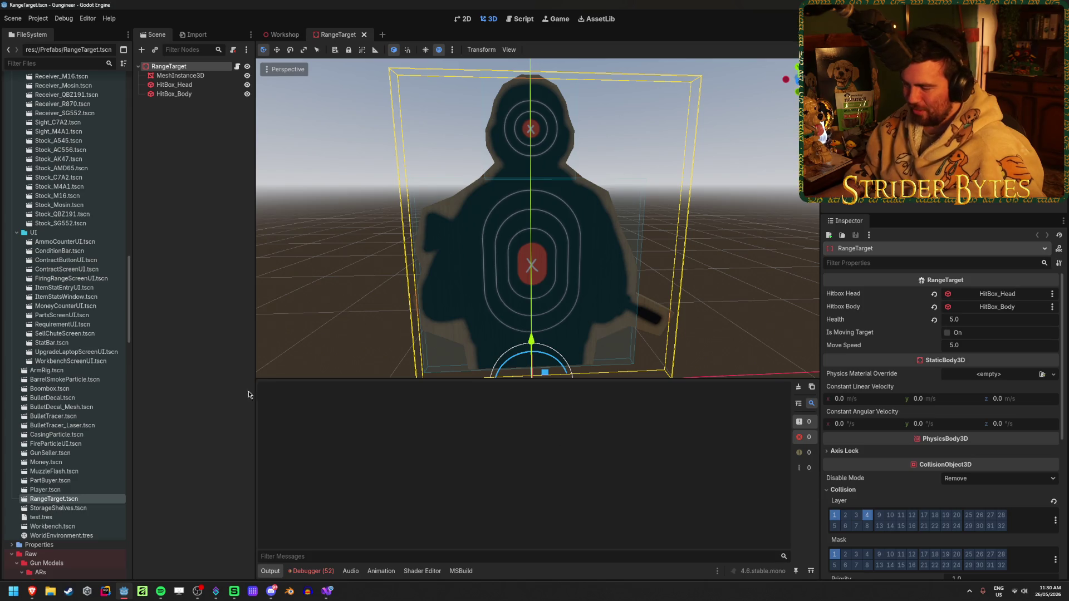
{"action": "left_click", "coordinate": [216, 354]}
{"action": "left_click", "coordinate": [169, 66]}
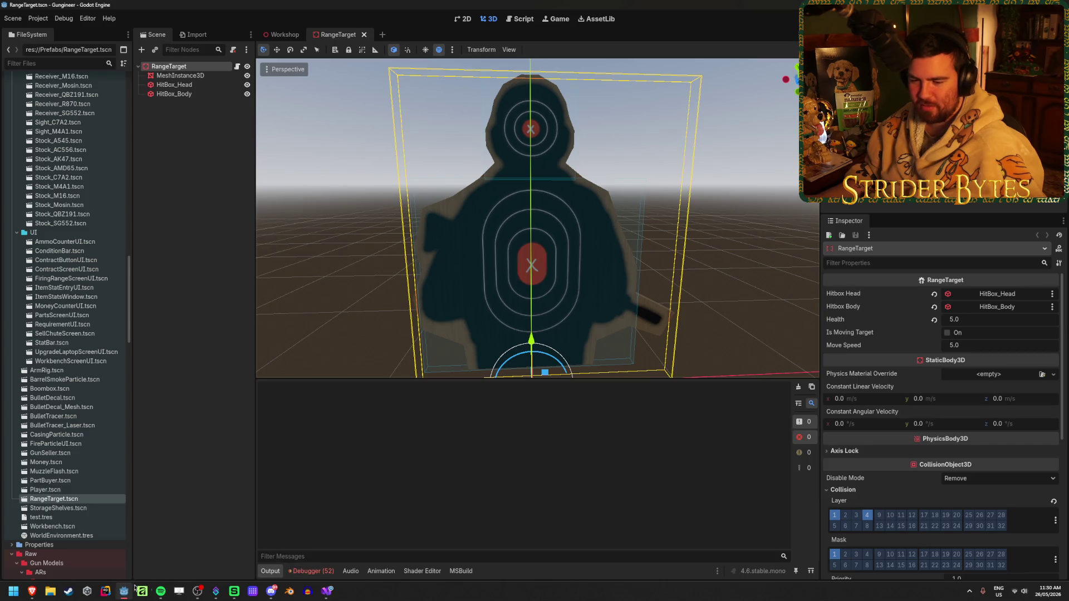
In the Game view, toggle whether the game floats on next play.
{"action": "left_click", "coordinate": [555, 20]}
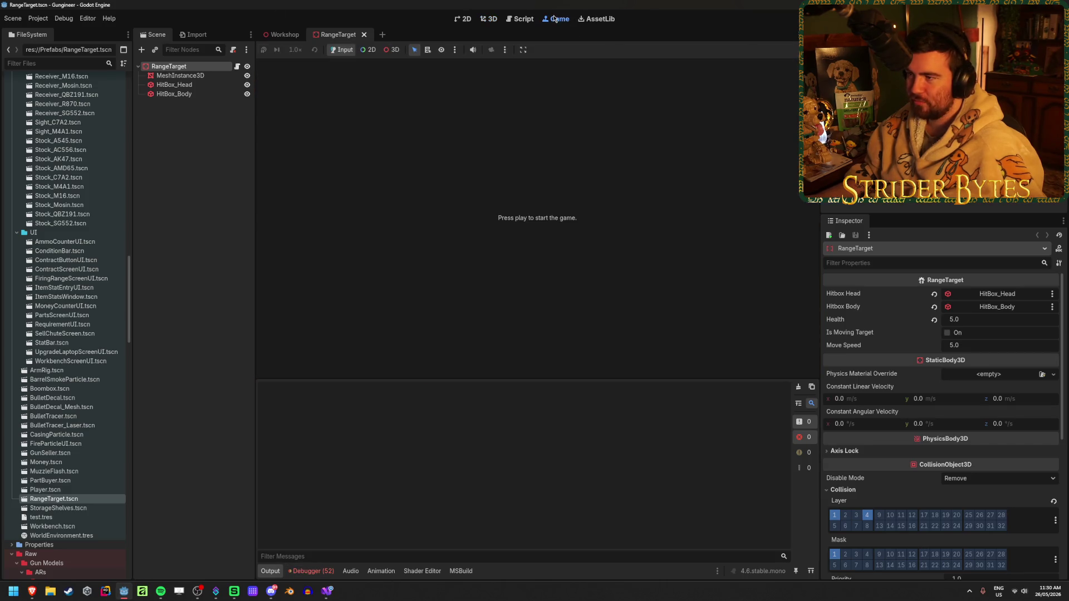
{"action": "left_click", "coordinate": [522, 49]}
{"action": "left_click", "coordinate": [507, 50]}
{"action": "left_click", "coordinate": [522, 49]}
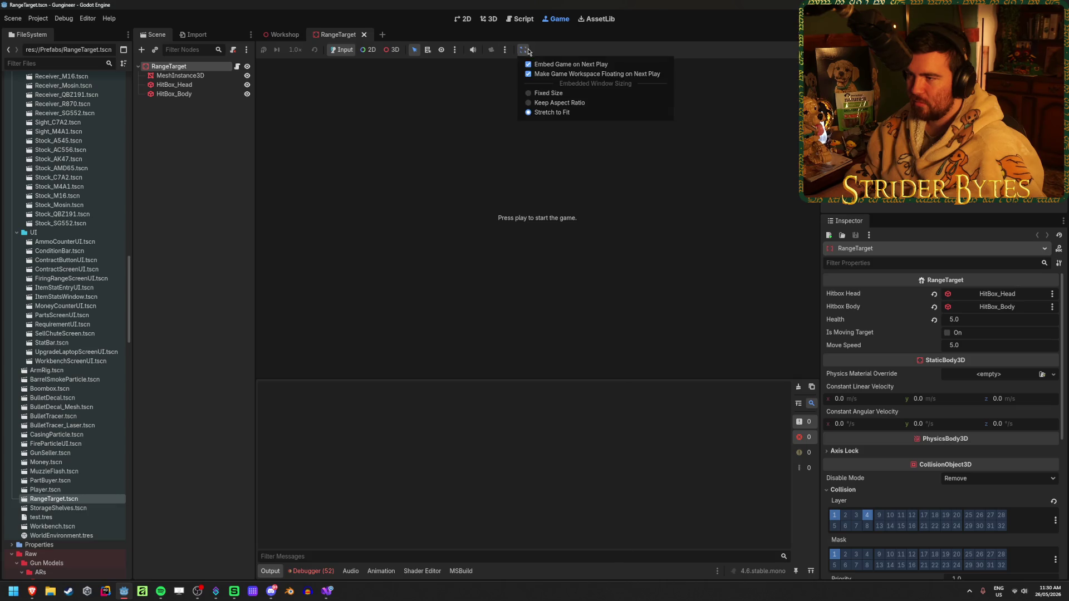
{"action": "left_click", "coordinate": [561, 74]}
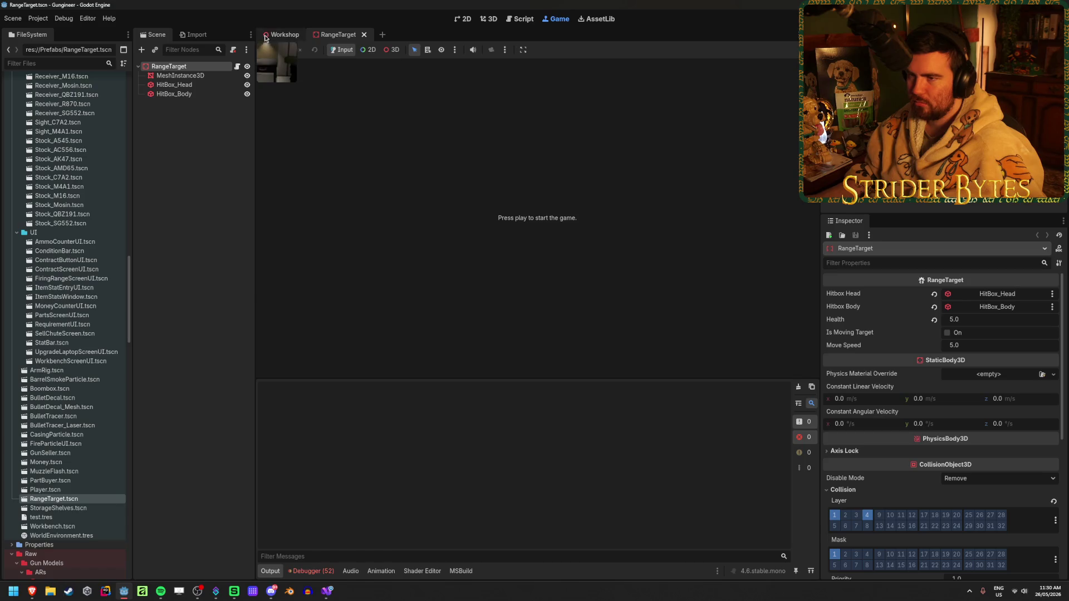
Select the Muzzle_MP5SD part in the Workshop scene and expand its Stats list.
{"action": "left_click", "coordinate": [281, 34]}
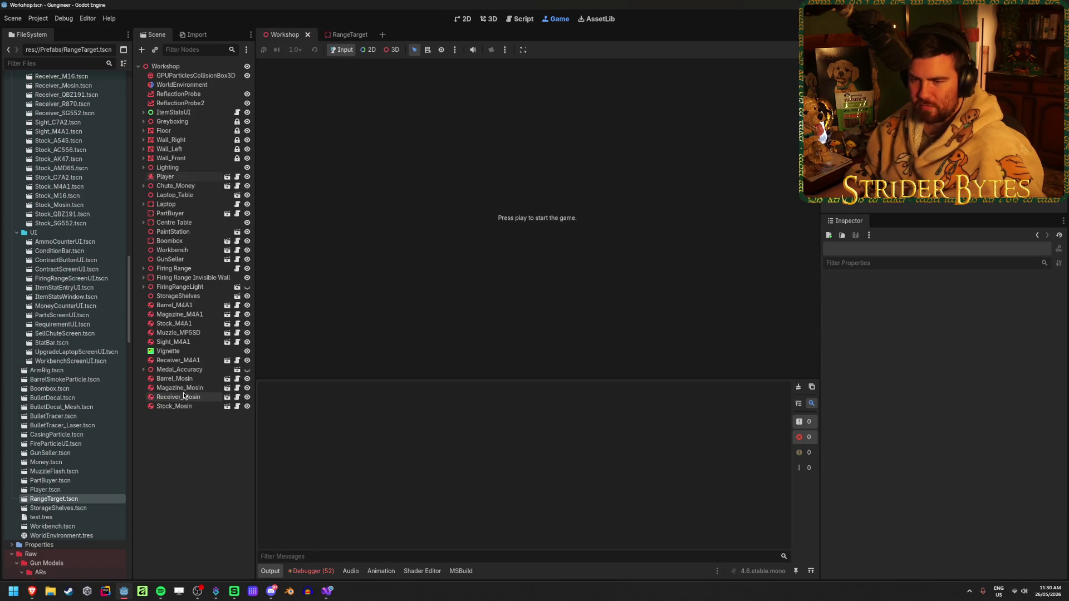
{"action": "left_click", "coordinate": [178, 342]}
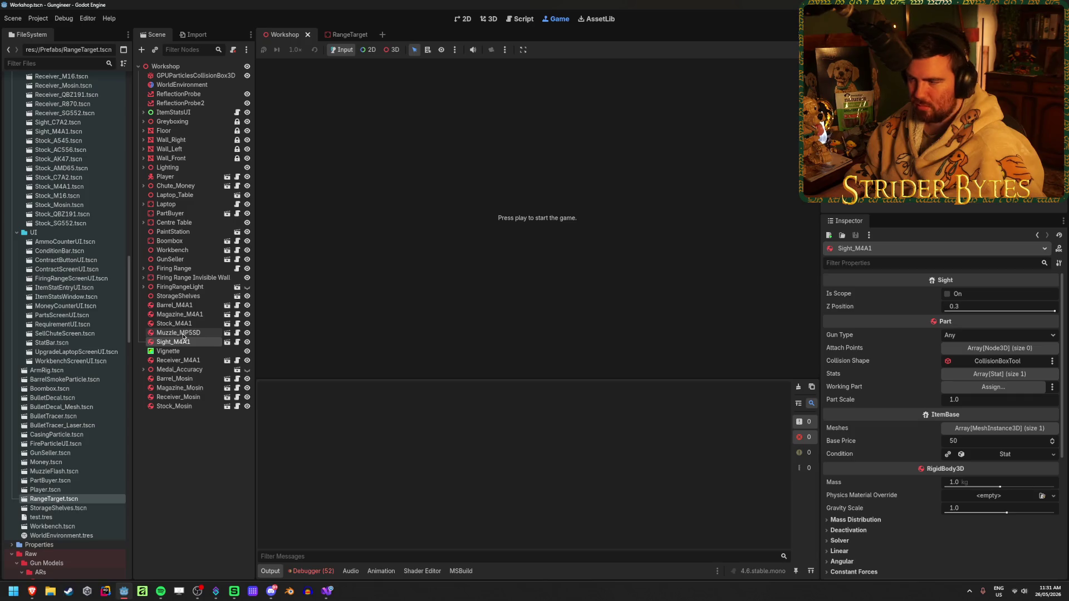
{"action": "key", "text": "Up"}
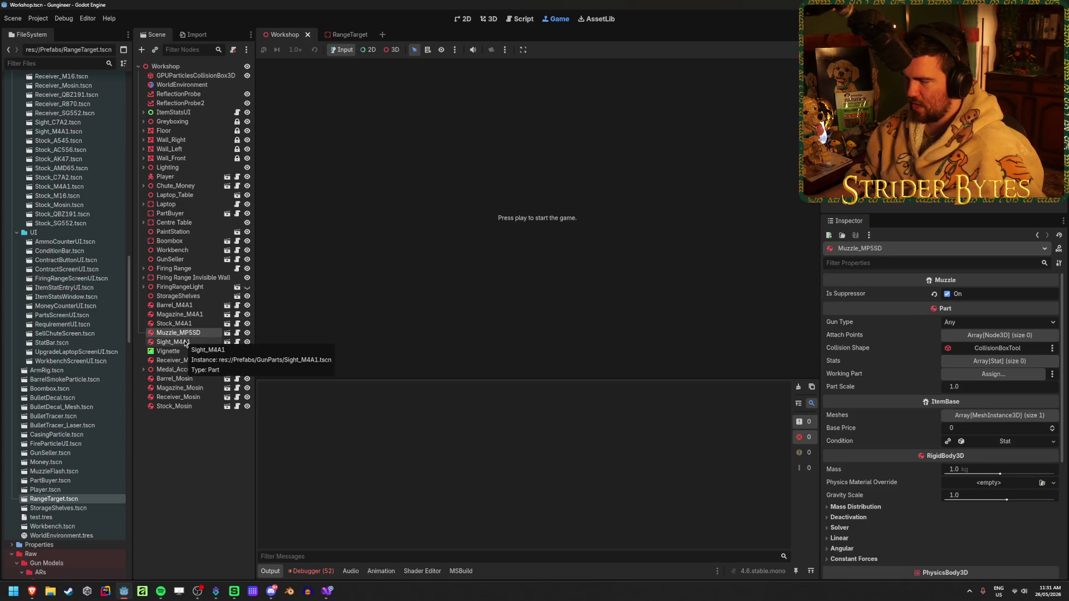
{"action": "left_click", "coordinate": [996, 441]}
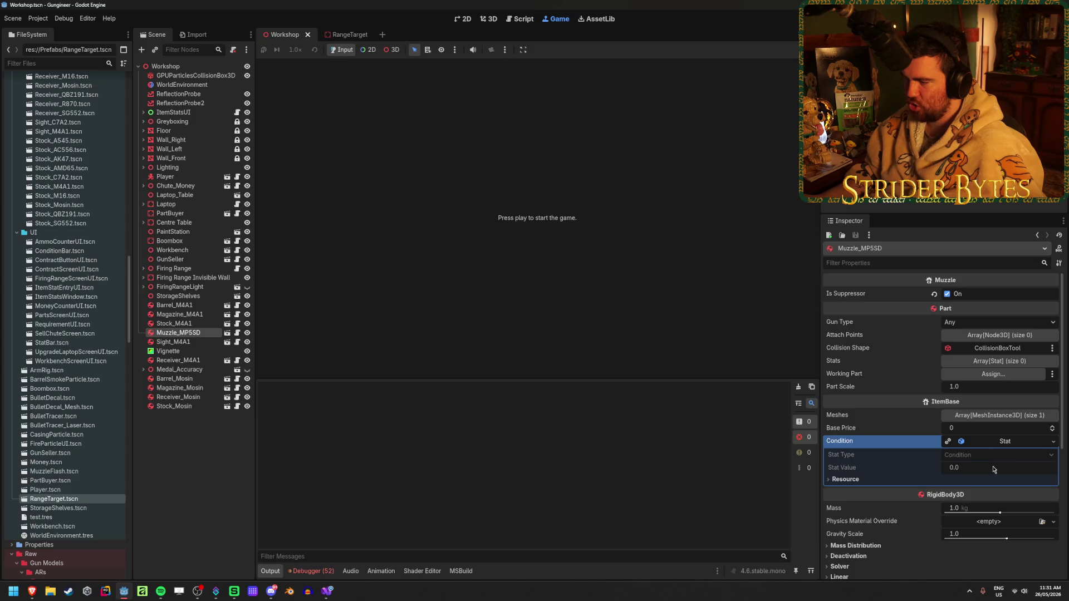
{"action": "left_click", "coordinate": [1014, 437]}
{"action": "left_click", "coordinate": [1018, 415]}
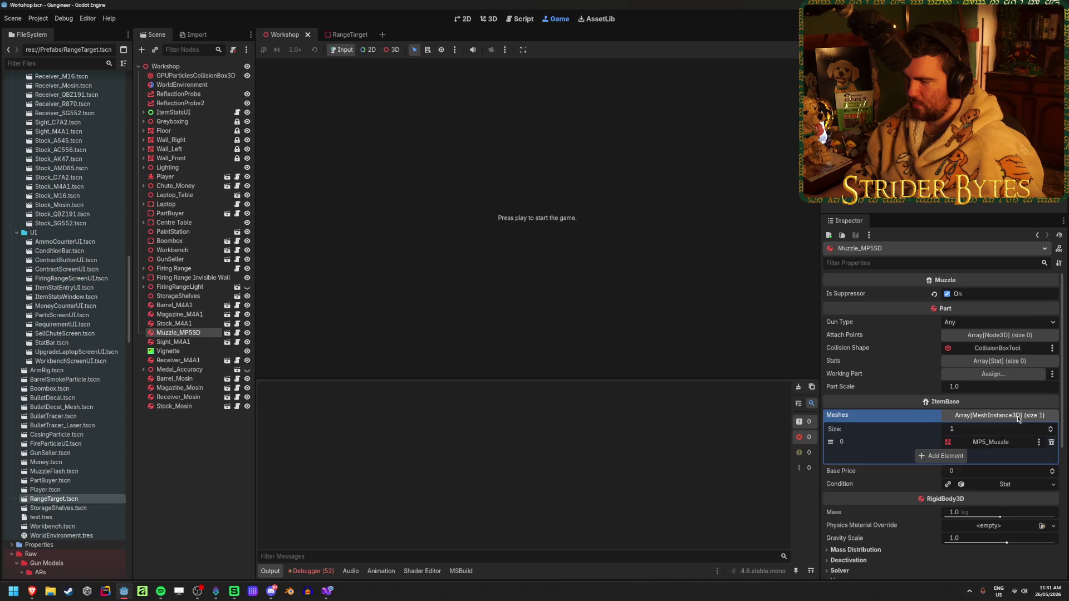
{"action": "left_click", "coordinate": [1017, 416]}
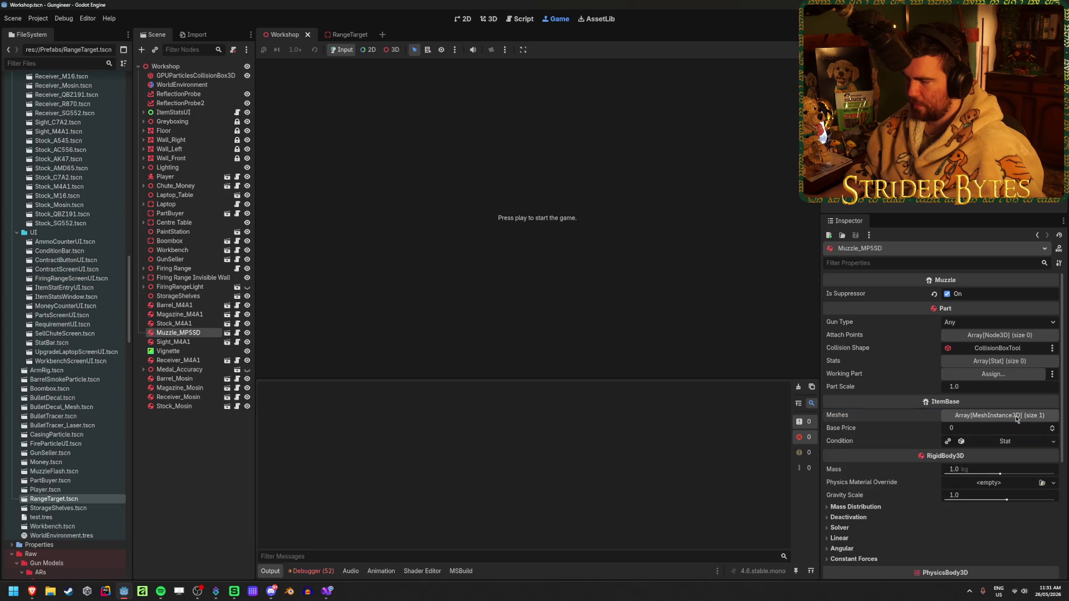
{"action": "left_click", "coordinate": [1012, 361]}
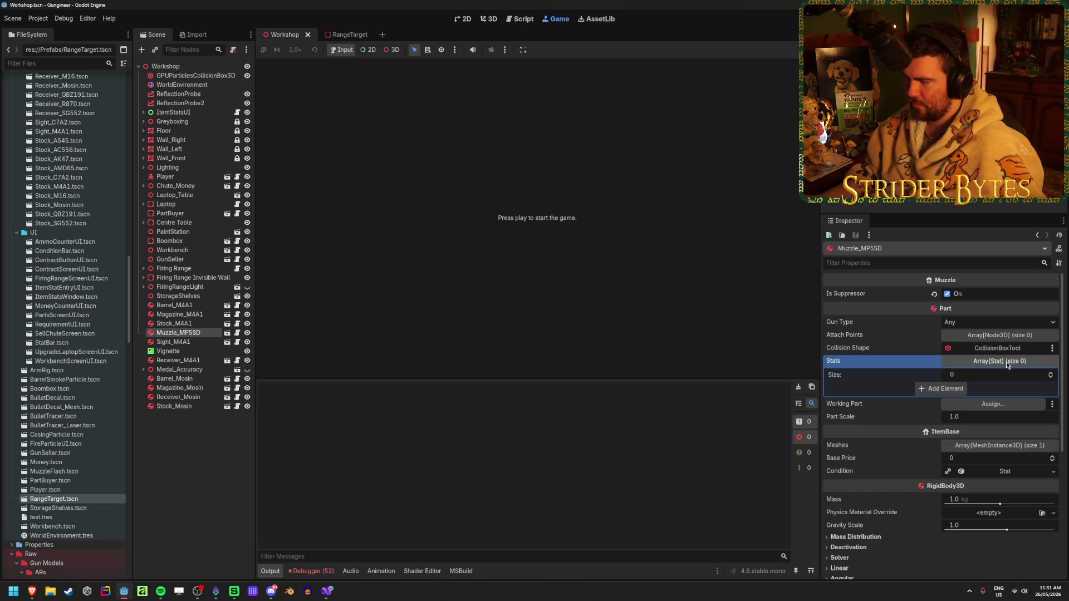
Add a new Stat entry of type Stability with value 5.0.
{"action": "left_click", "coordinate": [940, 389]}
{"action": "left_click", "coordinate": [1038, 389]}
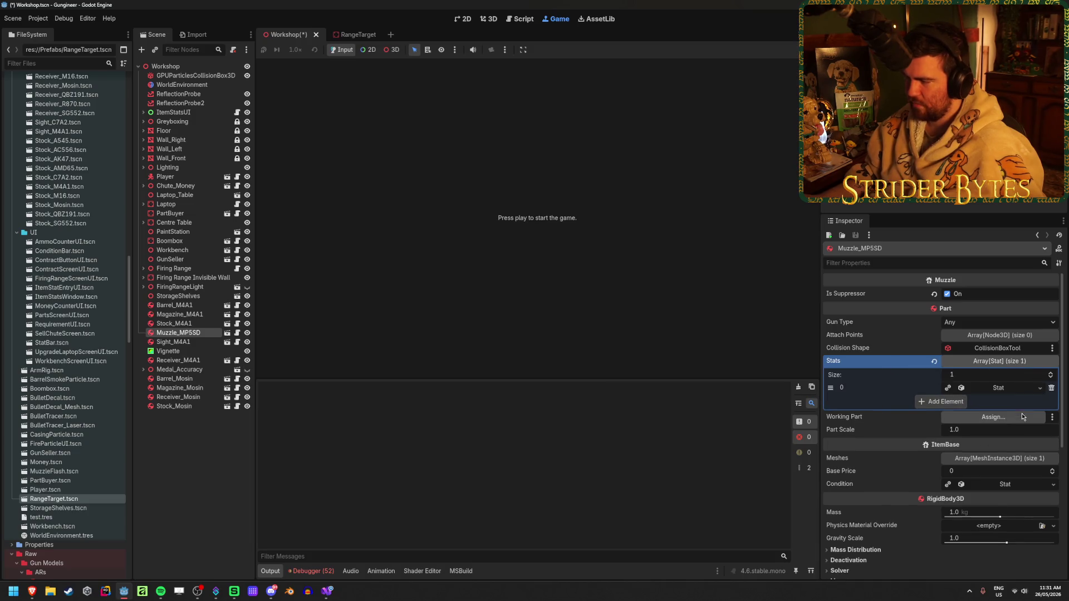
{"action": "left_click", "coordinate": [1010, 393]}
{"action": "left_click", "coordinate": [995, 400]}
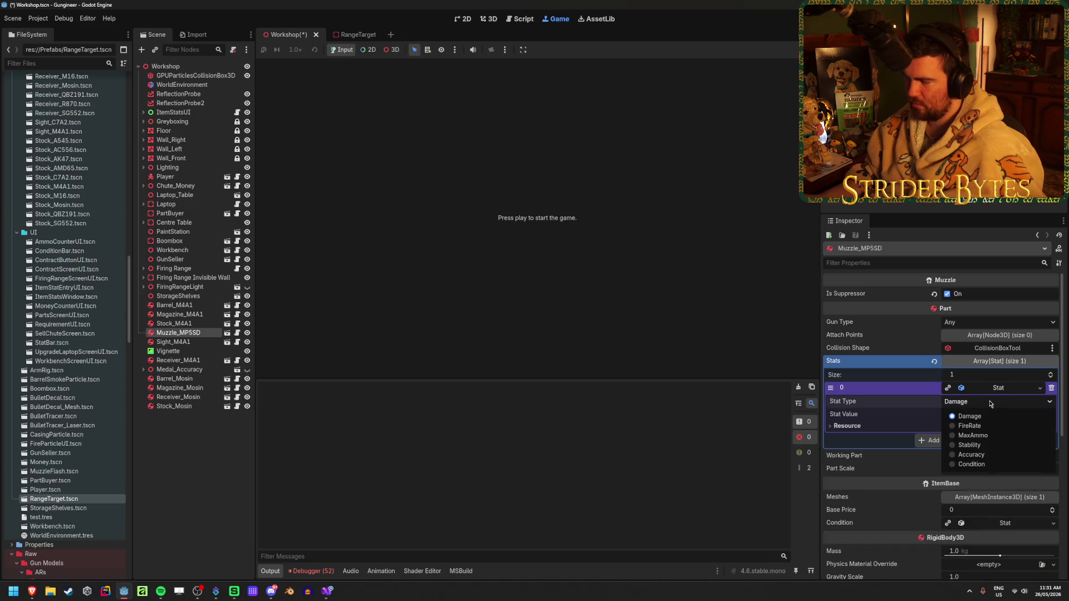
{"action": "left_click", "coordinate": [986, 445]}
{"action": "left_click", "coordinate": [983, 415]}
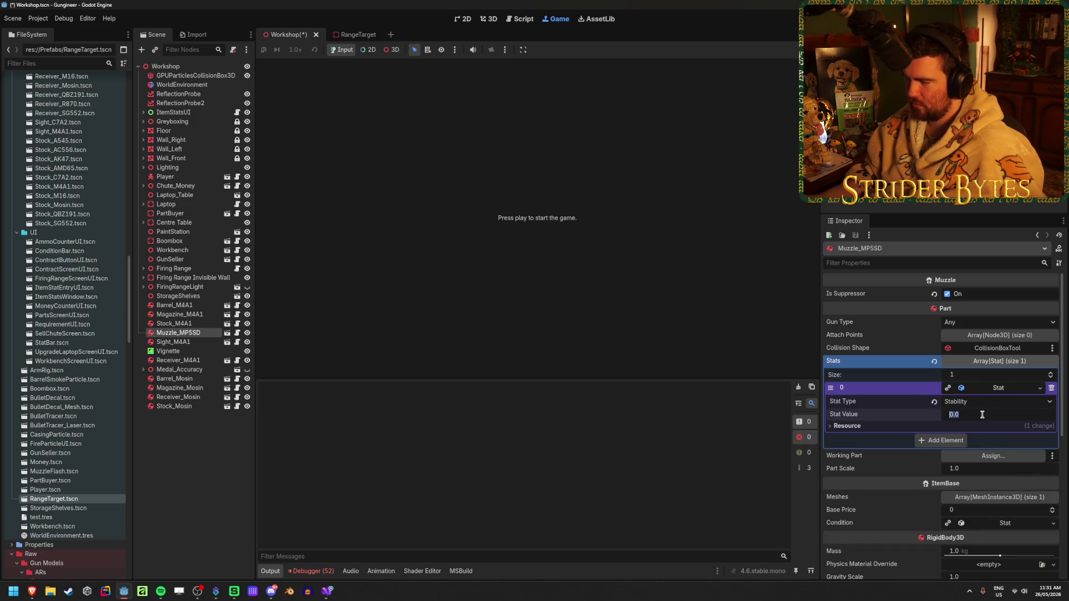
{"action": "type", "text": "5"}
{"action": "key", "text": "Return"}
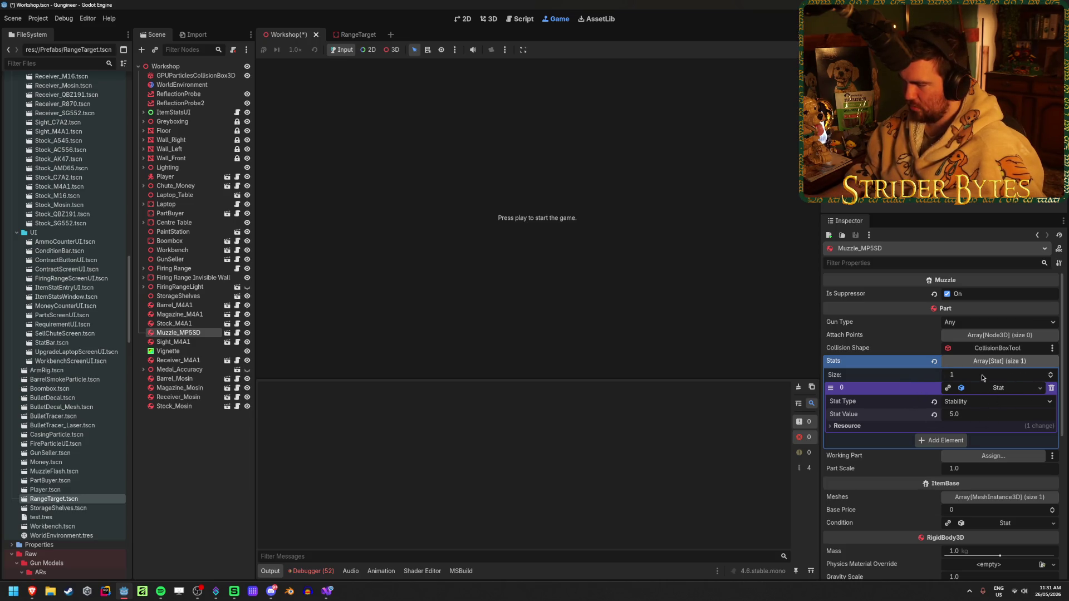
Add a second Stat entry of type Accuracy with value 5.0 and save the scene.
{"action": "left_click", "coordinate": [945, 440]}
{"action": "left_click", "coordinate": [1026, 441]}
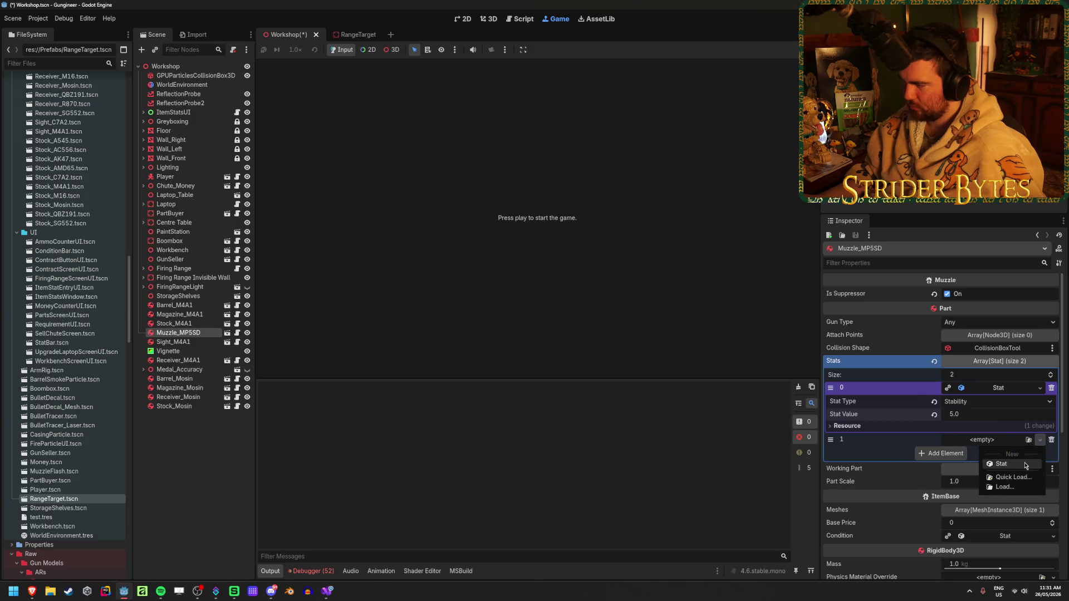
{"action": "left_click", "coordinate": [1026, 464]}
{"action": "left_click", "coordinate": [997, 454]}
{"action": "left_click", "coordinate": [967, 508]}
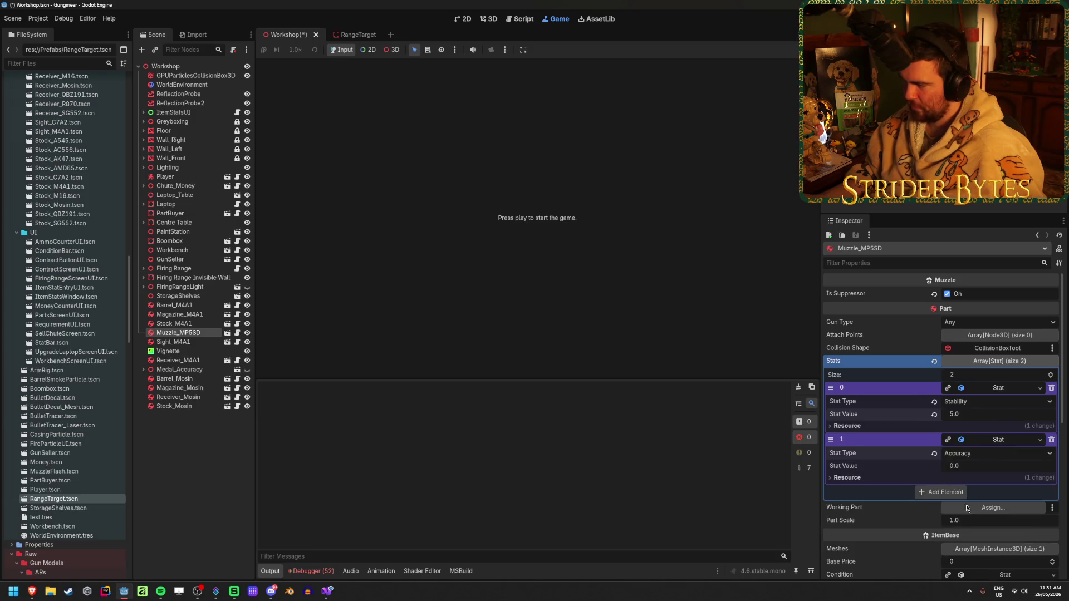
{"action": "left_click", "coordinate": [983, 466]}
{"action": "type", "text": "5"}
{"action": "key", "text": "Return"}
{"action": "key", "text": "ctrl+s"}
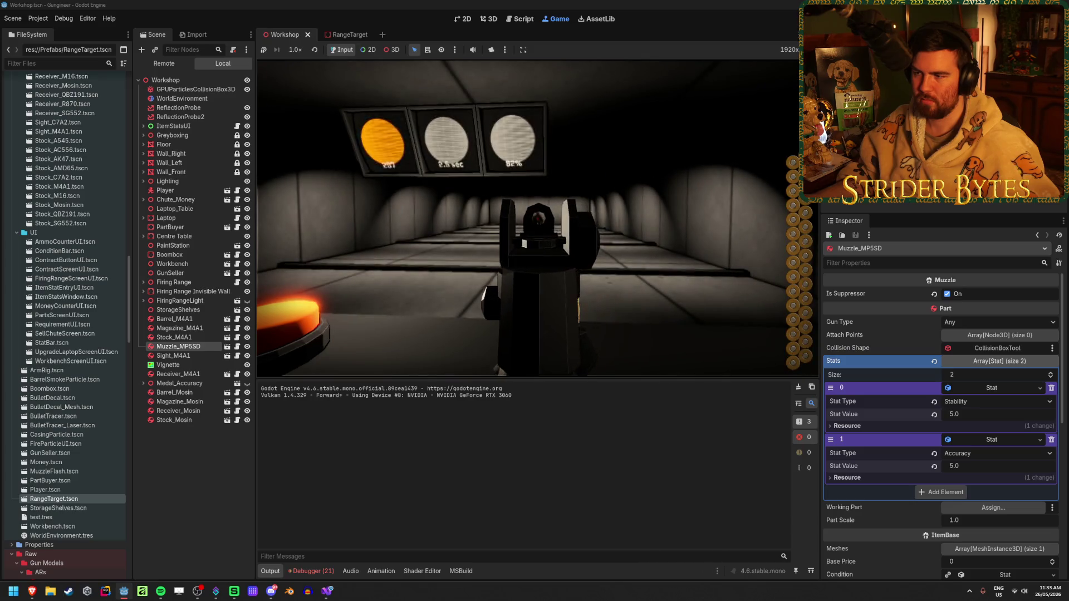
Fire bursts at the range targets, aiming and reloading between them, until accuracy reads 74%.
{"action": "left_click_drag", "start_coordinate": [537, 217], "coordinate": [538, 217]}
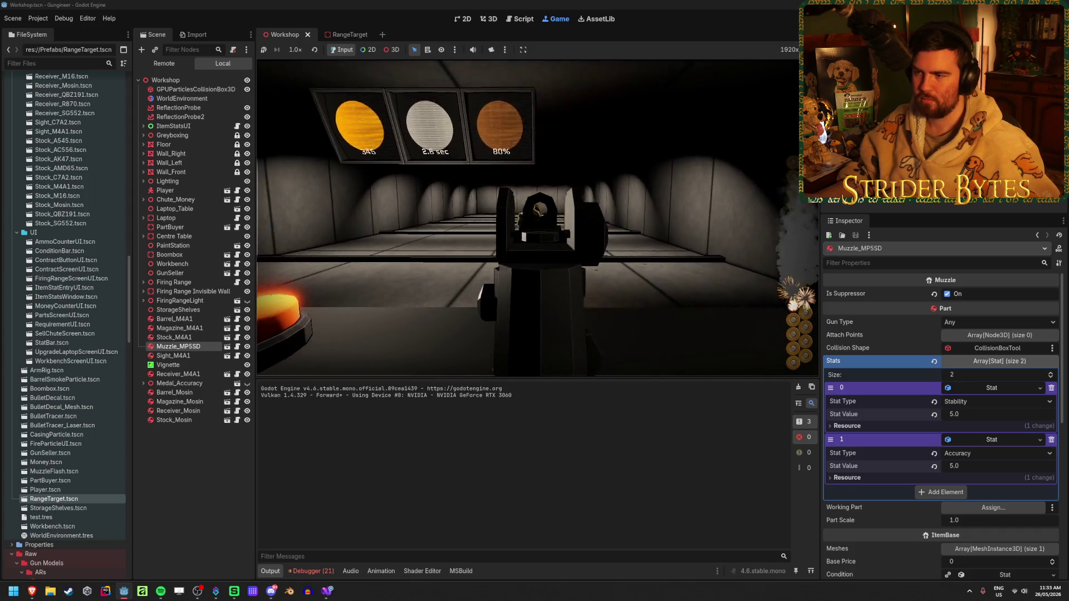
{"action": "key", "text": "f"}
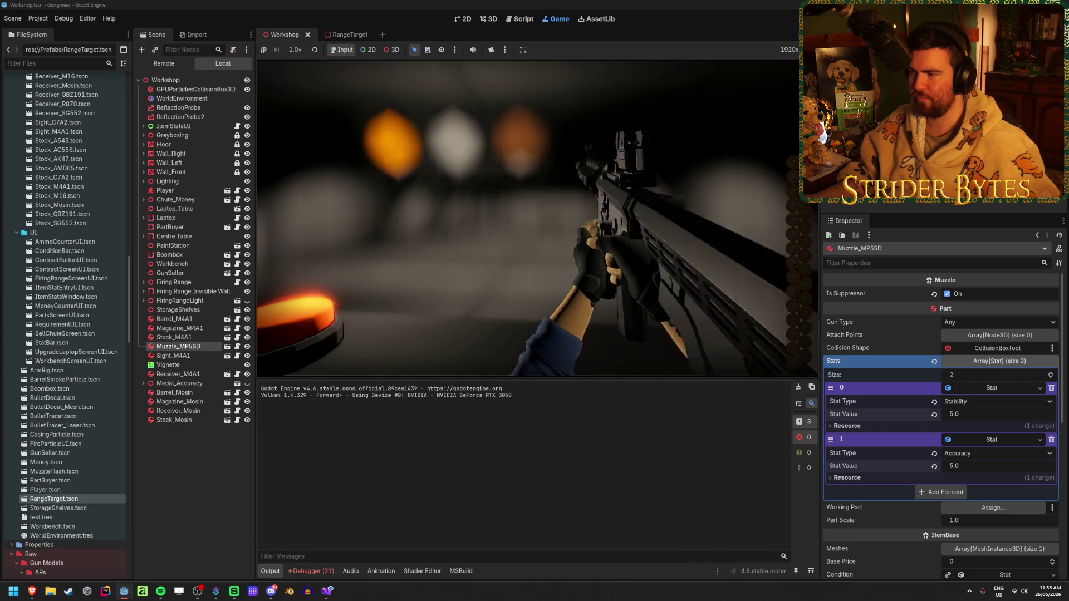
{"action": "left_click_drag", "start_coordinate": [537, 217], "coordinate": [537, 217]}
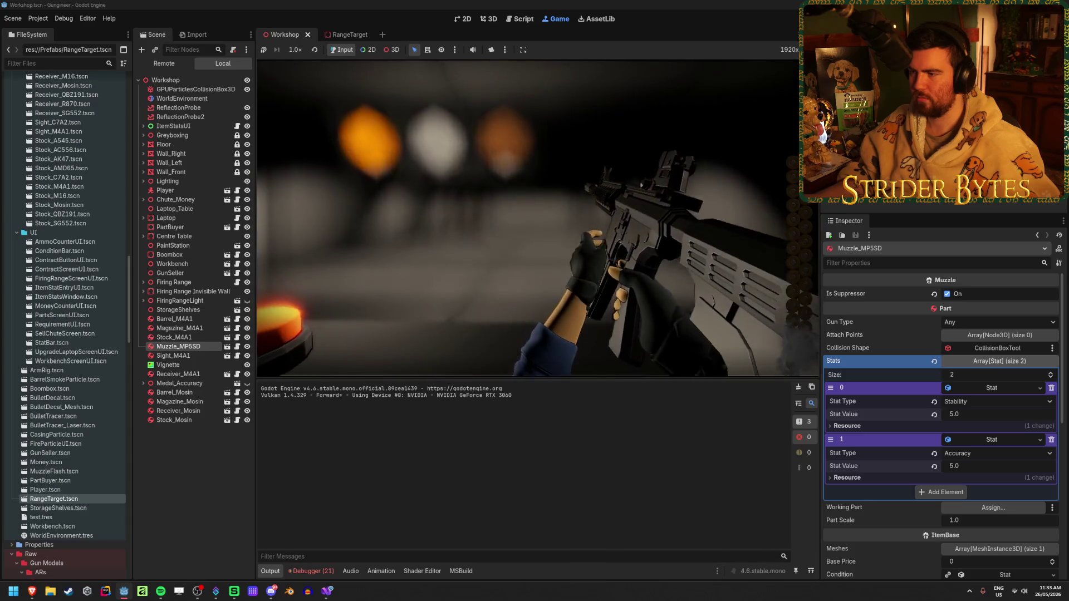
{"action": "key", "text": "r"}
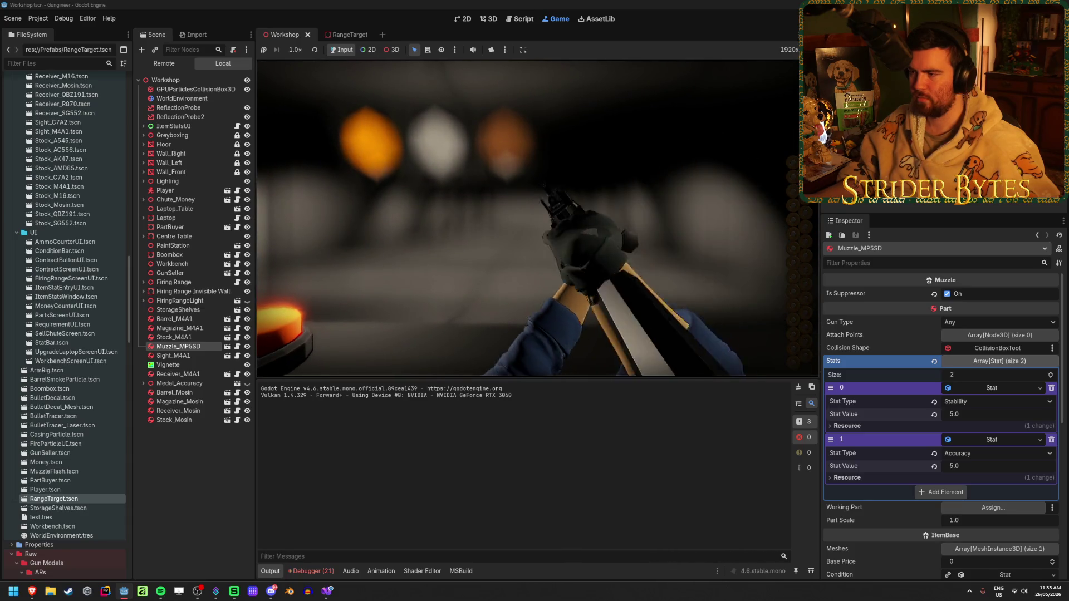
{"action": "right_click", "coordinate": [538, 218]}
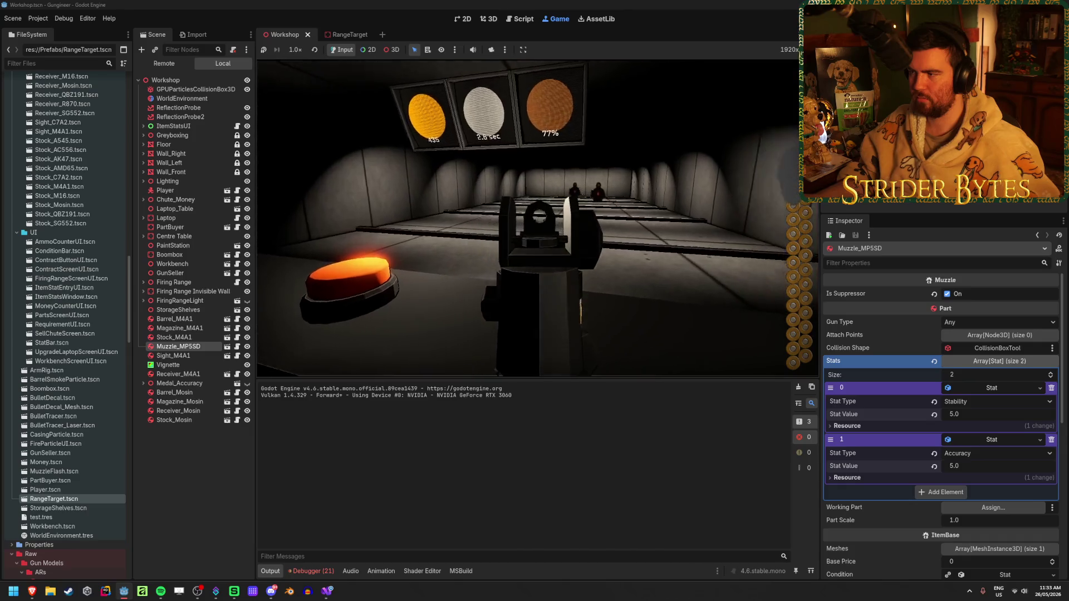
{"action": "left_click", "coordinate": [529, 219]}
{"action": "left_click", "coordinate": [536, 219]}
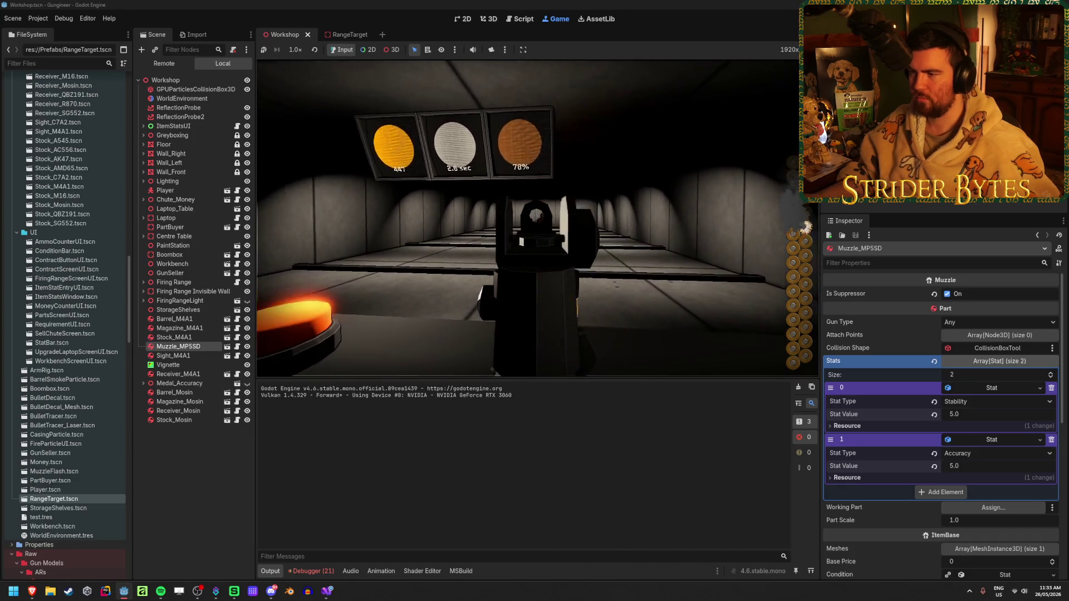
{"action": "left_click", "coordinate": [536, 219]}
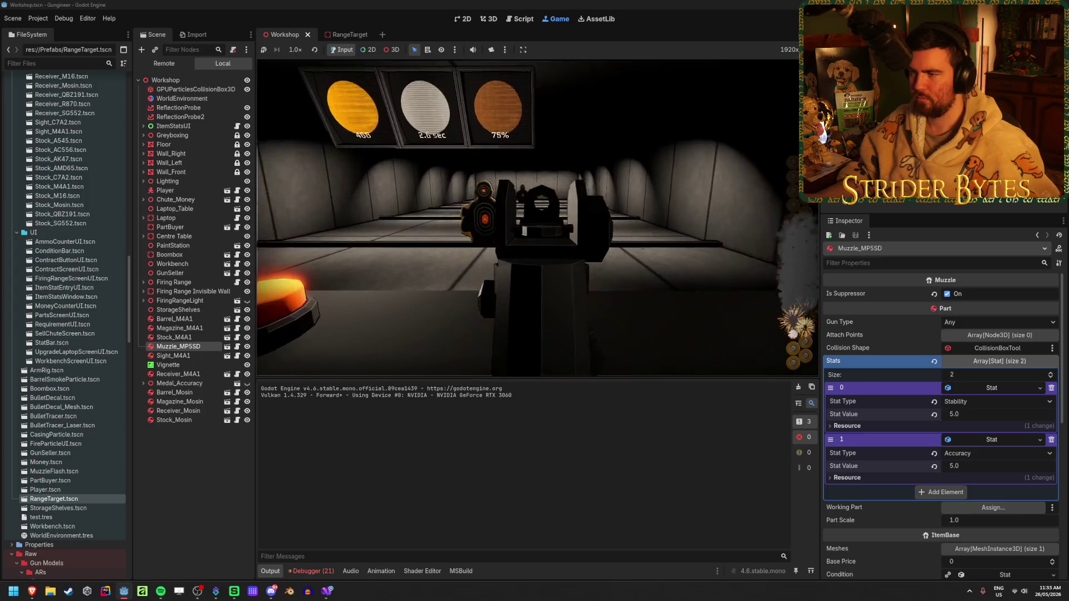
{"action": "key", "text": "r"}
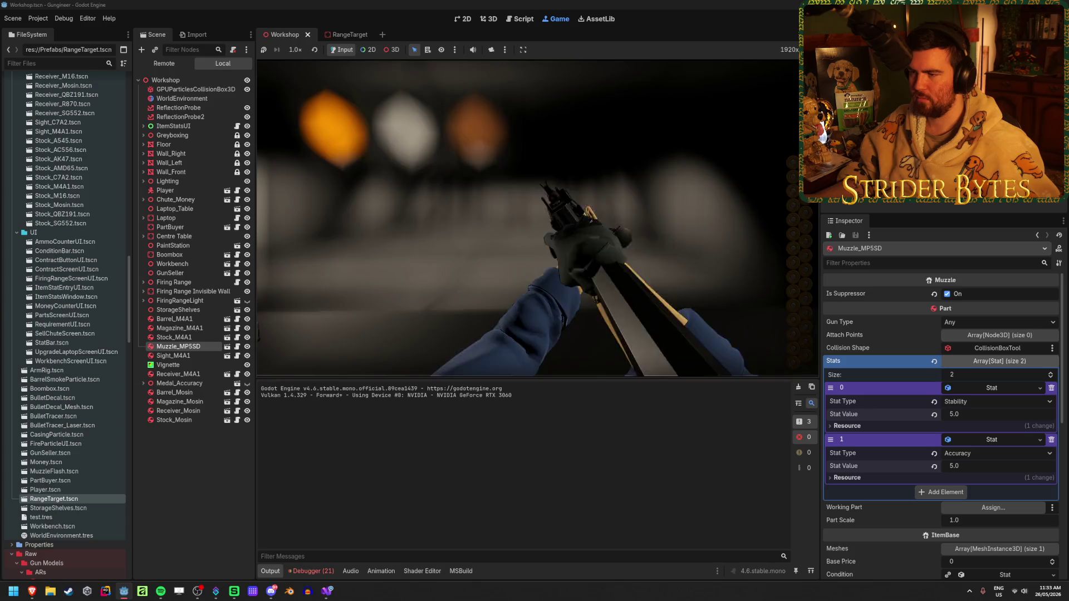
{"action": "left_click", "coordinate": [536, 218]}
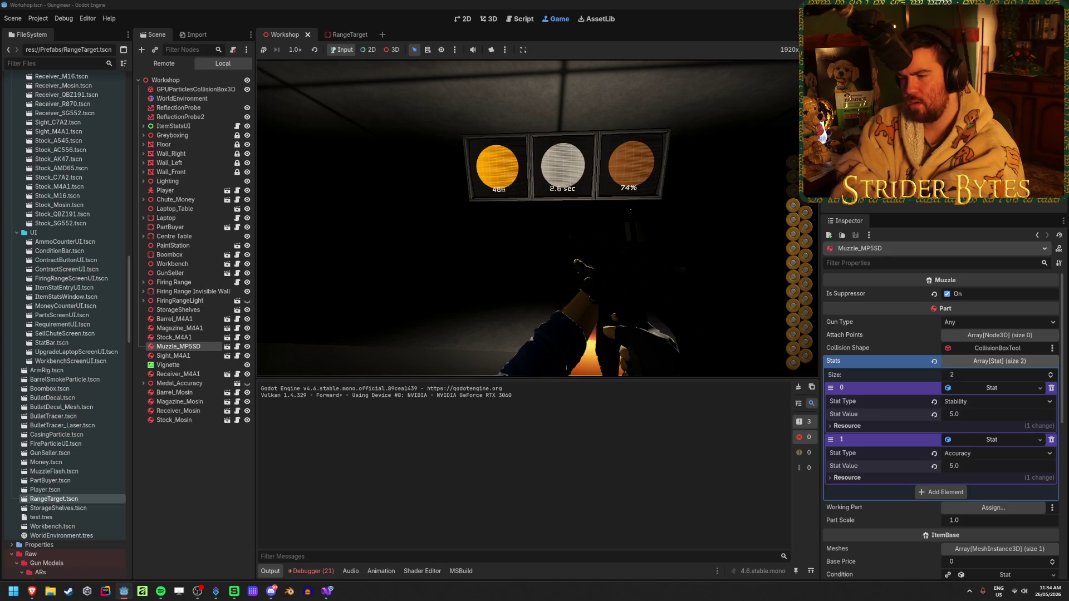
Compute 6 × 50 = 300 in Calculator, then return to the running game.
{"action": "key", "text": "XF86Calculator"}
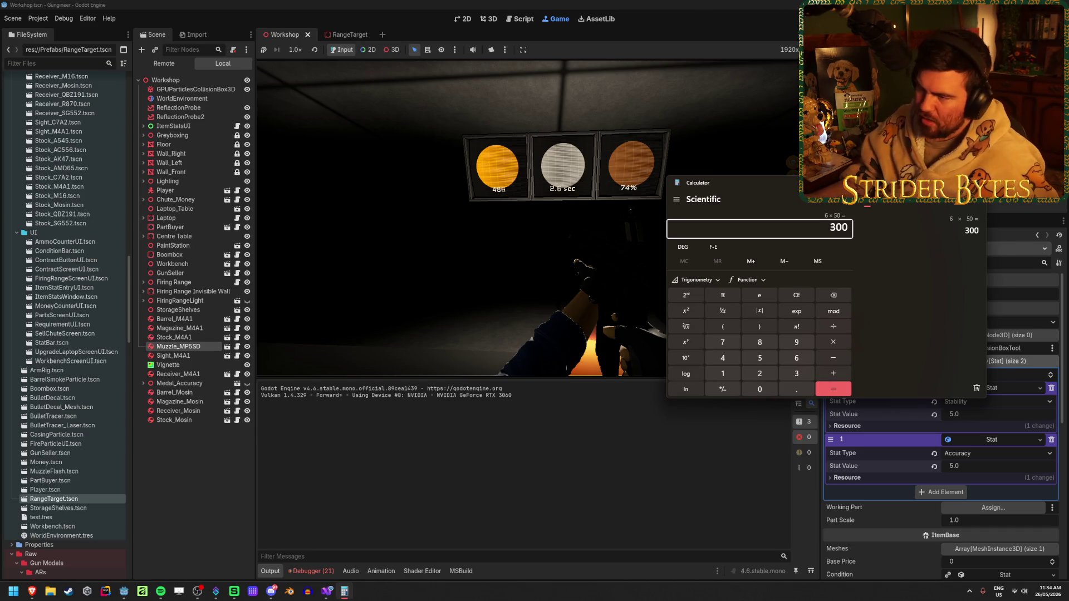
{"action": "key", "text": "alt+Tab"}
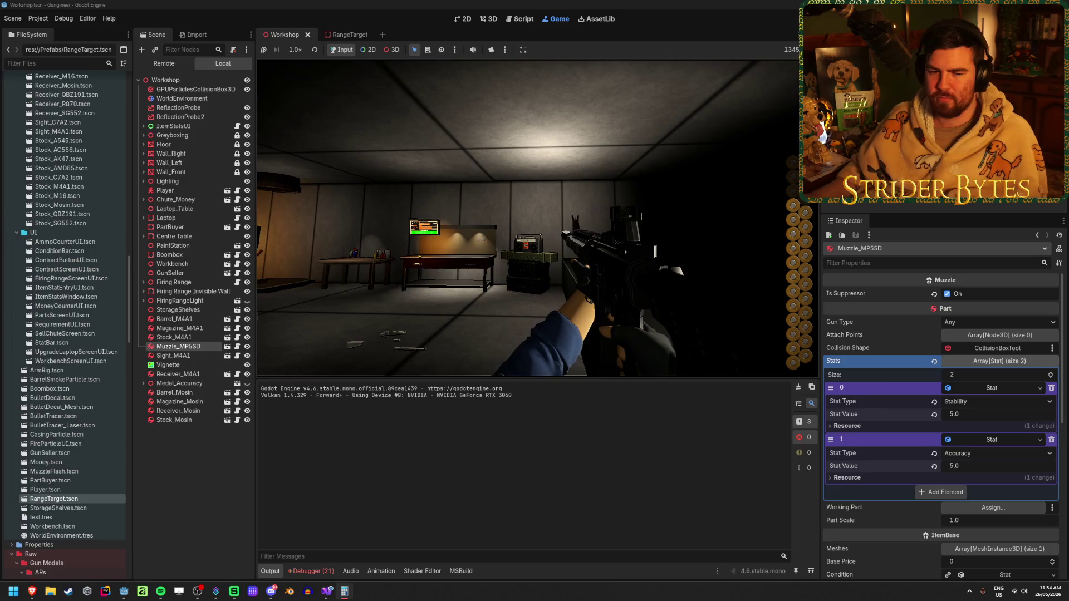
Drop the assault rifle and equip the long bolt-action rifle.
{"action": "key", "text": "q"}
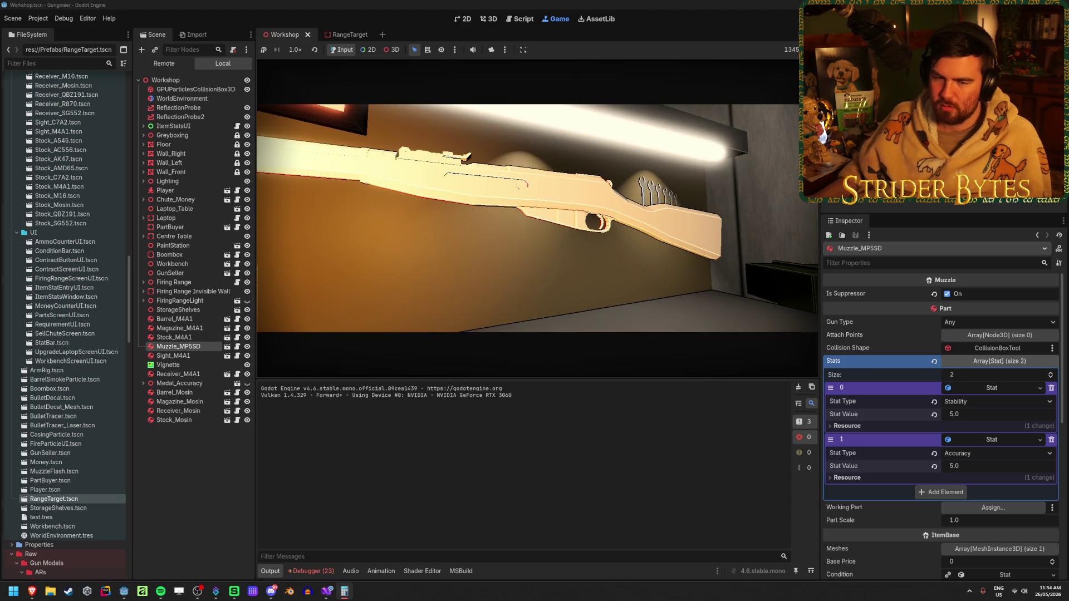
{"action": "key", "text": "e"}
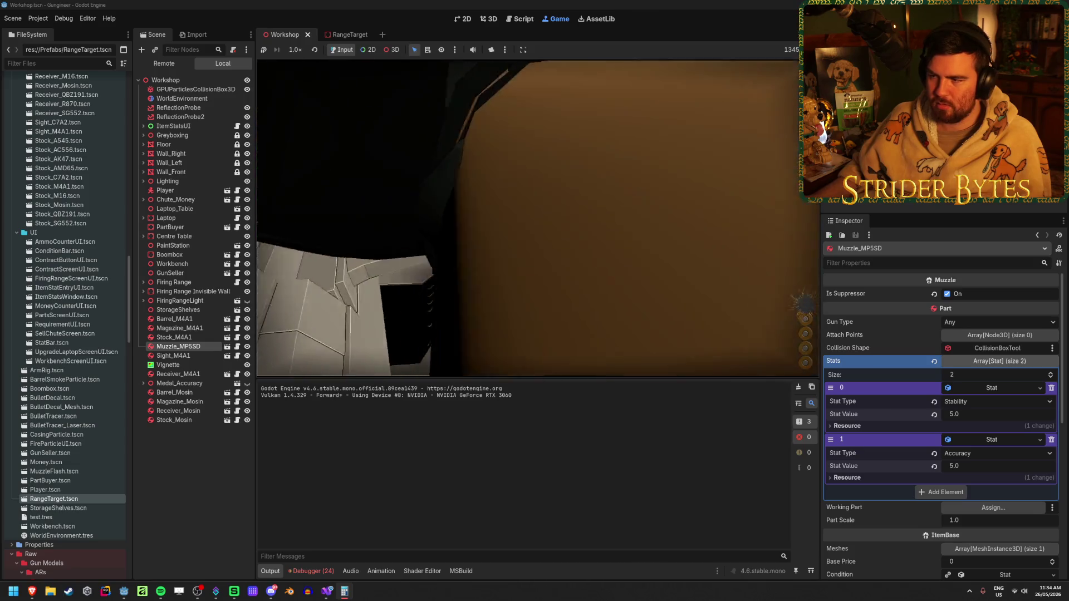
{"action": "key", "text": "e"}
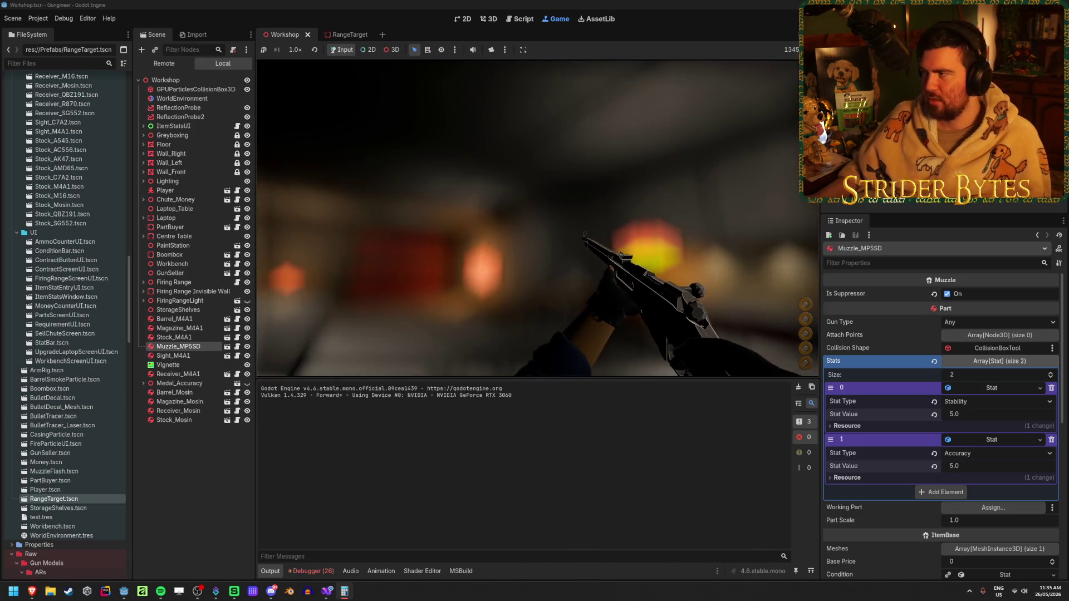
Stop the game, clear the Output log, and return to the 3D view.
{"action": "key", "text": "F8"}
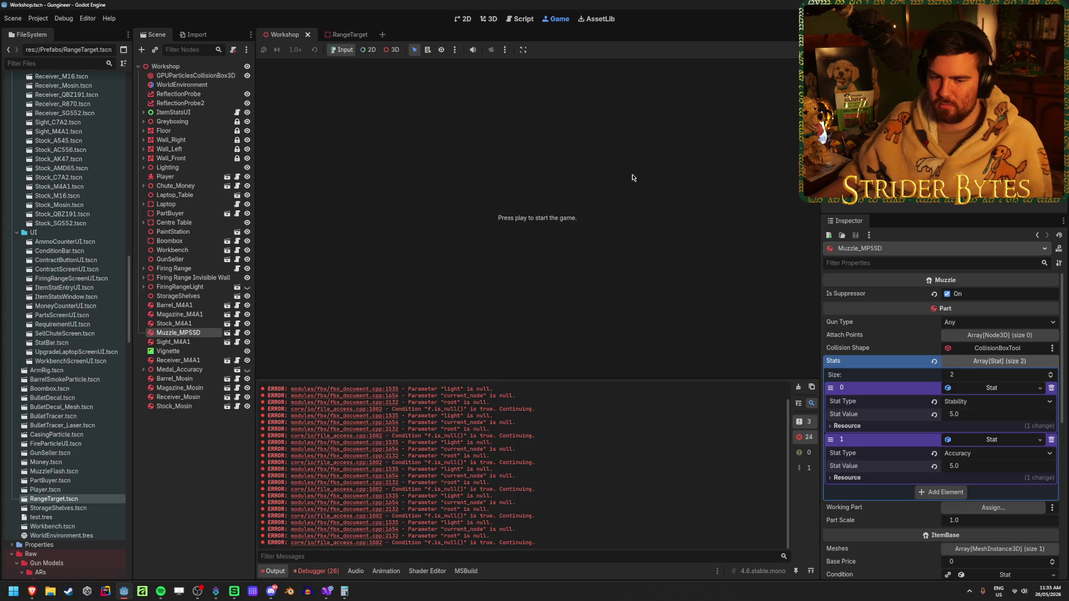
{"action": "left_click", "coordinate": [800, 389]}
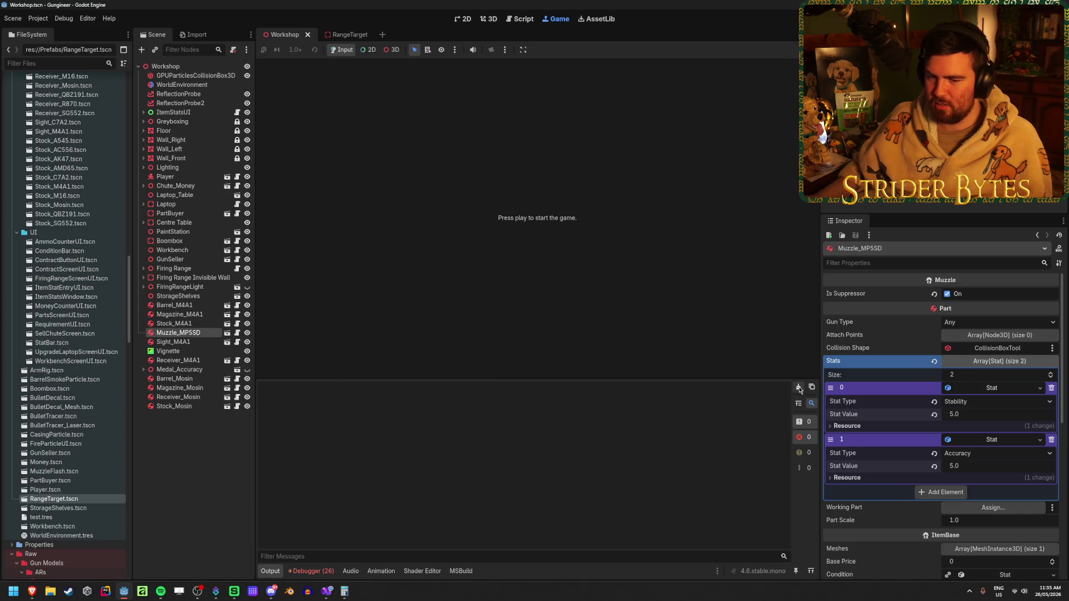
{"action": "left_click", "coordinate": [487, 20]}
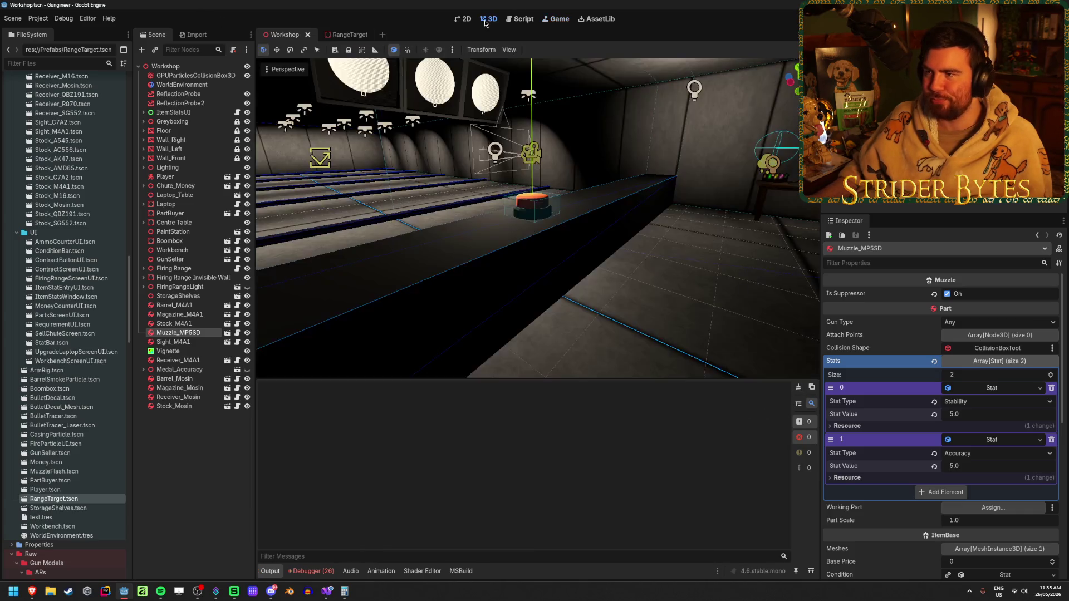
{"action": "left_click", "coordinate": [584, 263]}
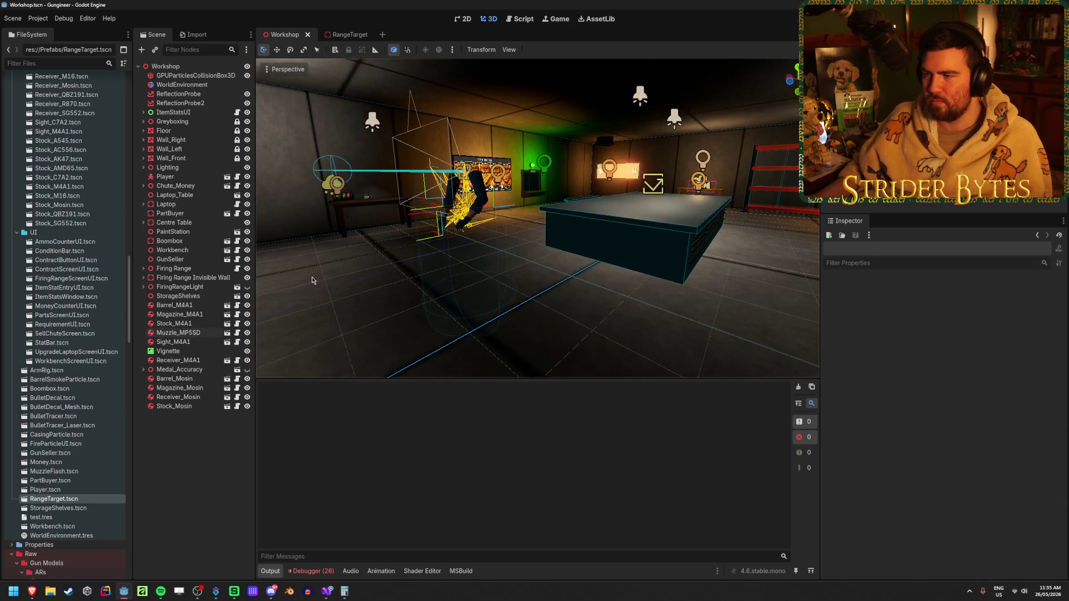
Clear the debugger errors and save the Workshop scene.
{"action": "left_click", "coordinate": [313, 571]}
{"action": "left_click", "coordinate": [806, 419]}
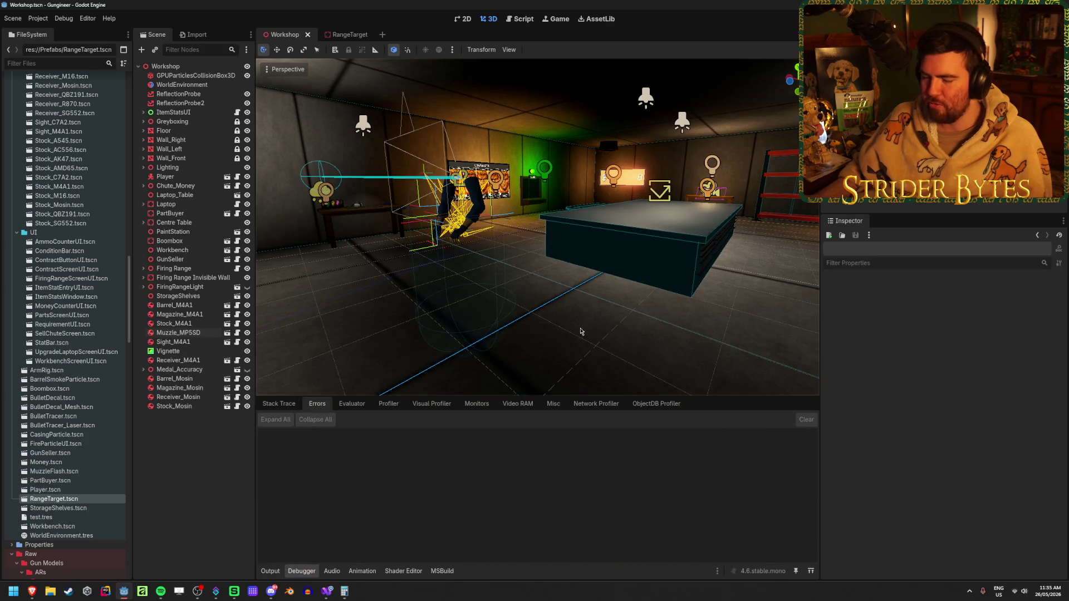
{"action": "left_click_drag", "start_coordinate": [581, 331], "coordinate": [345, 332]}
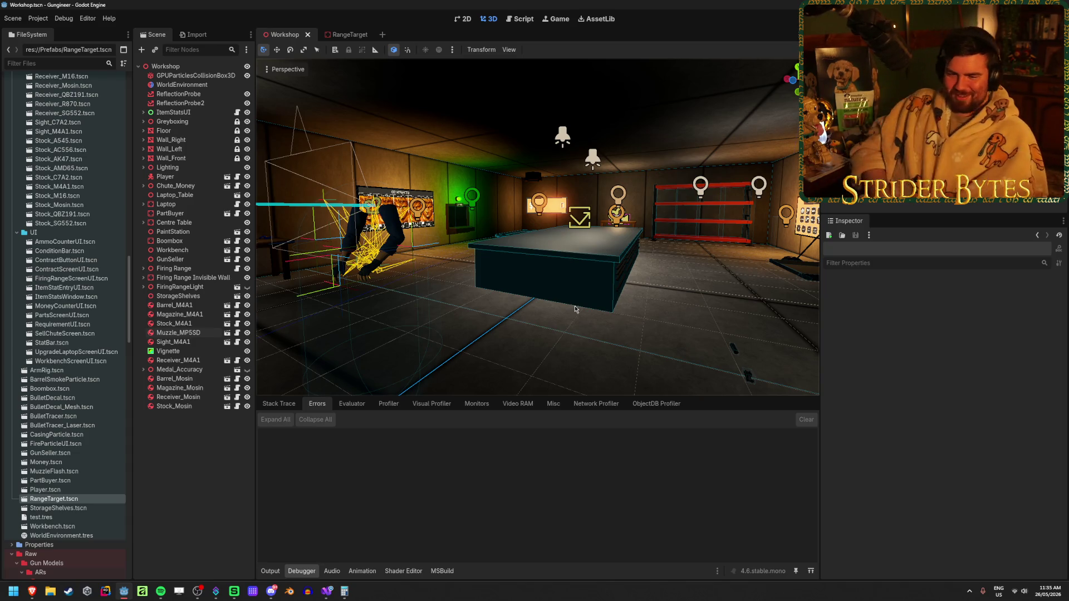
{"action": "key", "text": "ctrl+s"}
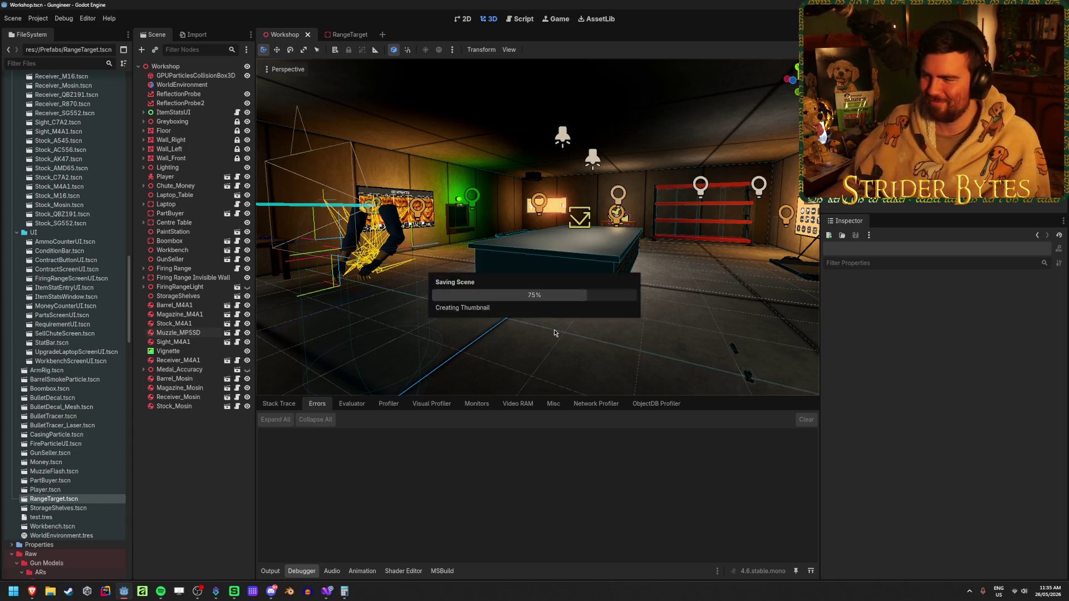
{"action": "mouse_move", "coordinate": [556, 333]}
{"action": "left_mouse_down"}
{"action": "mouse_move", "coordinate": [818, 334]}
{"action": "mouse_move", "coordinate": [334, 334]}
{"action": "left_mouse_up"}
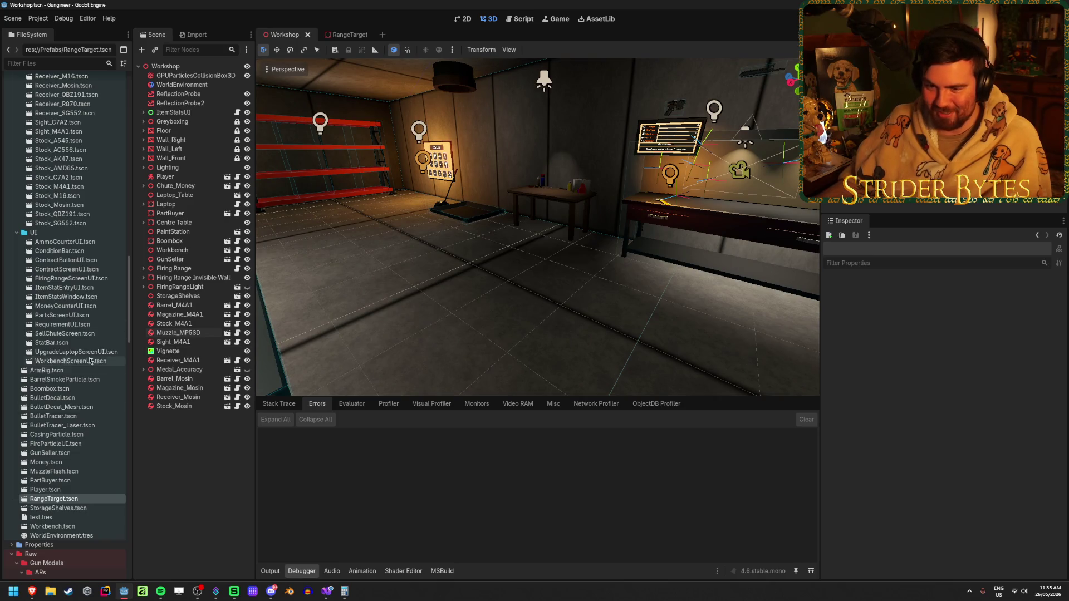
Place a Receiver_R870 instance into the Workshop scene.
{"action": "scroll", "coordinate": [93, 368], "scroll_direction": "down", "scroll_amount": 5}
{"action": "scroll", "coordinate": [93, 366], "scroll_direction": "up", "scroll_amount": 5}
{"action": "scroll", "coordinate": [94, 369], "scroll_direction": "up", "scroll_amount": 15}
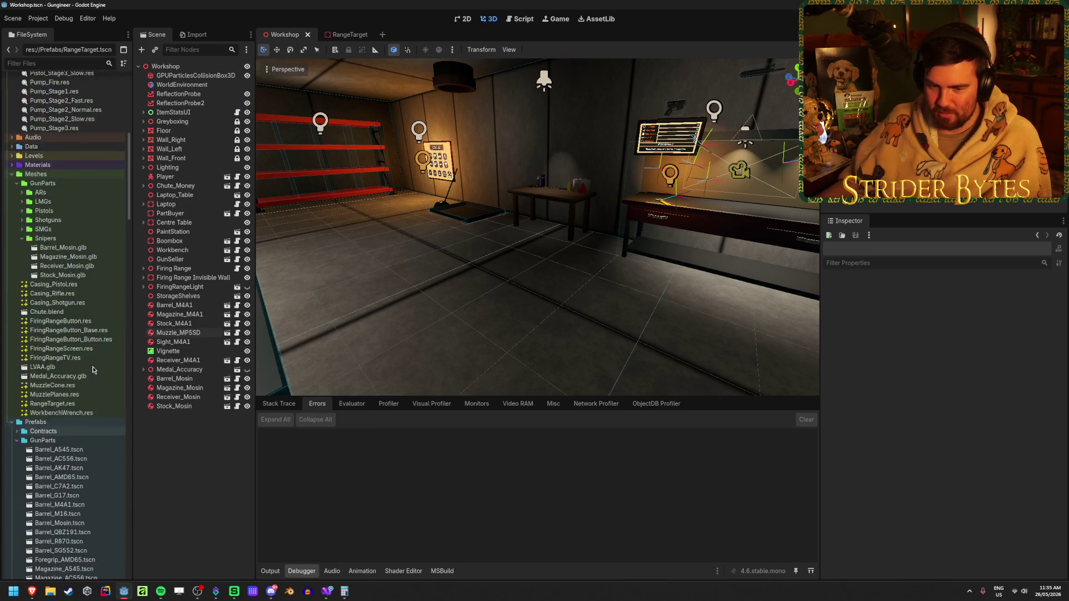
{"action": "scroll", "coordinate": [93, 370], "scroll_direction": "down", "scroll_amount": 3}
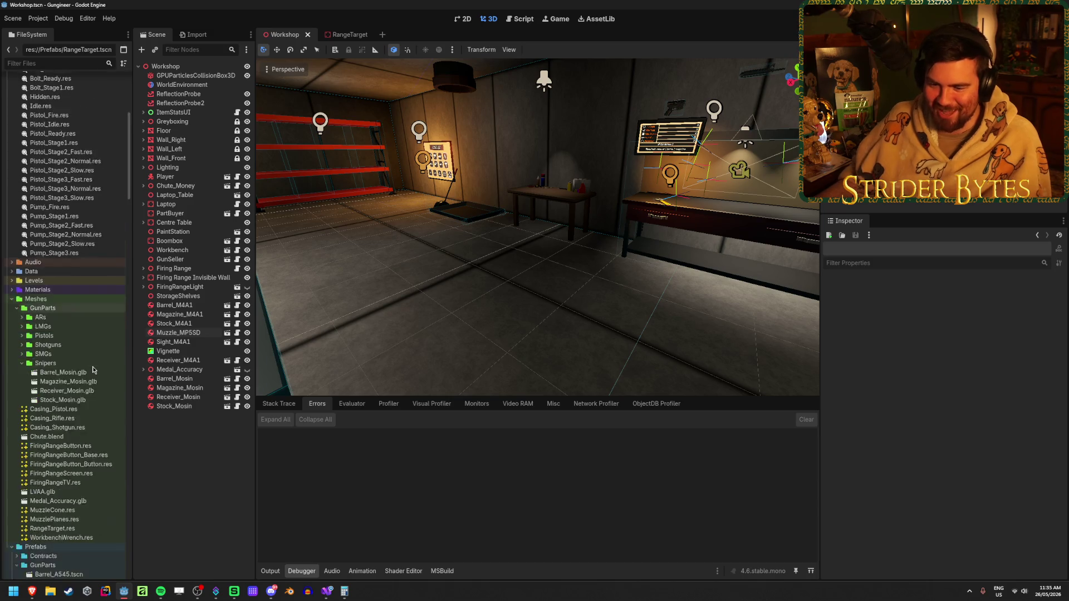
{"action": "scroll", "coordinate": [65, 269], "scroll_direction": "down", "scroll_amount": 9}
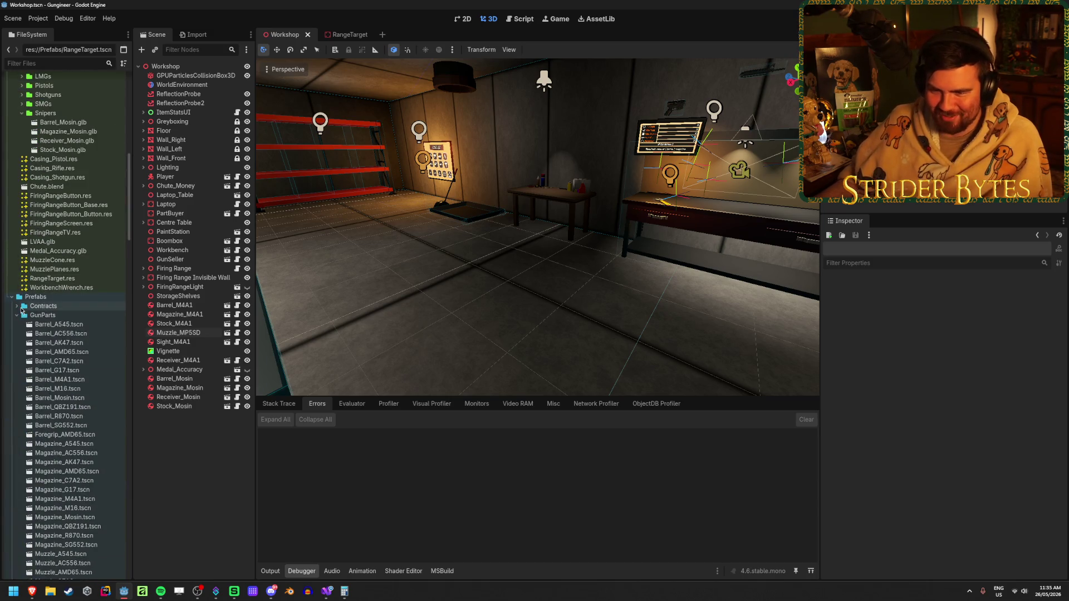
{"action": "scroll", "coordinate": [15, 319], "scroll_direction": "down", "scroll_amount": 3}
{"action": "scroll", "coordinate": [16, 318], "scroll_direction": "down", "scroll_amount": 14}
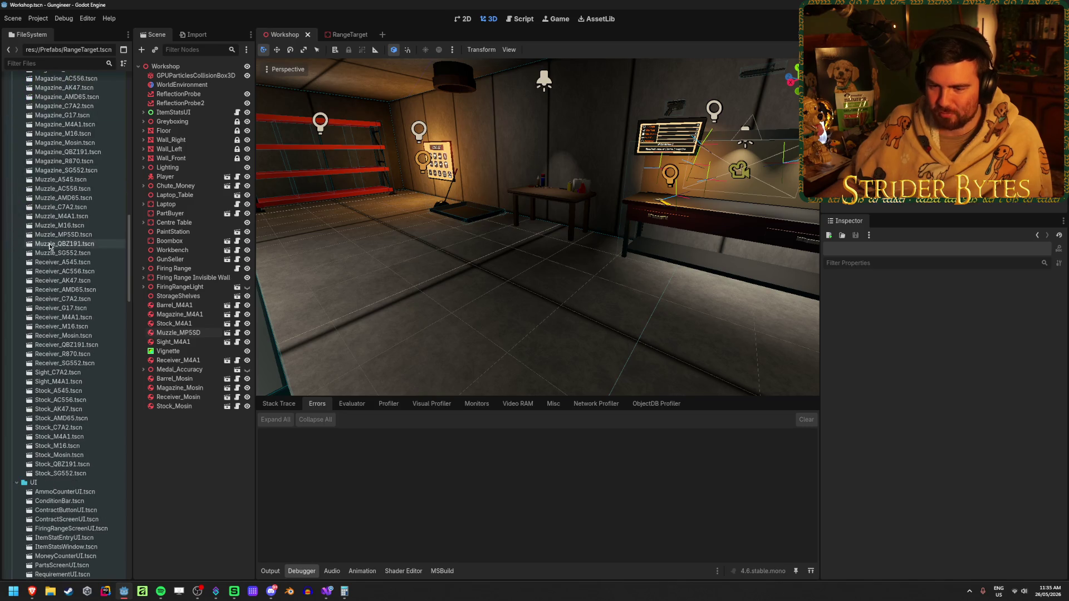
{"action": "scroll", "coordinate": [80, 338], "scroll_direction": "up", "scroll_amount": 7}
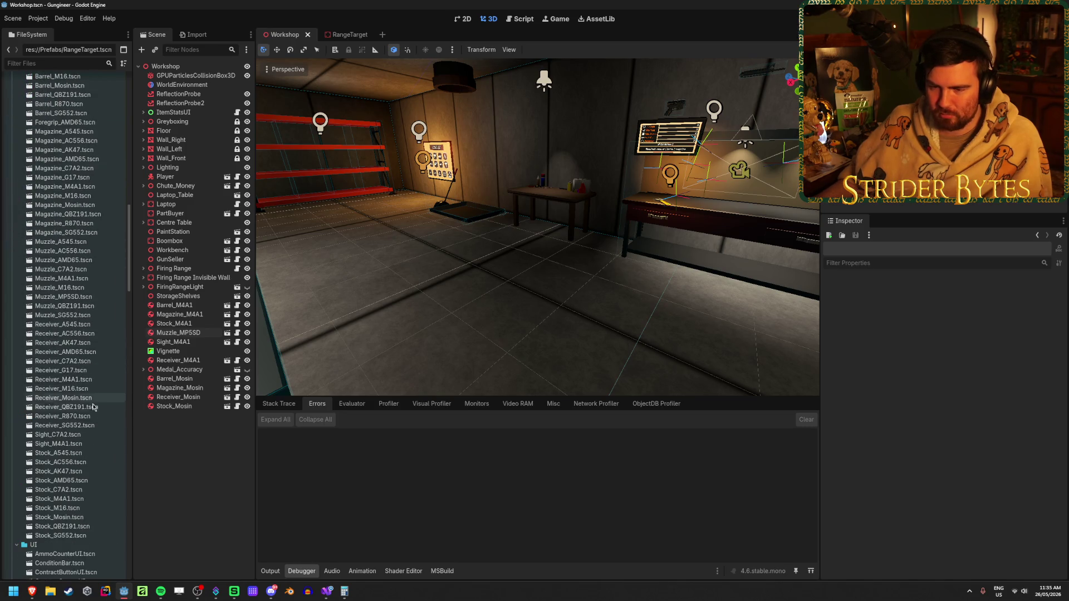
{"action": "scroll", "coordinate": [93, 397], "scroll_direction": "down", "scroll_amount": 2}
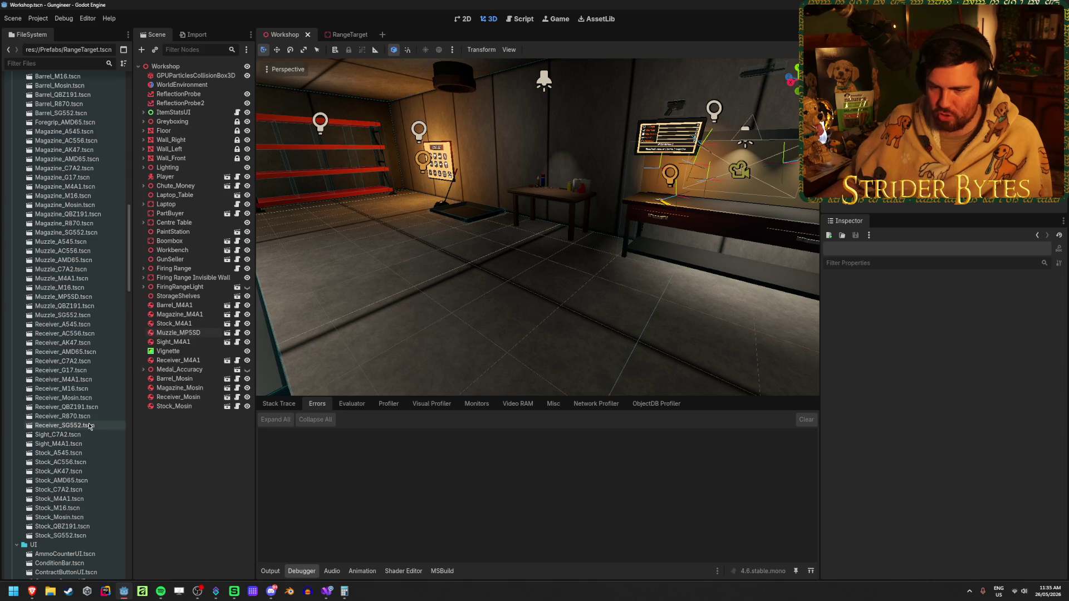
{"action": "mouse_move", "coordinate": [89, 419]}
{"action": "left_mouse_down"}
{"action": "mouse_move", "coordinate": [435, 313]}
{"action": "mouse_move", "coordinate": [512, 312]}
{"action": "mouse_move", "coordinate": [514, 255]}
{"action": "left_mouse_up"}
{"action": "left_click", "coordinate": [423, 239]}
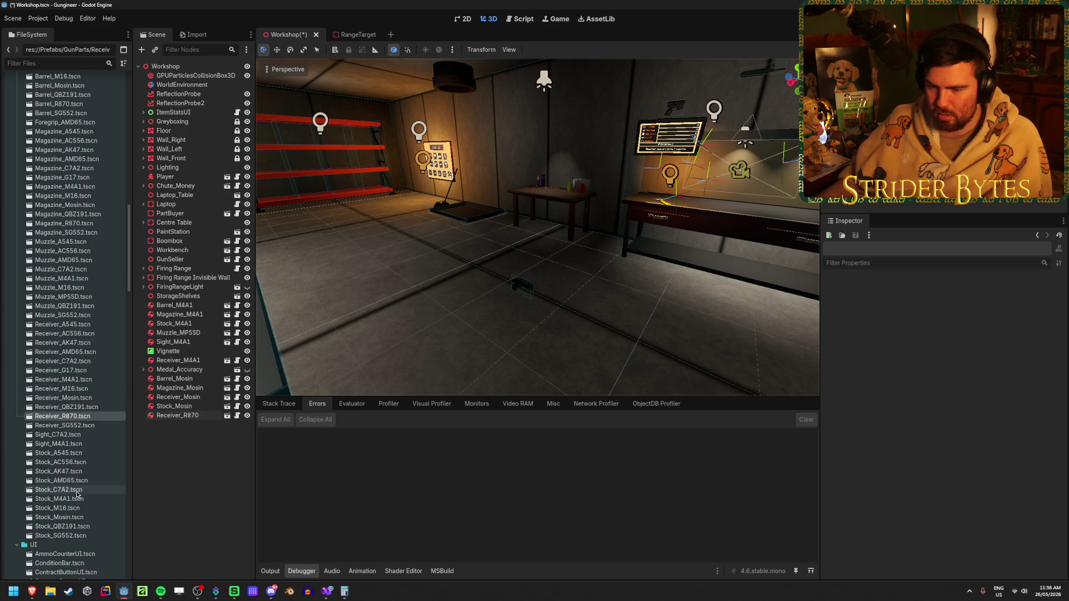
Filter the FileSystem to 'r8' and drag the Barrel_R870 and Magazine_R870 prefabs into the scene.
{"action": "left_click", "coordinate": [74, 64]}
{"action": "type", "text": "r870"}
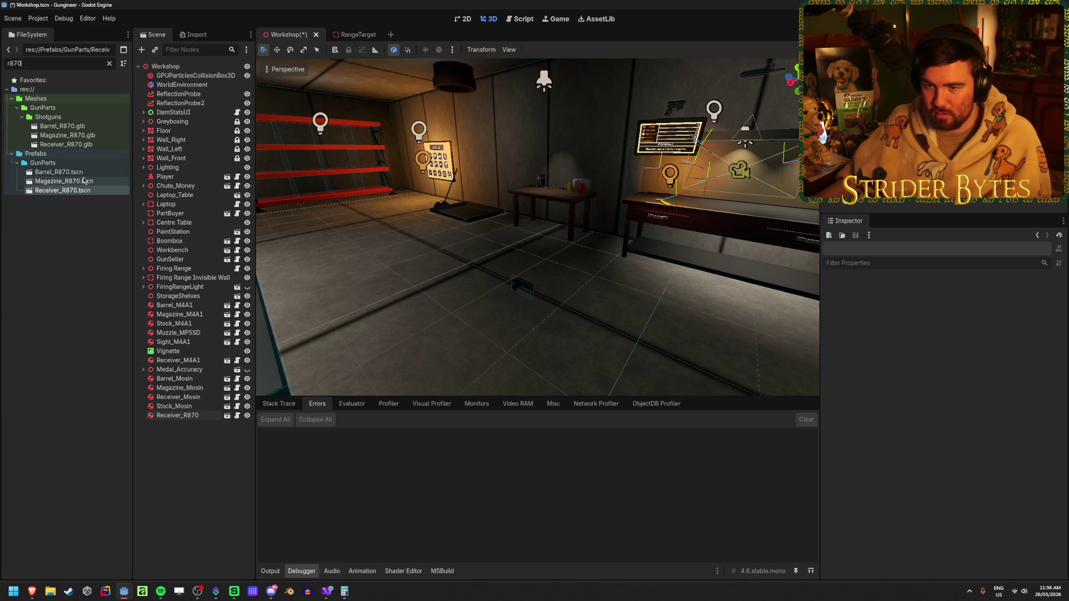
{"action": "mouse_move", "coordinate": [59, 172]}
{"action": "left_mouse_down"}
{"action": "mouse_move", "coordinate": [419, 289]}
{"action": "mouse_move", "coordinate": [454, 323]}
{"action": "left_mouse_up"}
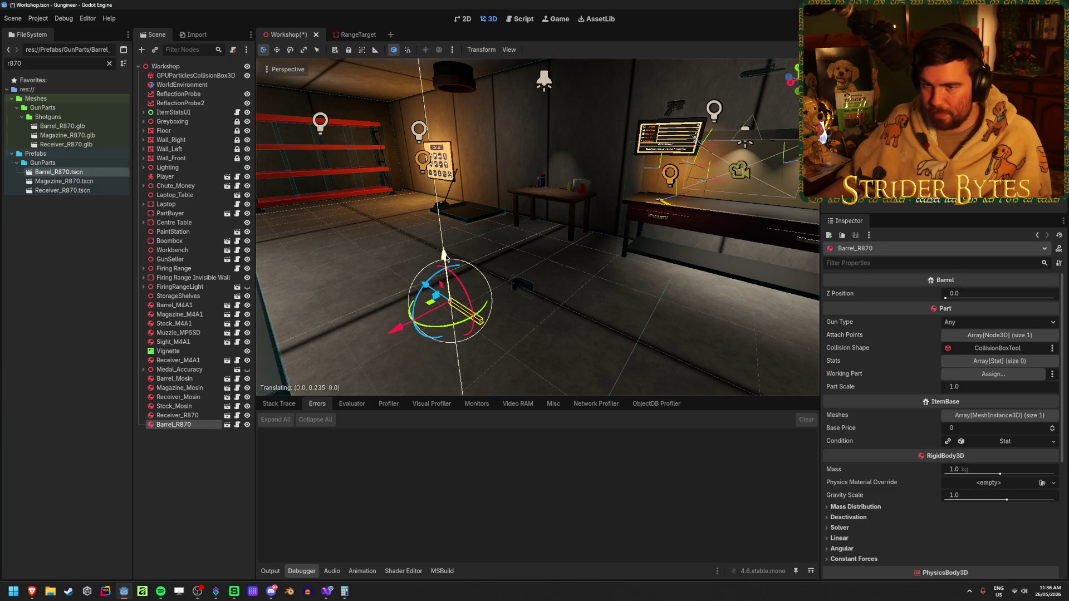
{"action": "mouse_move", "coordinate": [64, 181]}
{"action": "left_mouse_down"}
{"action": "mouse_move", "coordinate": [501, 336]}
{"action": "mouse_move", "coordinate": [524, 292]}
{"action": "left_mouse_up"}
Save and run the Workshop scene with F5, then stop the game with F8.
{"action": "key", "text": "F5"}
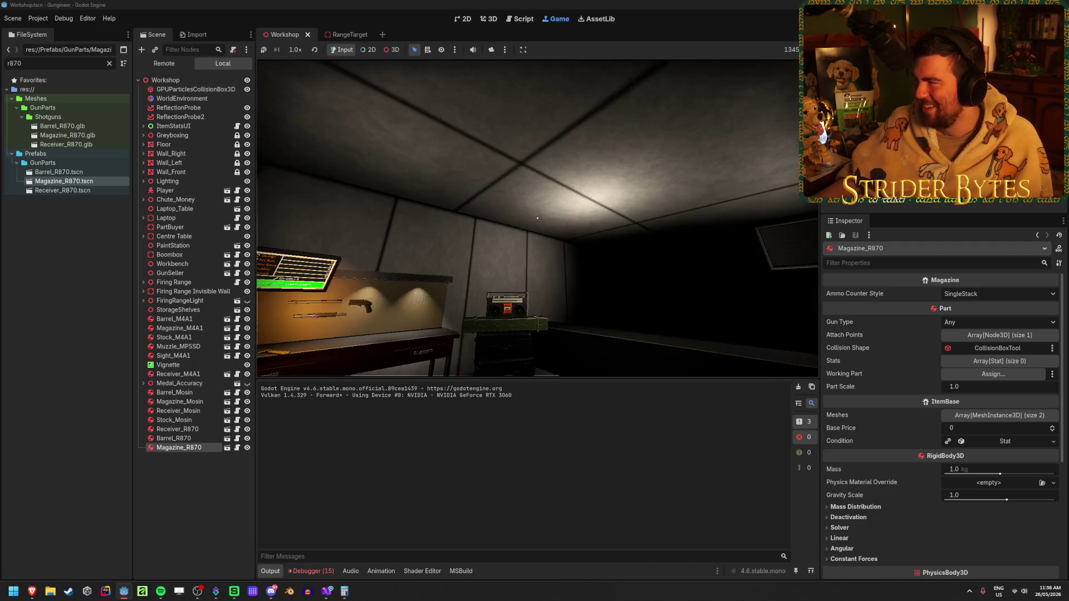
{"action": "key", "text": "F8"}
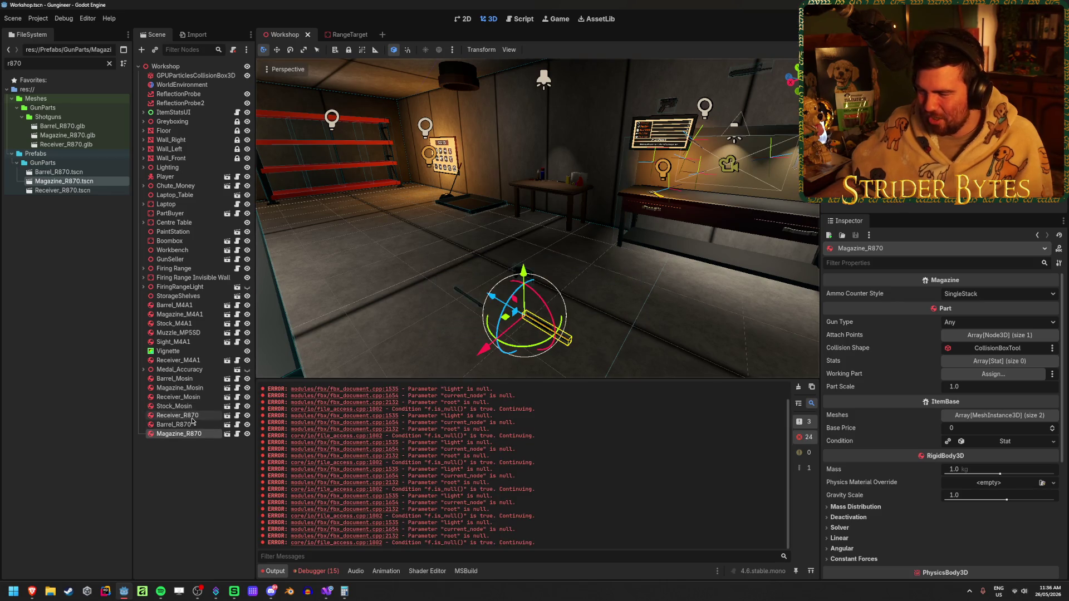
Add two Stats entries to Receiver_R870 and make the first a Damage stat of 8.0.
{"action": "left_click", "coordinate": [177, 415]}
{"action": "left_click", "coordinate": [1003, 388]}
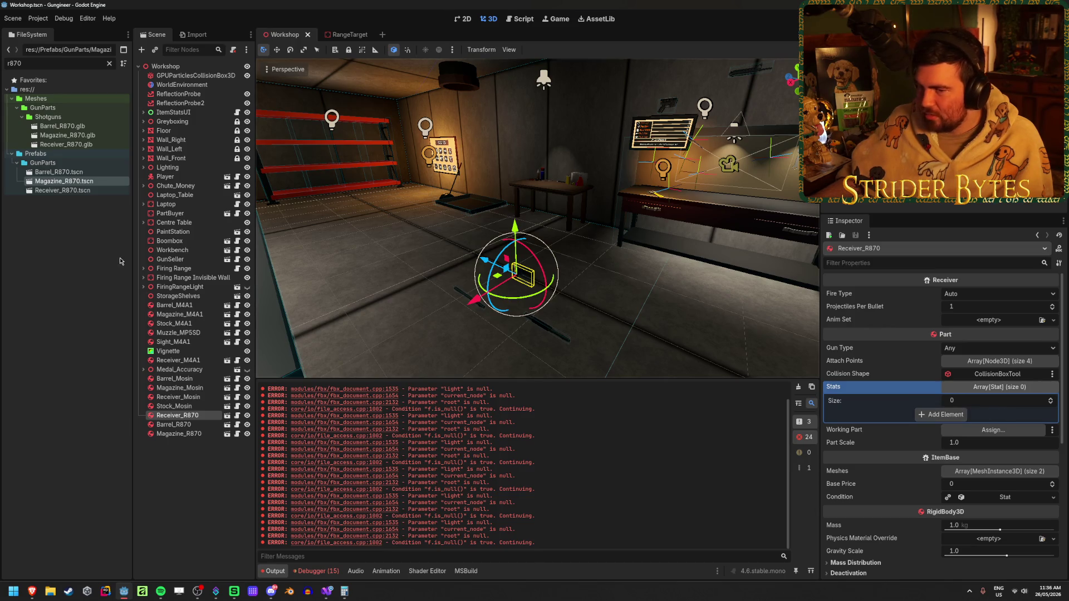
{"action": "left_click", "coordinate": [82, 228]}
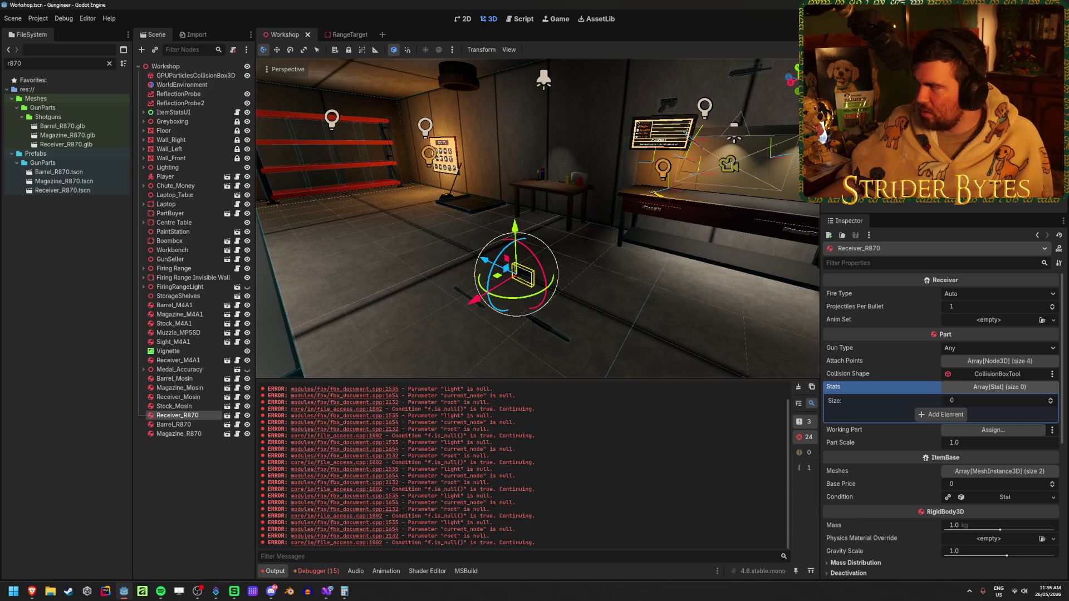
{"action": "key", "text": "alt+Tab"}
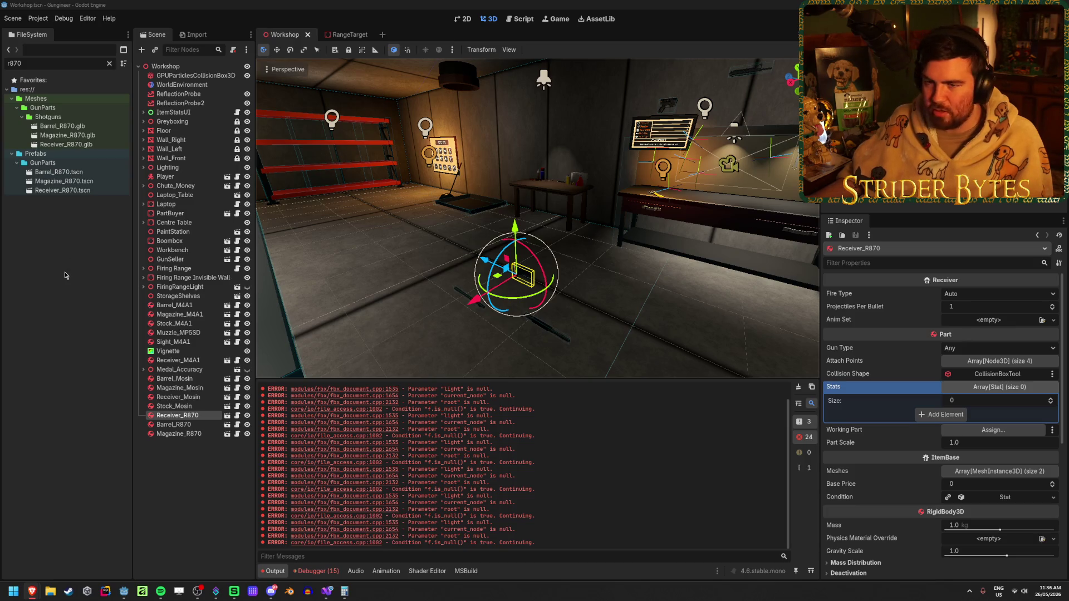
{"action": "key", "text": "alt+Tab"}
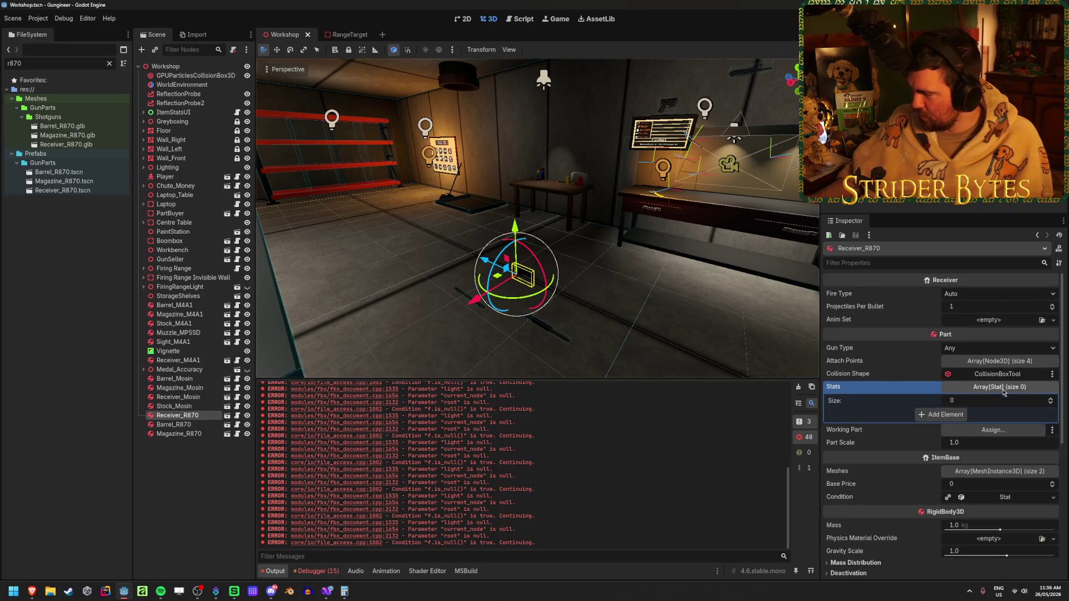
{"action": "left_click", "coordinate": [942, 414]}
{"action": "left_click", "coordinate": [942, 427]}
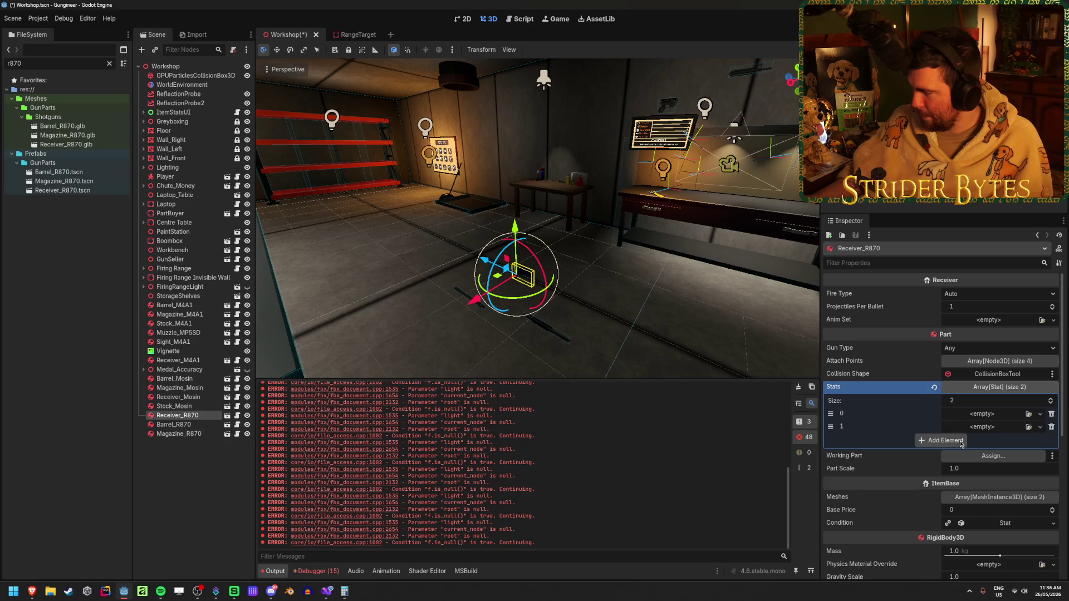
{"action": "left_click", "coordinate": [1039, 414]}
{"action": "left_click", "coordinate": [1017, 441]}
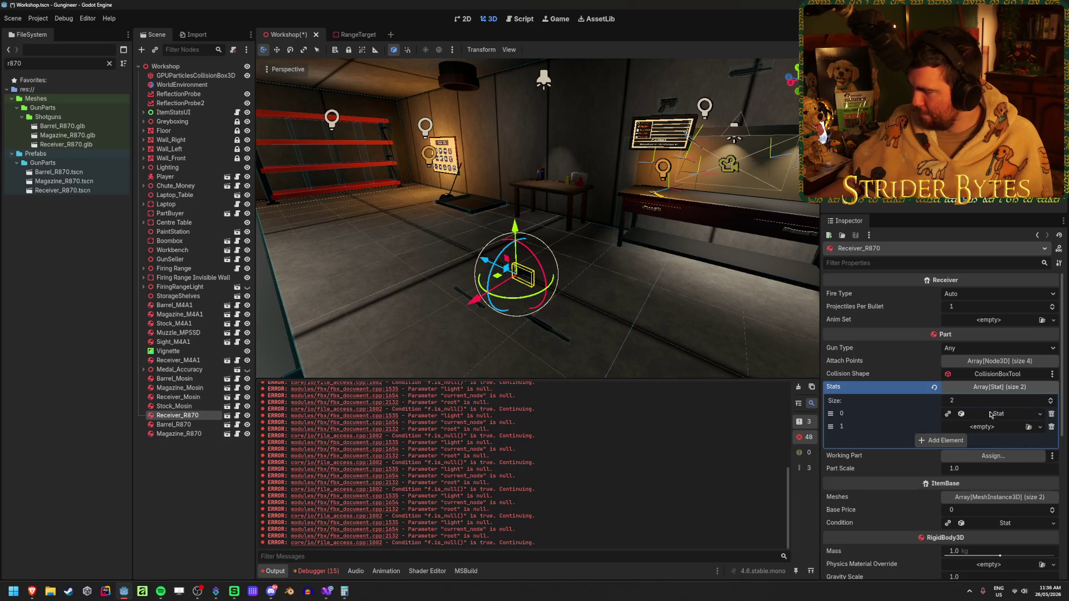
{"action": "left_click", "coordinate": [985, 438]}
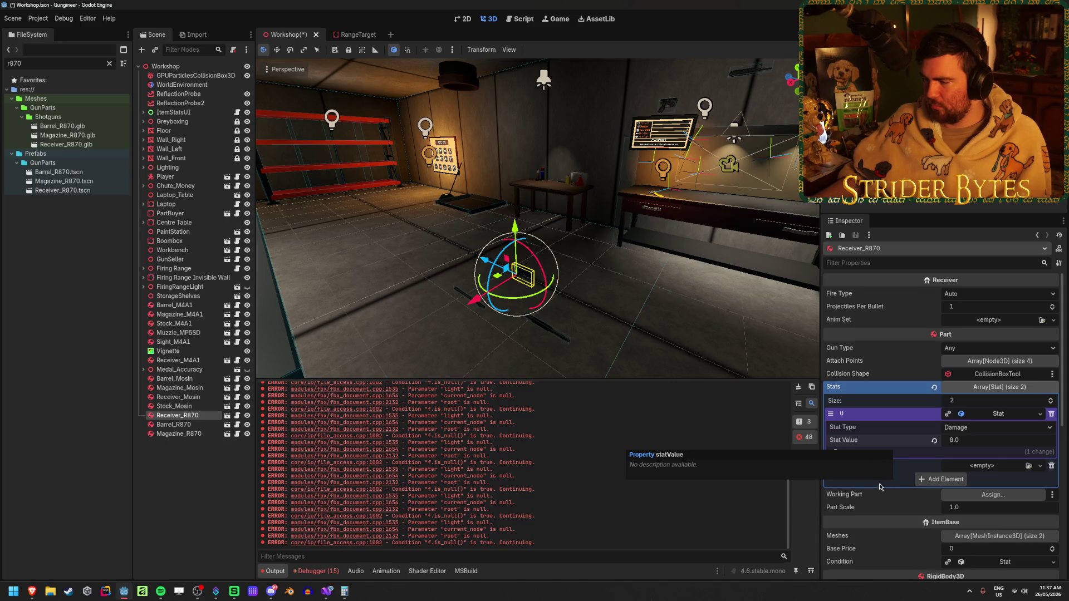
Make the second entry a new FireRate stat with value 1.0.
{"action": "left_click", "coordinate": [1001, 469]}
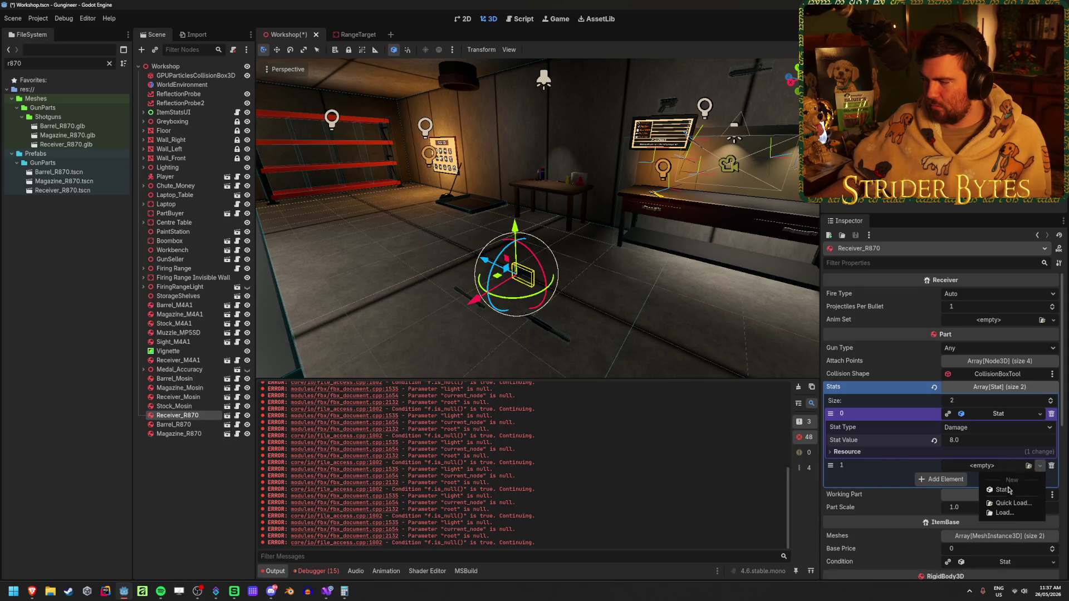
{"action": "left_click", "coordinate": [996, 479]}
{"action": "left_click", "coordinate": [983, 479]}
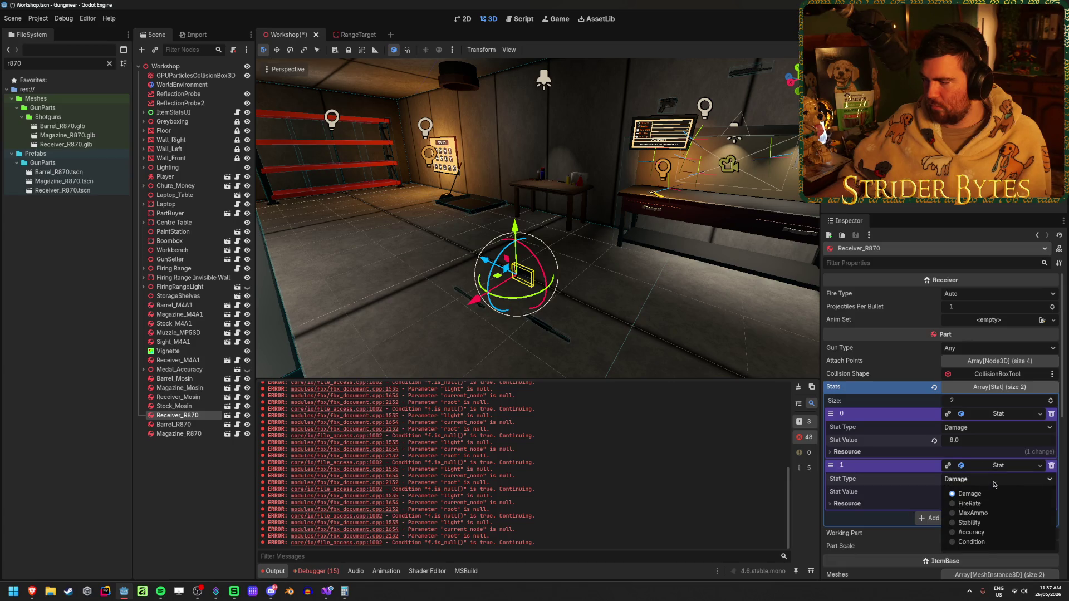
{"action": "left_click", "coordinate": [979, 508]}
{"action": "left_click", "coordinate": [983, 494]}
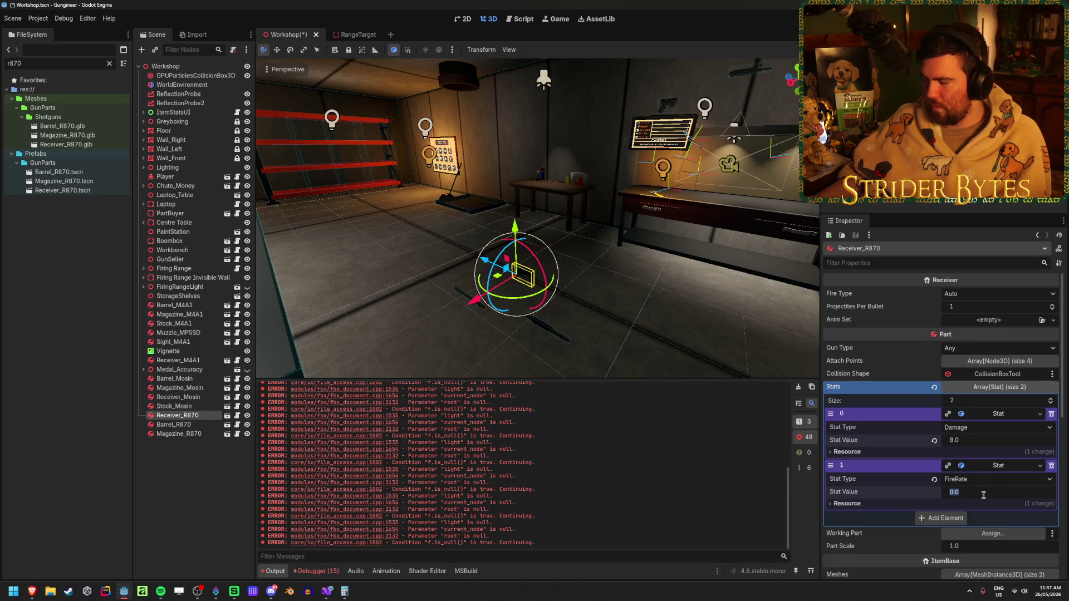
{"action": "type", "text": "1"}
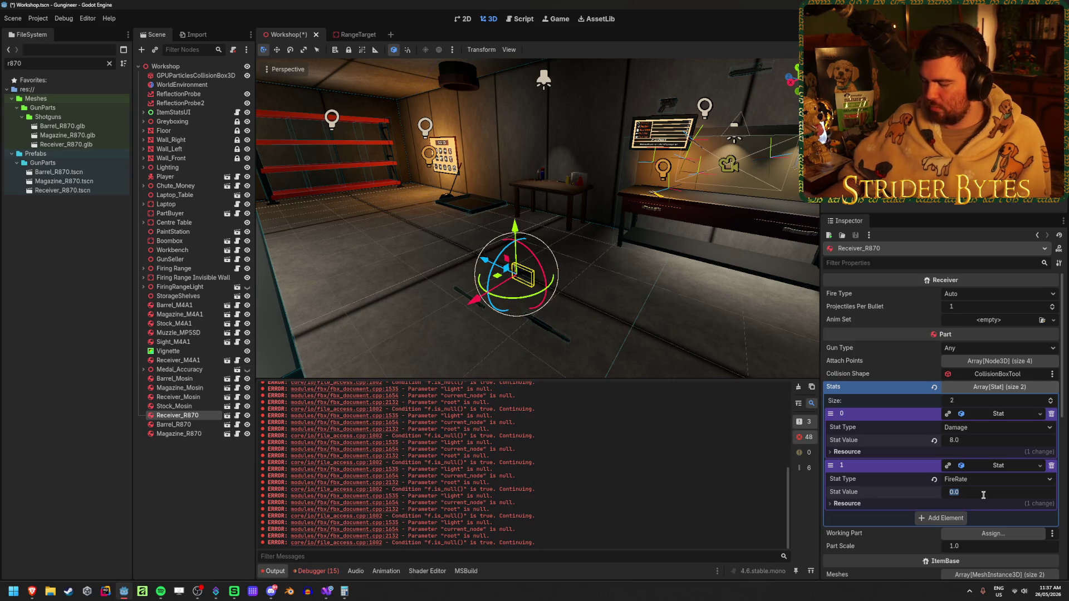
{"action": "key", "text": "Return"}
{"action": "left_click", "coordinate": [1016, 414]}
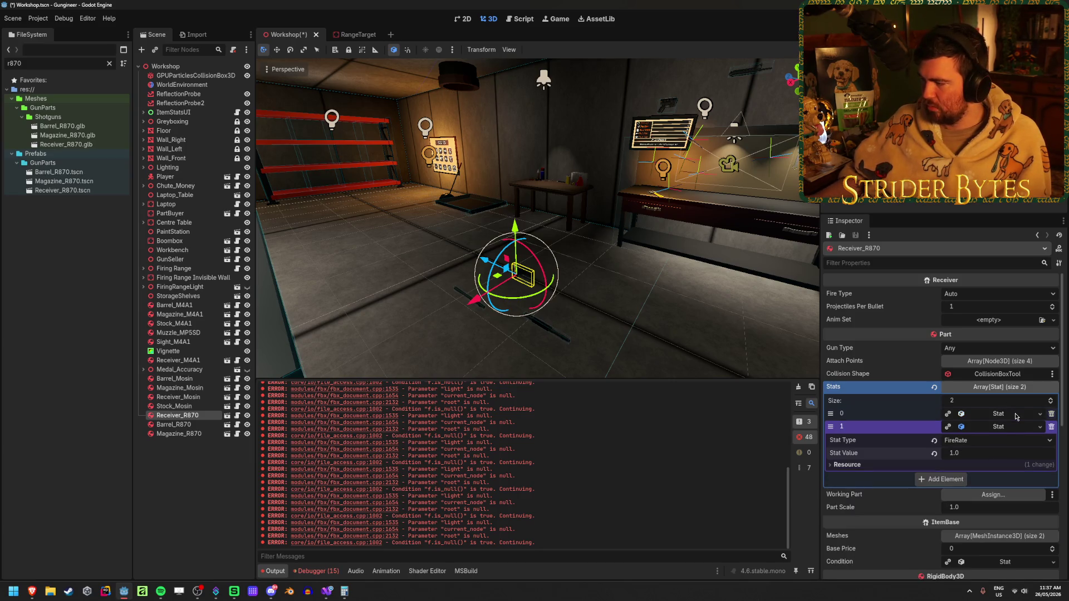
{"action": "left_click", "coordinate": [1003, 427]}
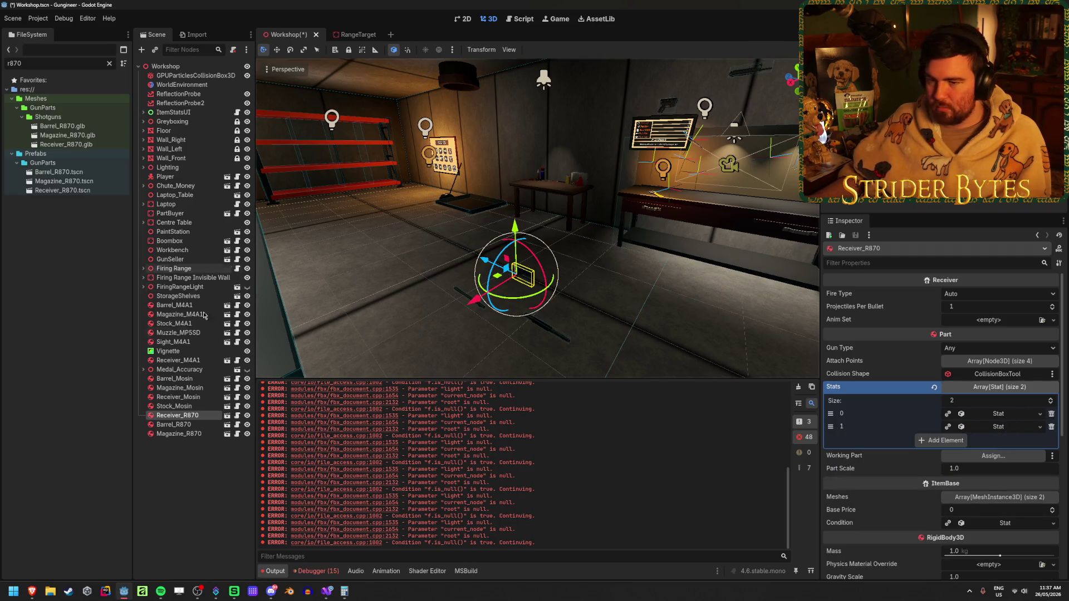
Add two Stats entries to Barrel_R870 and make the first a Stability stat of 6.0.
{"action": "left_click", "coordinate": [172, 424]}
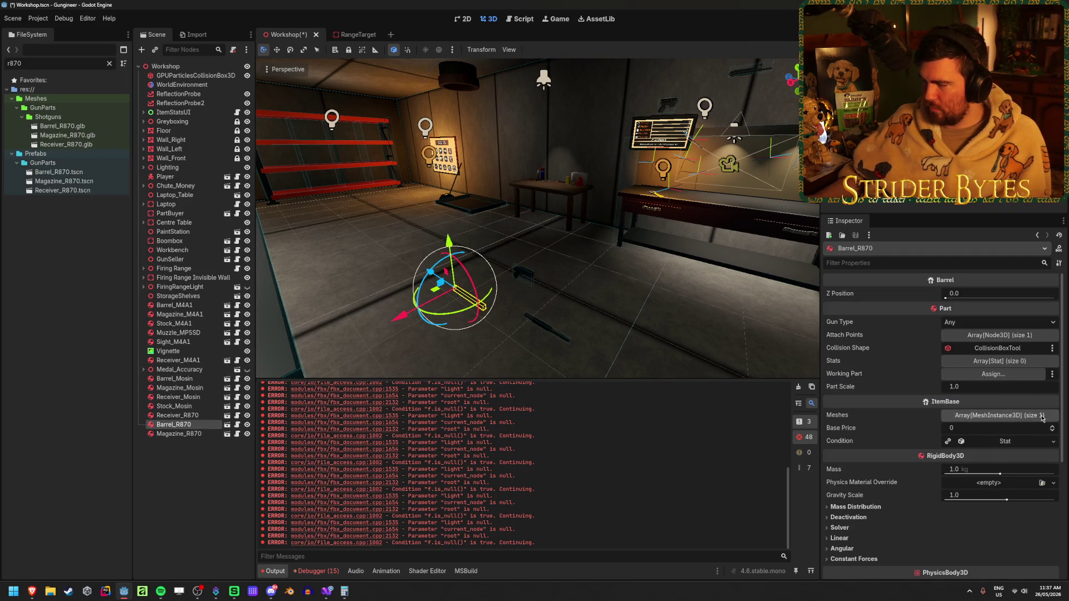
{"action": "left_click", "coordinate": [1010, 361]}
{"action": "left_click", "coordinate": [941, 389]}
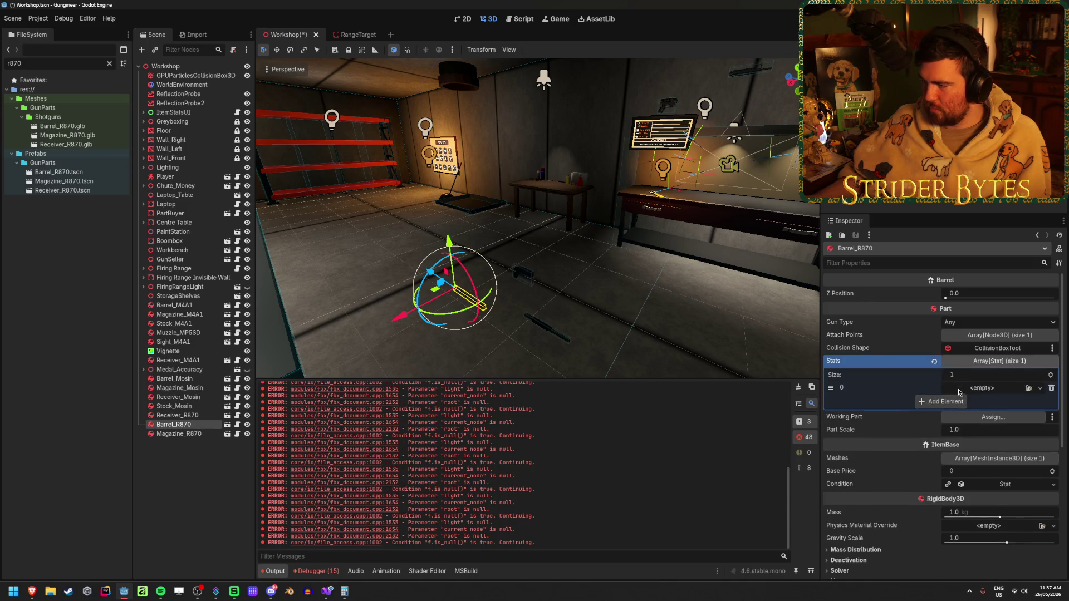
{"action": "left_click", "coordinate": [940, 401]}
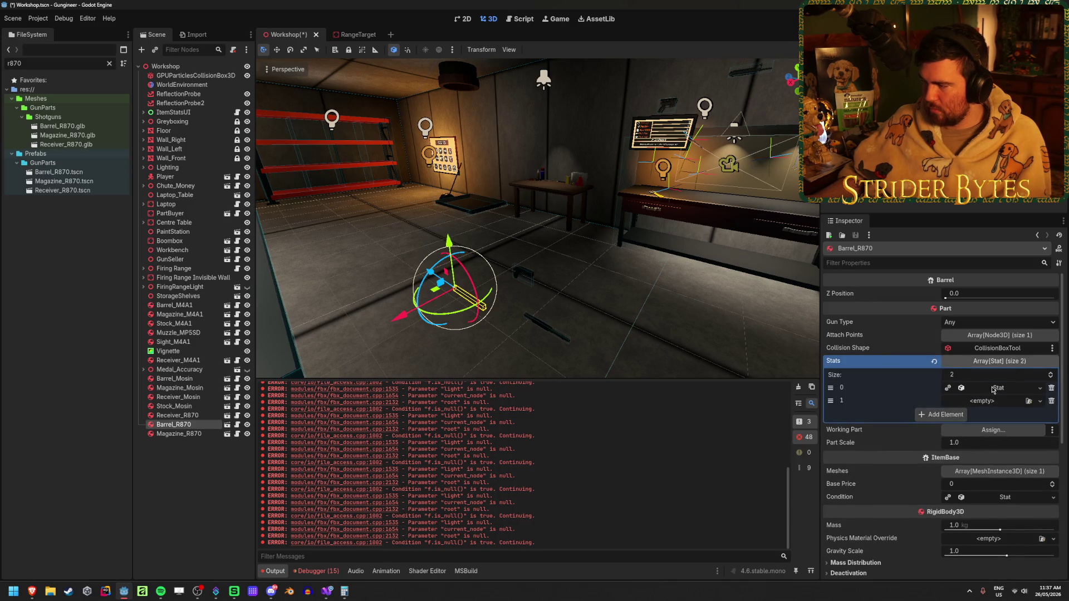
{"action": "left_click", "coordinate": [993, 389]}
{"action": "left_click", "coordinate": [977, 402]}
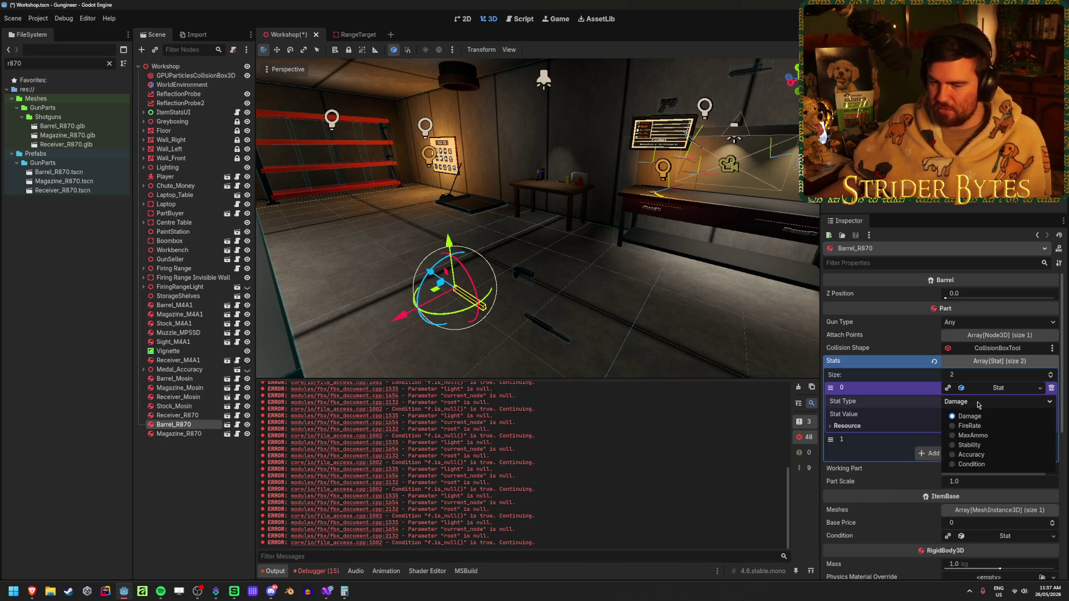
{"action": "left_click", "coordinate": [978, 402]}
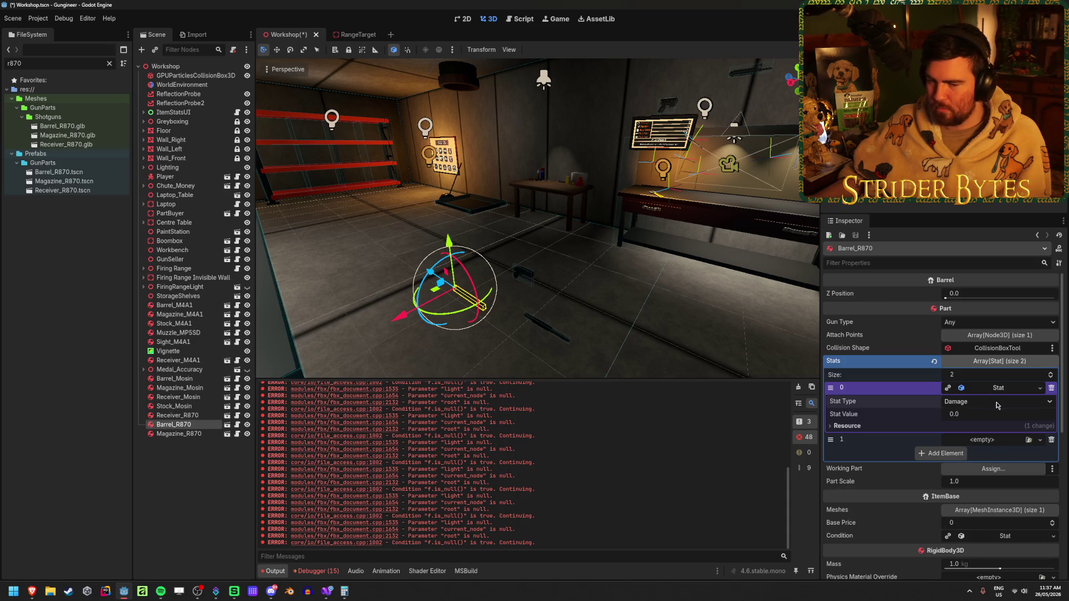
{"action": "left_click", "coordinate": [996, 402]}
{"action": "left_click", "coordinate": [996, 402]}
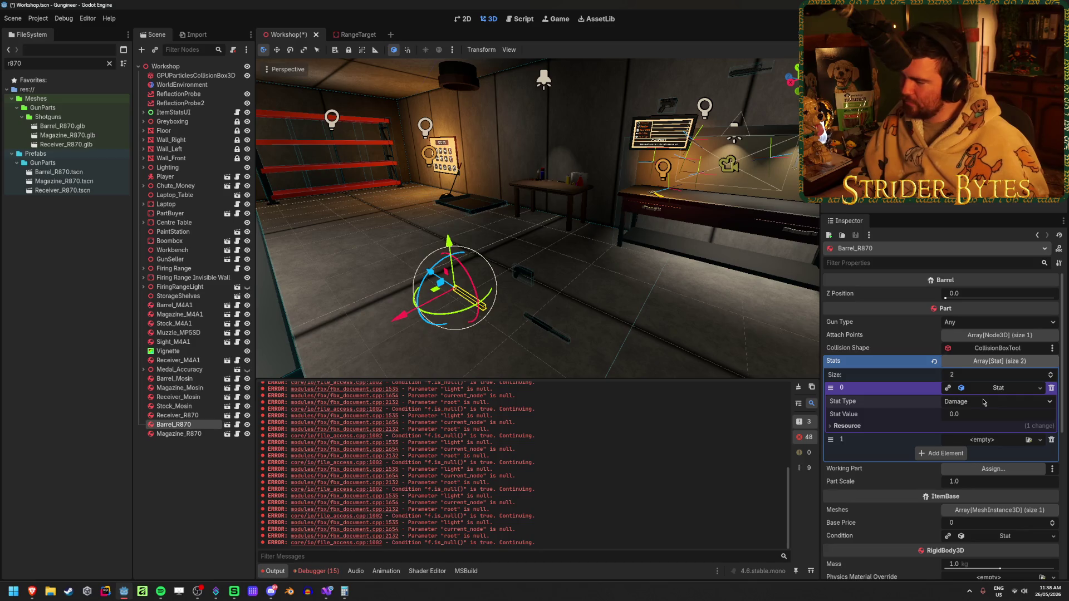
{"action": "left_click", "coordinate": [983, 403]}
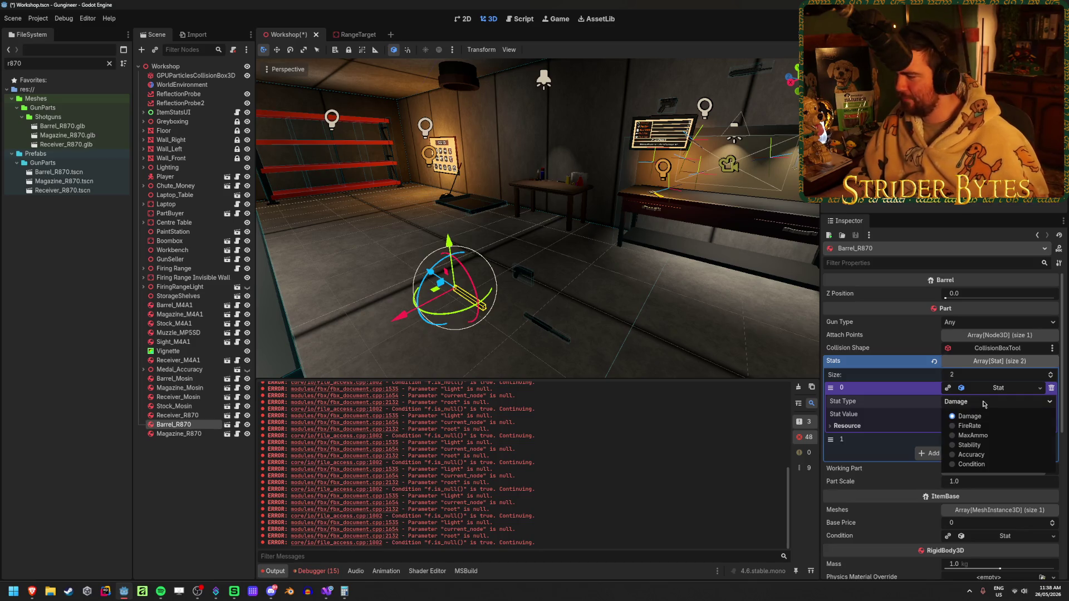
{"action": "left_click", "coordinate": [985, 446]}
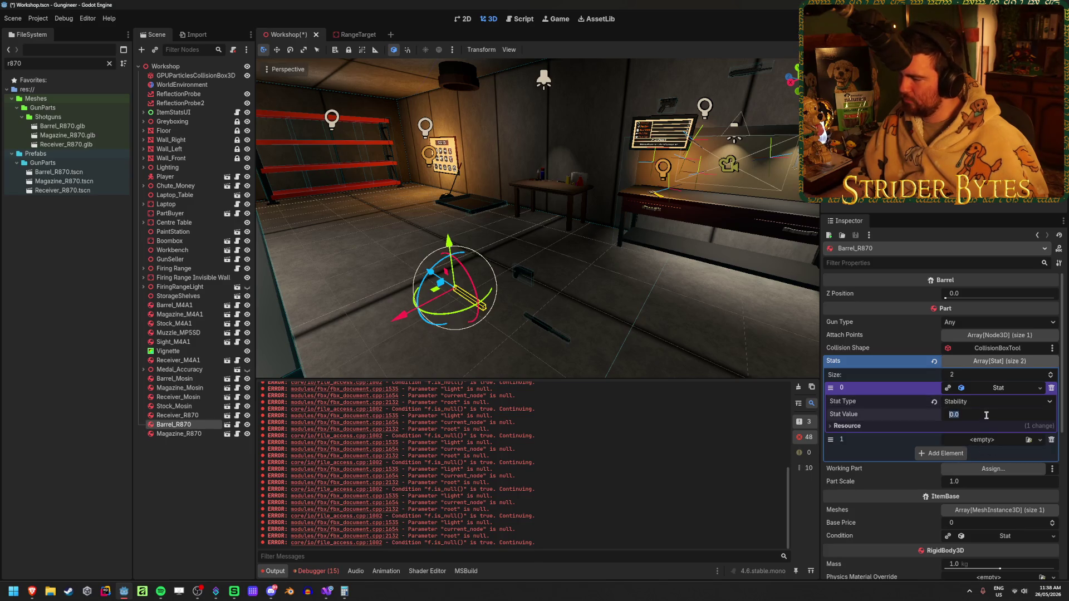
{"action": "type", "text": "2"}
Make the second entry a new Accuracy stat of 3.0 and save the scene.
{"action": "left_click", "coordinate": [1039, 439]}
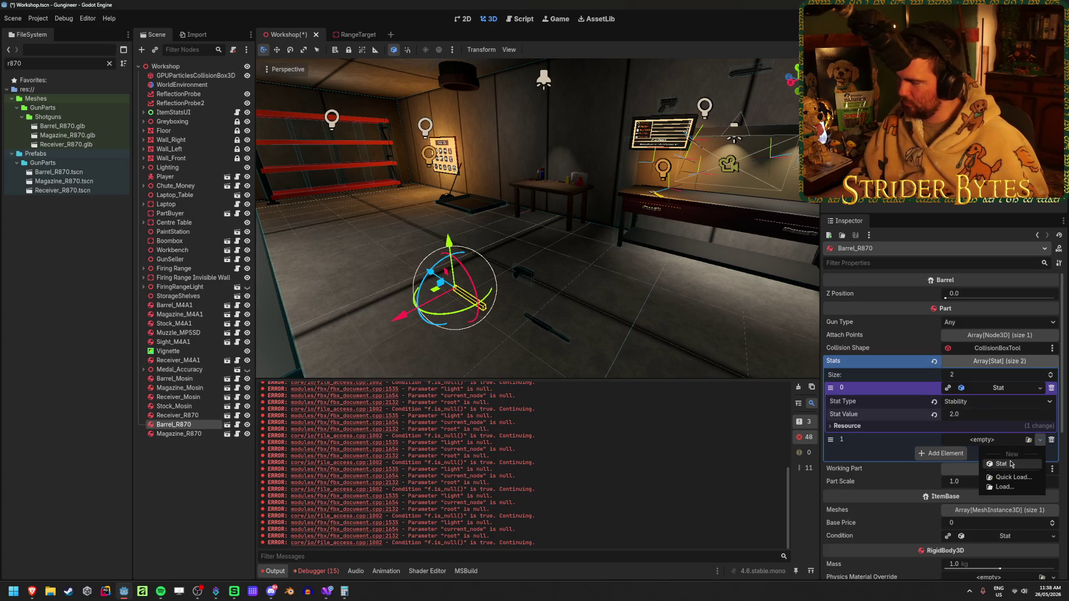
{"action": "left_click", "coordinate": [1010, 461]}
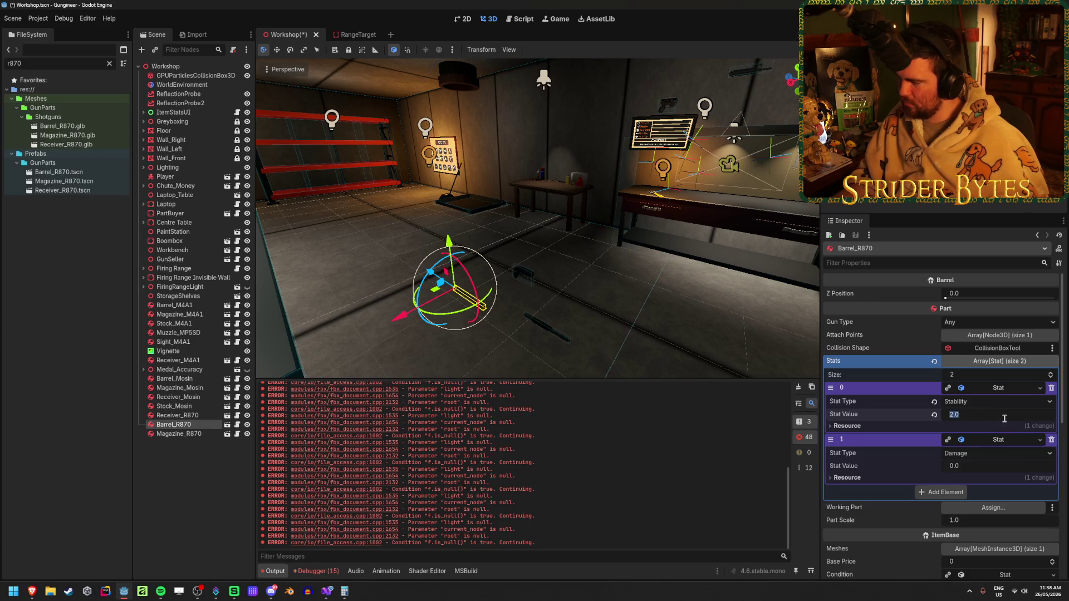
{"action": "left_click", "coordinate": [997, 413]}
{"action": "type", "text": "6"}
{"action": "left_click", "coordinate": [988, 459]}
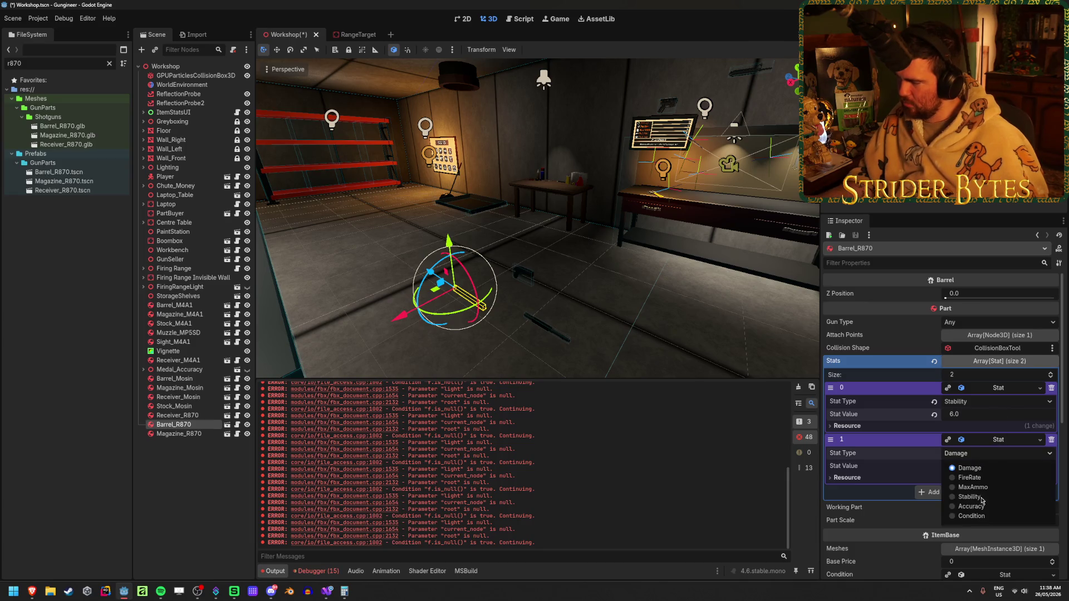
{"action": "left_click", "coordinate": [979, 505]}
{"action": "left_click", "coordinate": [975, 466]}
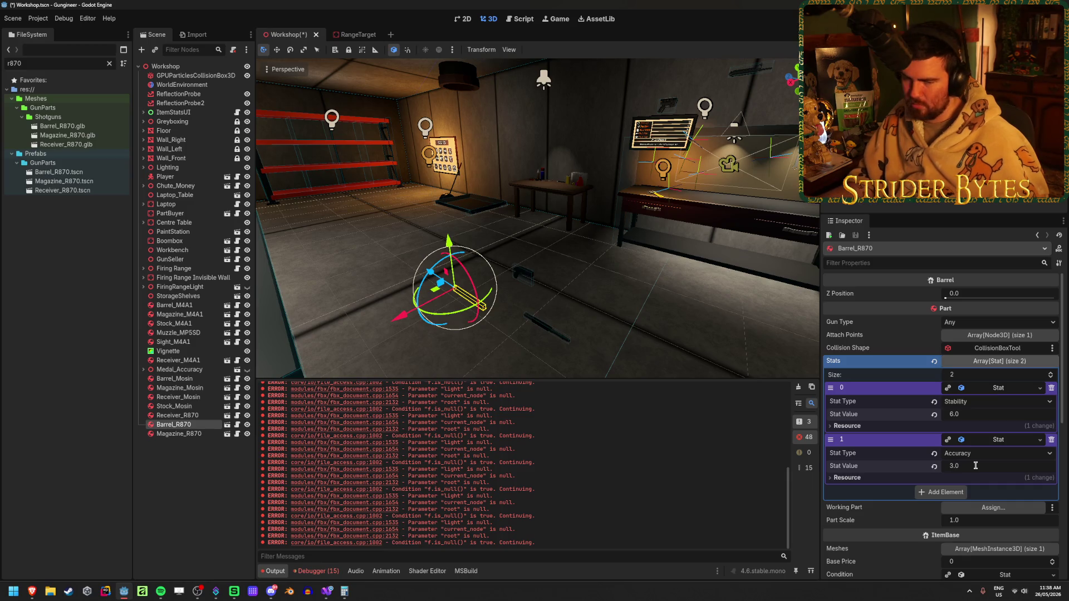
{"action": "key", "text": "ctrl+s"}
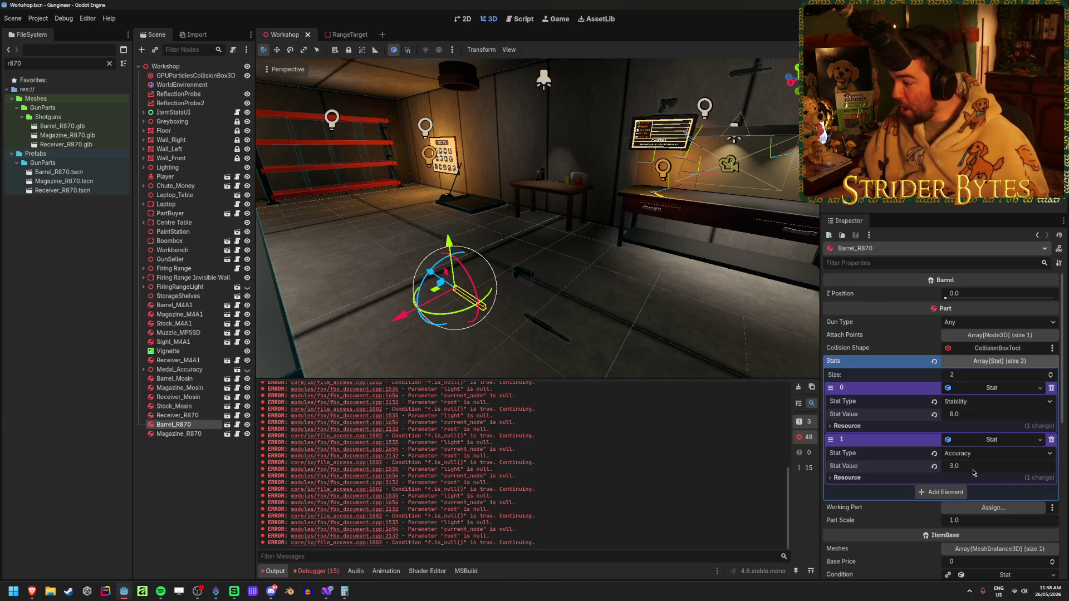
{"action": "left_click", "coordinate": [1020, 439]}
{"action": "left_click", "coordinate": [1008, 388]}
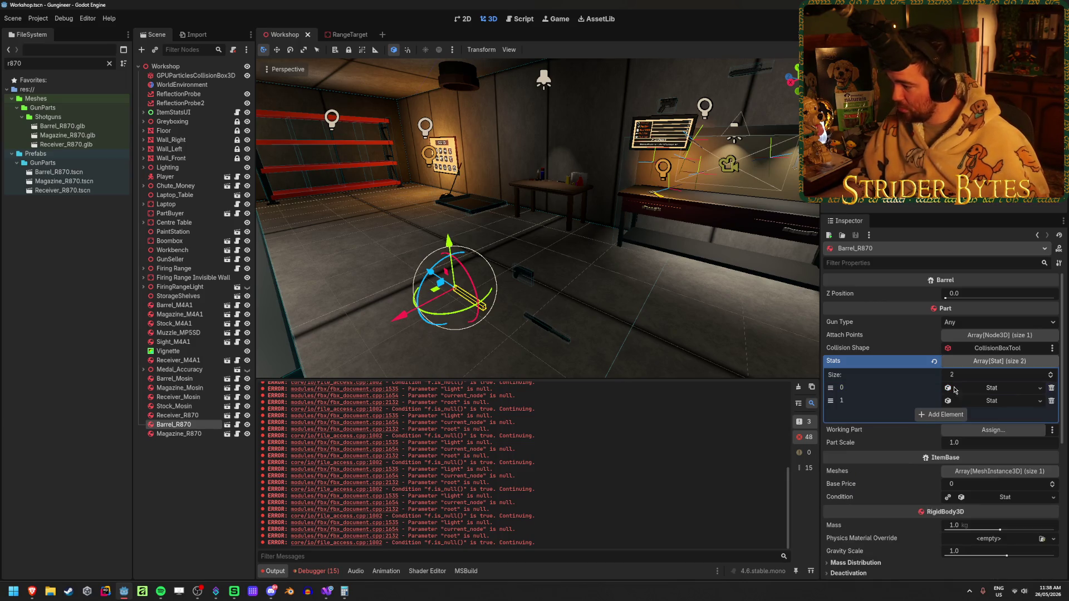
Add a MaxAmmo stat of 8 to Magazine_R870, save the scene, and run the game.
{"action": "left_click", "coordinate": [178, 433]}
{"action": "left_click", "coordinate": [971, 361]}
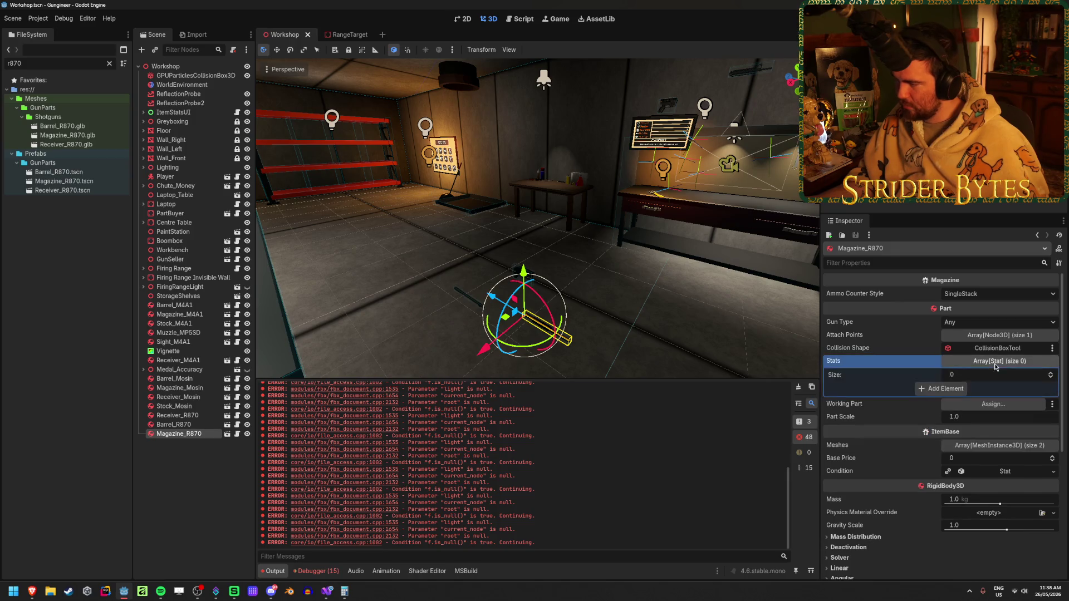
{"action": "left_click", "coordinate": [962, 389]}
{"action": "left_click", "coordinate": [1007, 388]}
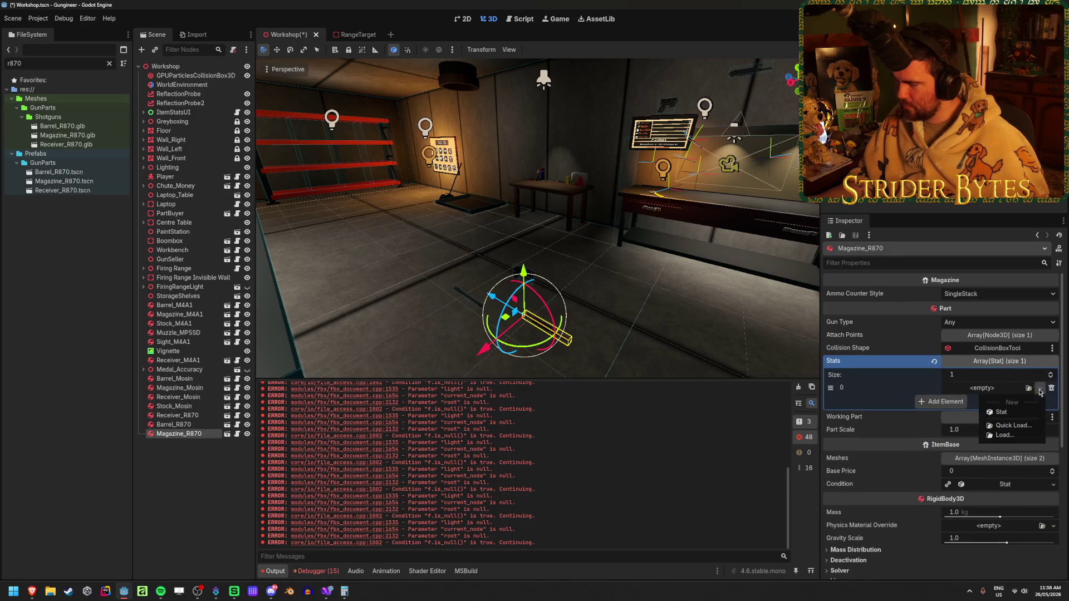
{"action": "left_click", "coordinate": [1006, 391]}
{"action": "left_click", "coordinate": [1002, 401]}
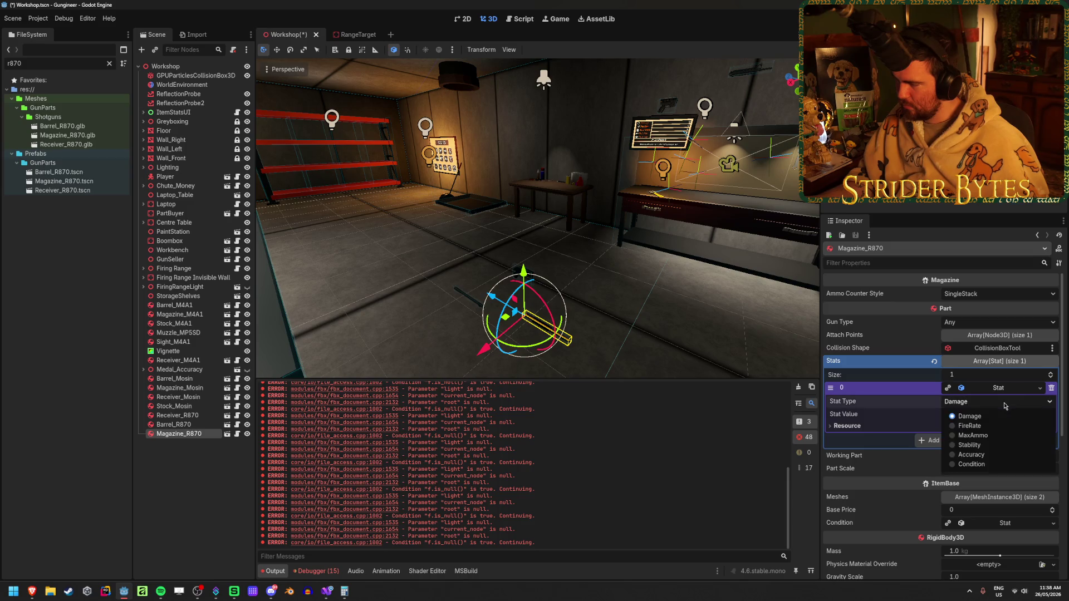
{"action": "left_click", "coordinate": [986, 454]}
{"action": "left_click", "coordinate": [989, 417]}
{"action": "type", "text": "8"}
{"action": "key", "text": "Return"}
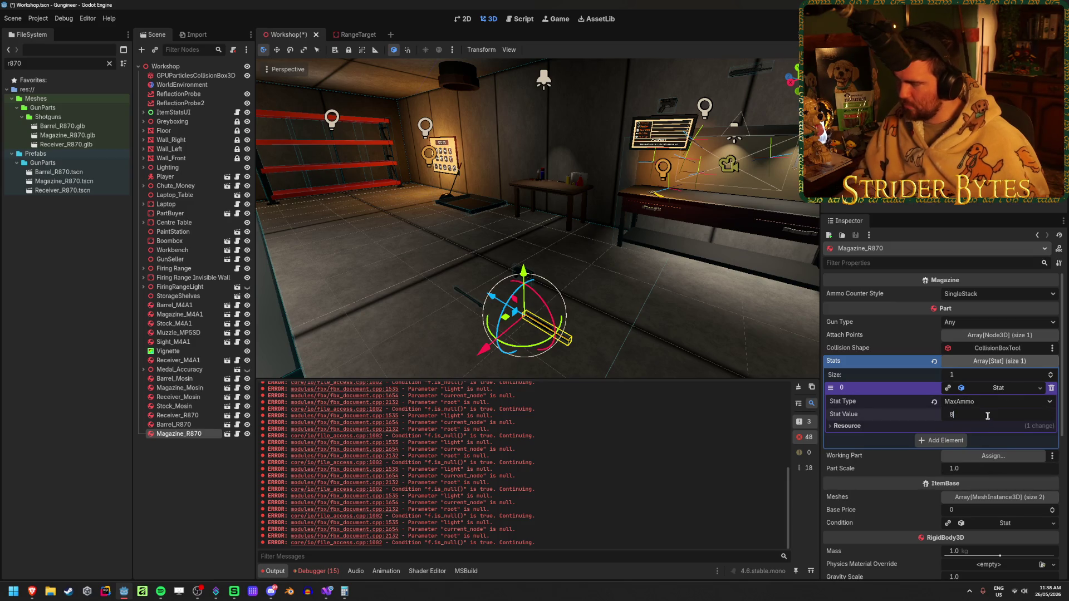
{"action": "key", "text": "ctrl+s"}
{"action": "key", "text": "F5"}
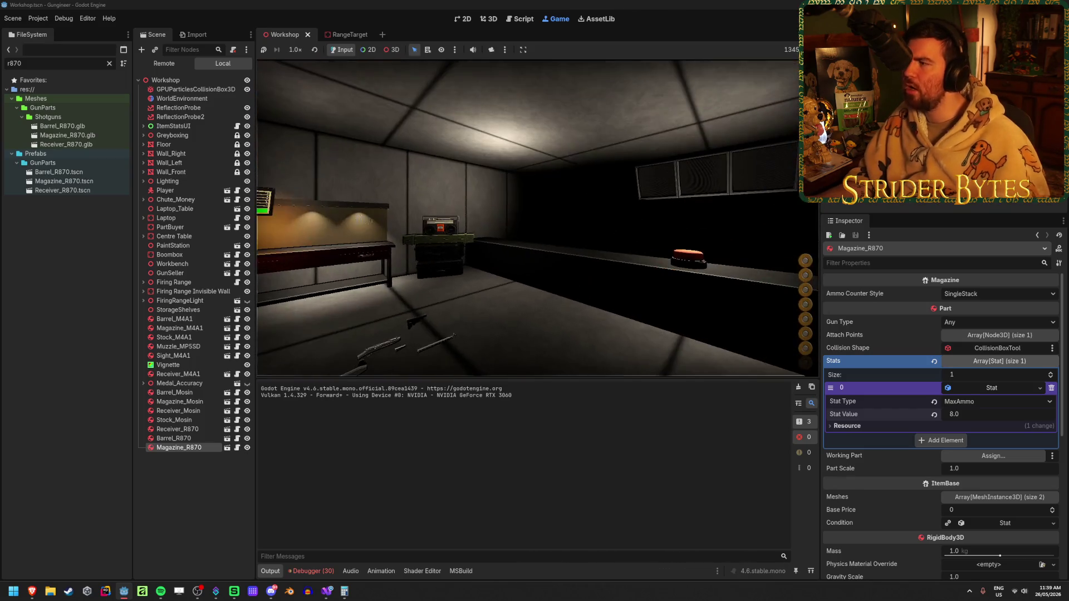
Stop the game, look over the debugger errors, clear them, and deselect Magazine_R870.
{"action": "key", "text": "F8"}
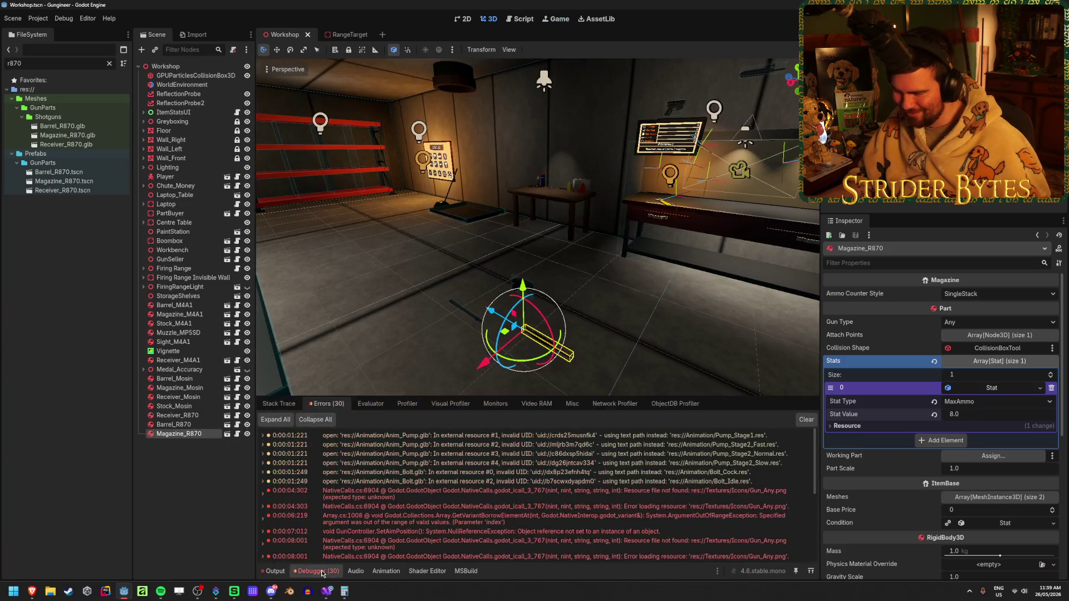
{"action": "mouse_move", "coordinate": [690, 497]}
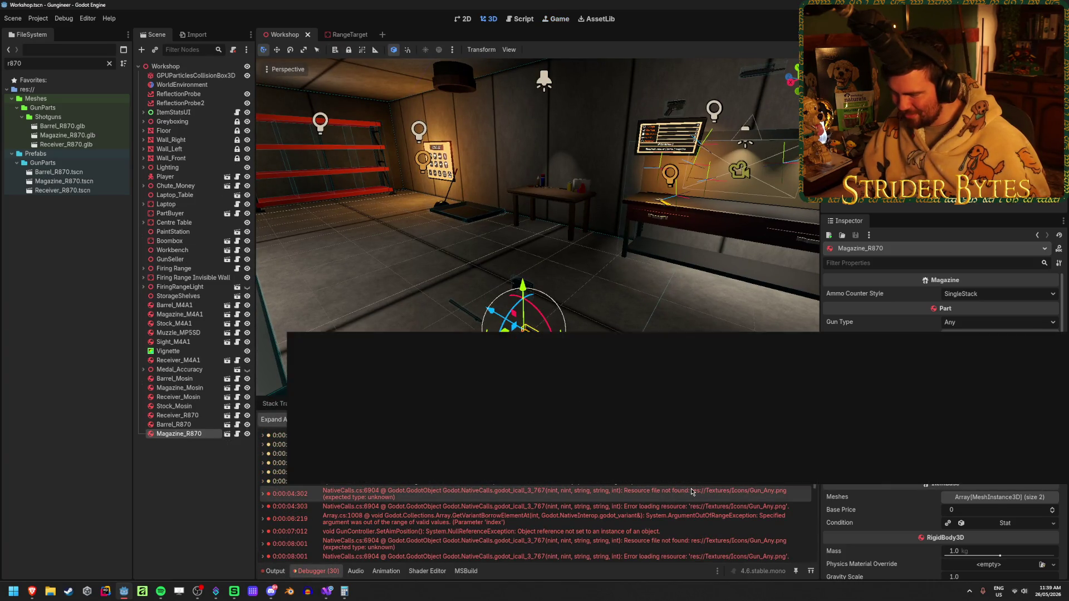
{"action": "scroll", "coordinate": [690, 495], "scroll_direction": "down", "scroll_amount": 10}
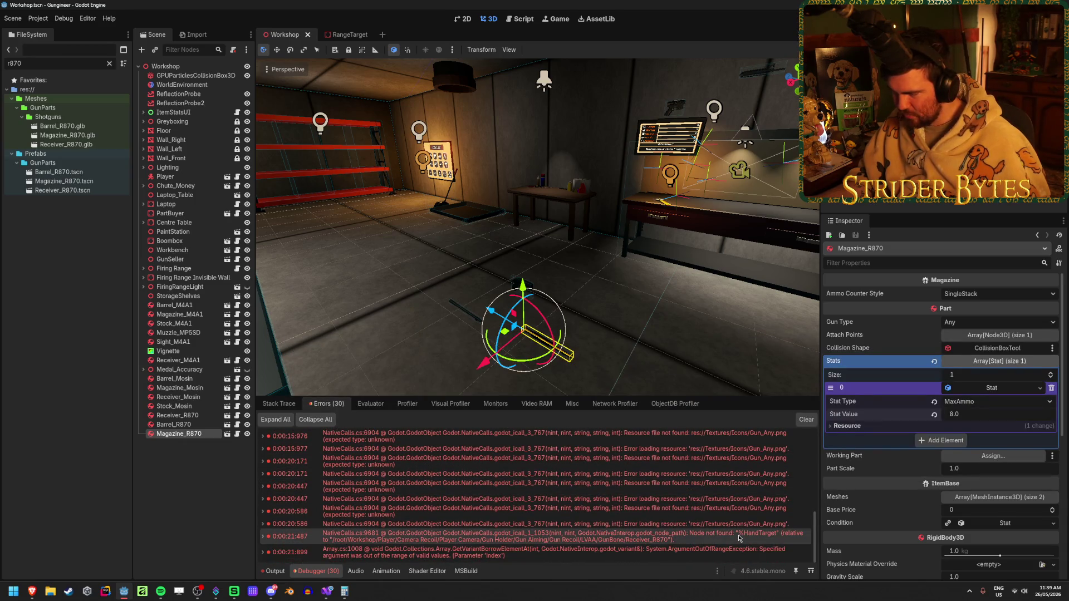
{"action": "mouse_move", "coordinate": [739, 537]}
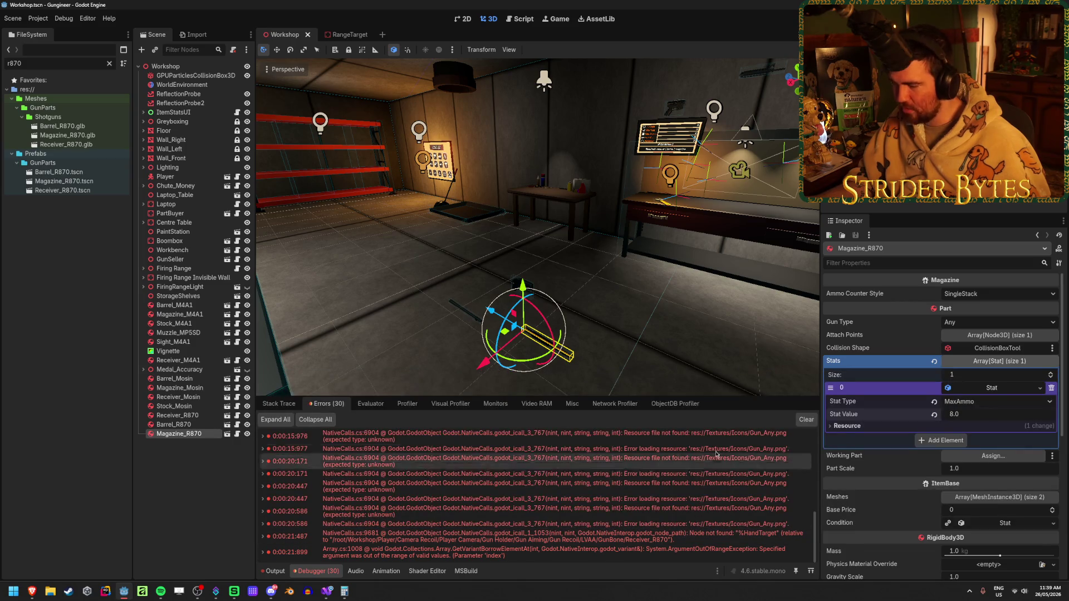
{"action": "left_click", "coordinate": [806, 419]}
{"action": "left_click", "coordinate": [172, 508]}
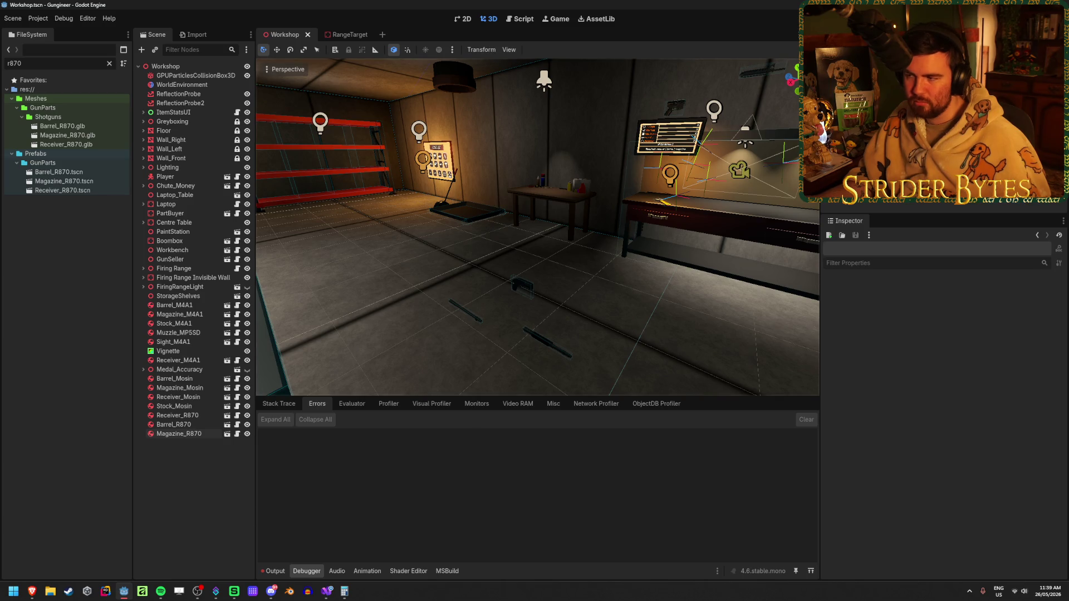
Fly the view to the wall shelf and select Receiver_M4A1.
{"action": "key", "text": "w"}
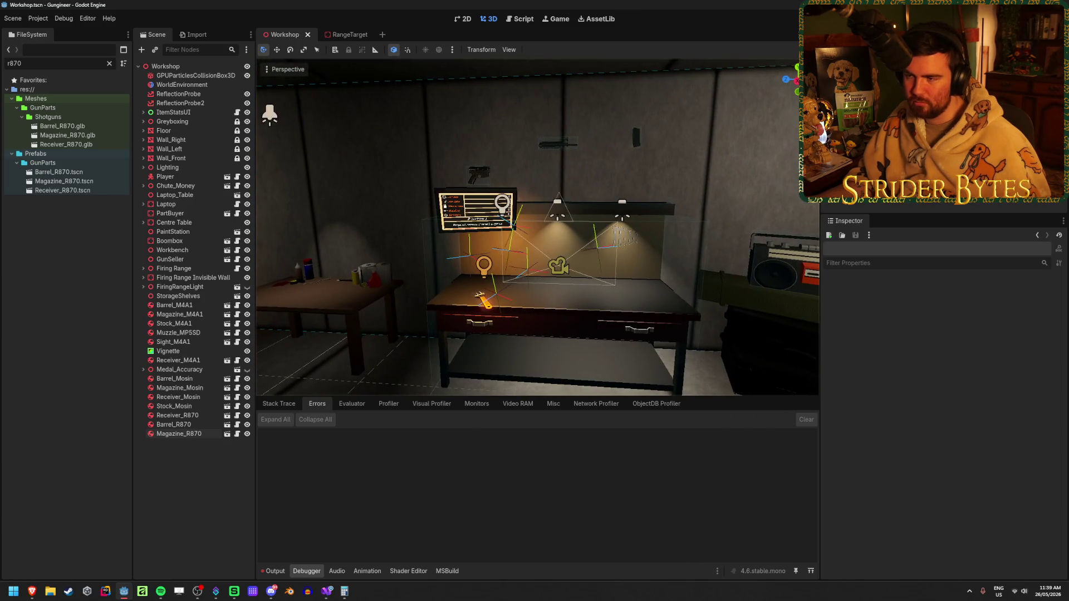
{"action": "key", "text": "w"}
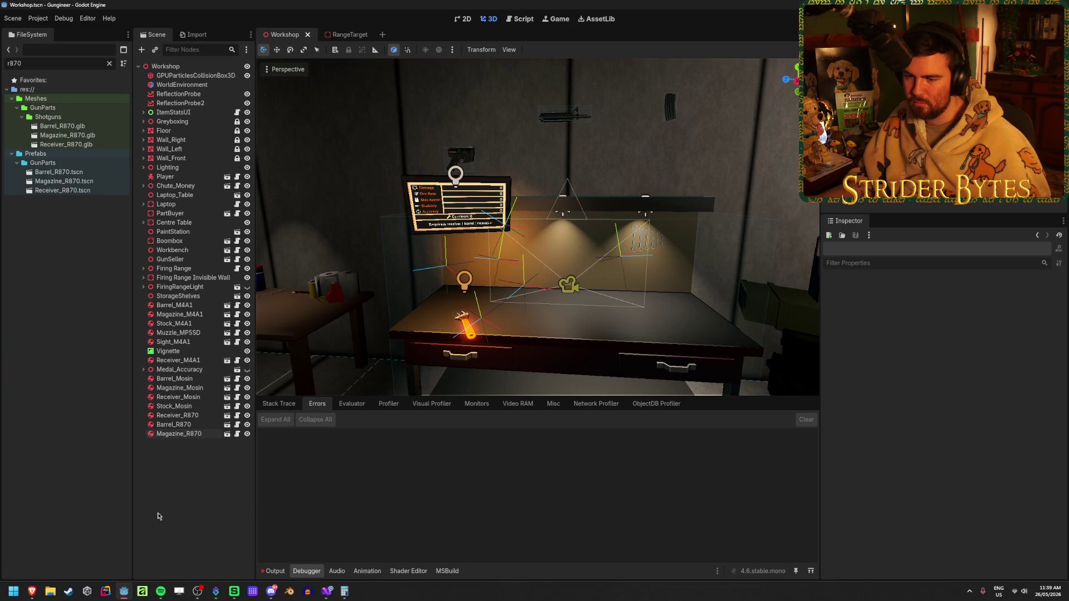
{"action": "left_click", "coordinate": [464, 156]}
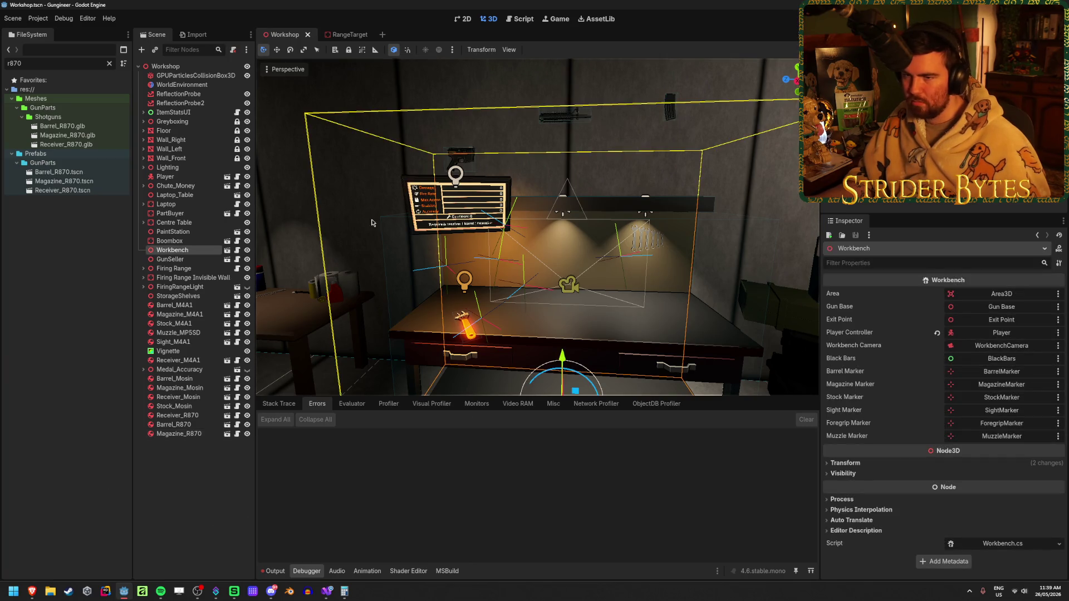
{"action": "key", "text": "w"}
{"action": "left_click", "coordinate": [390, 305]}
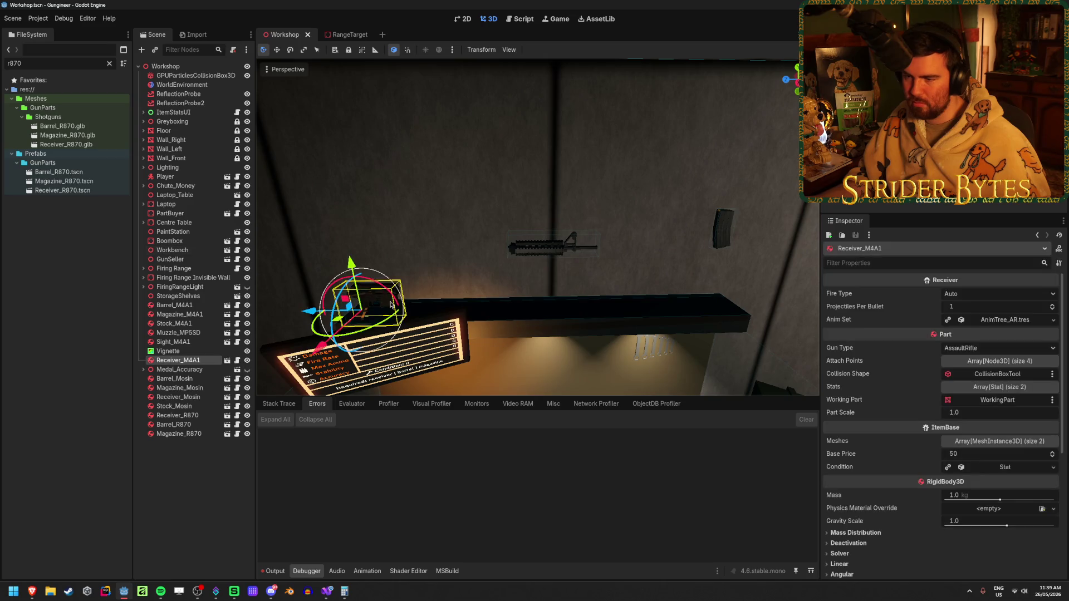
Inspect Receiver_M4A1's first stat, clear the r870 file filter, and save.
{"action": "left_click", "coordinate": [1012, 388]}
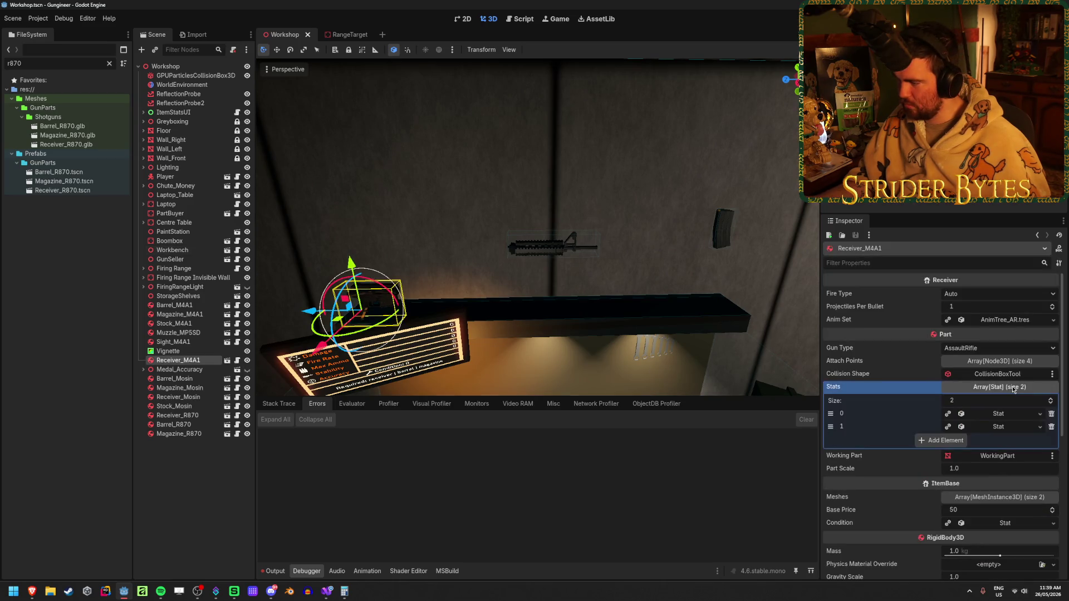
{"action": "left_click", "coordinate": [1038, 418]}
{"action": "left_click", "coordinate": [1037, 418]}
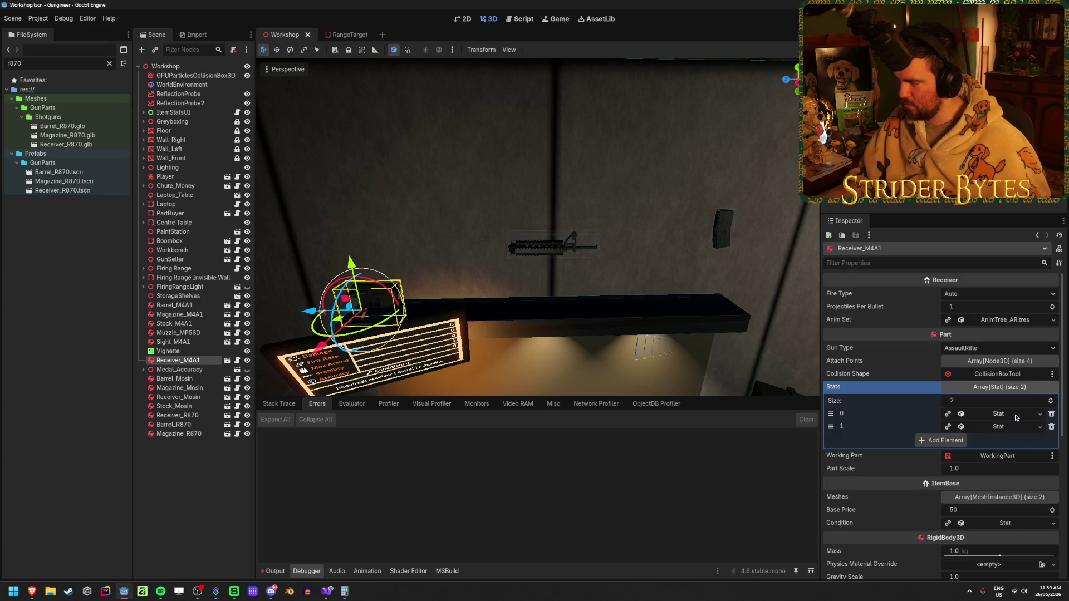
{"action": "left_click", "coordinate": [1016, 418]}
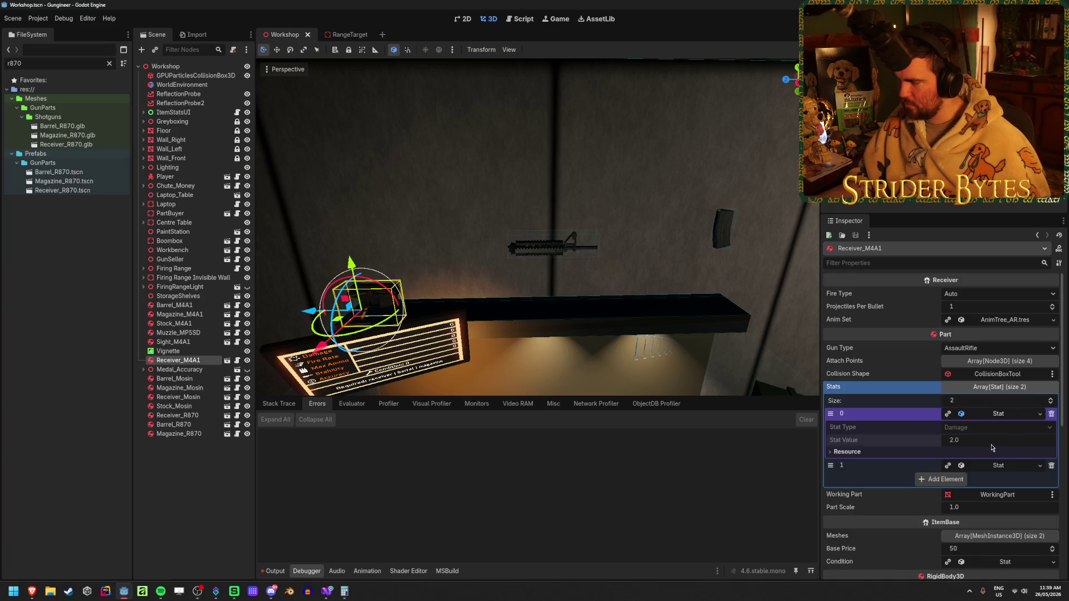
{"action": "left_click", "coordinate": [1005, 416]}
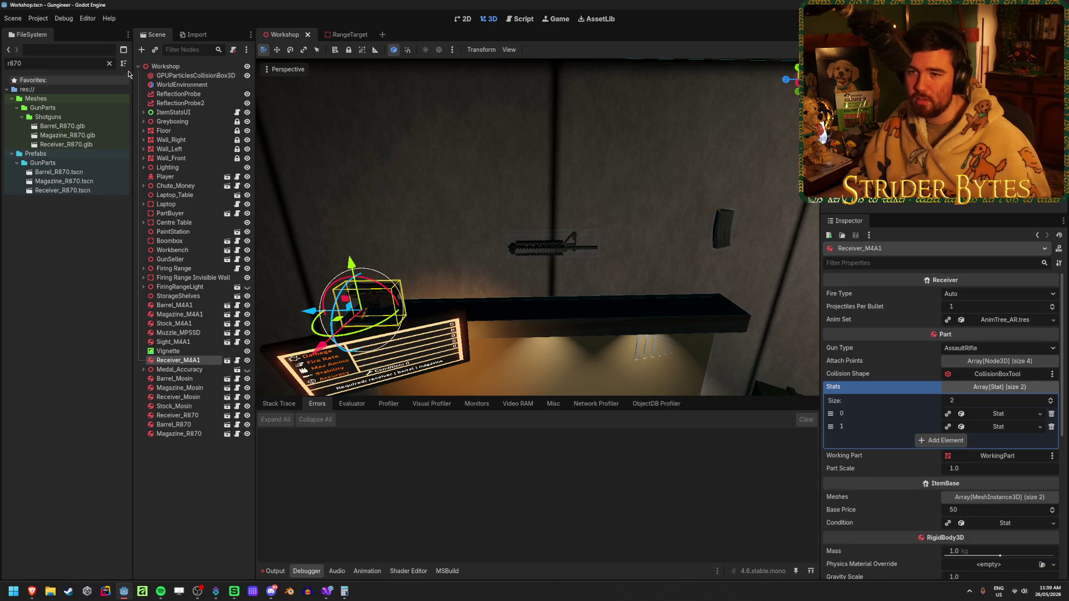
{"action": "left_click", "coordinate": [109, 64]}
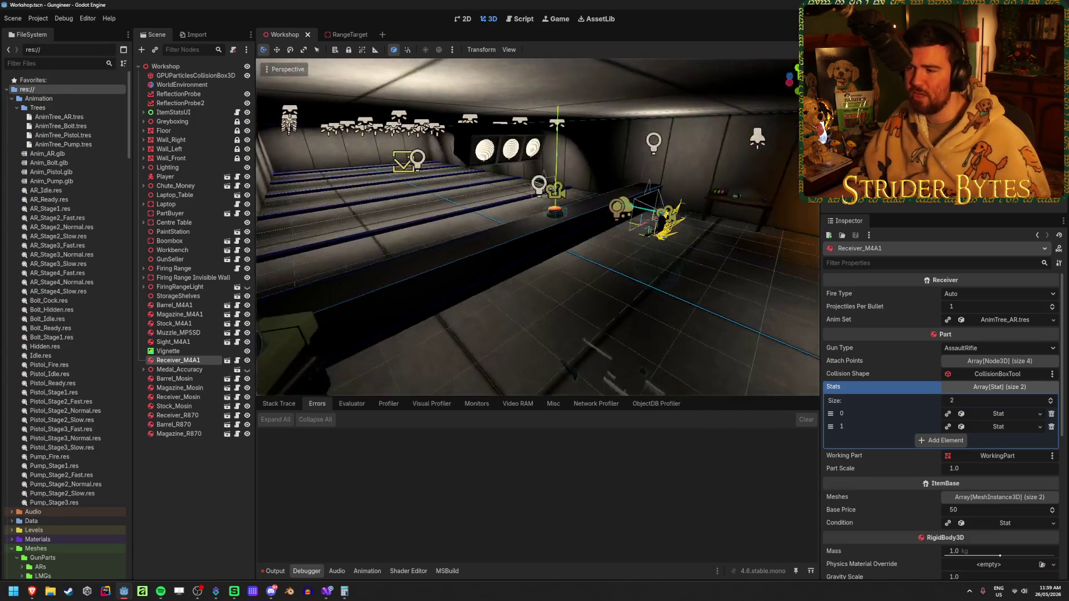
{"action": "key", "text": "ctrl+s"}
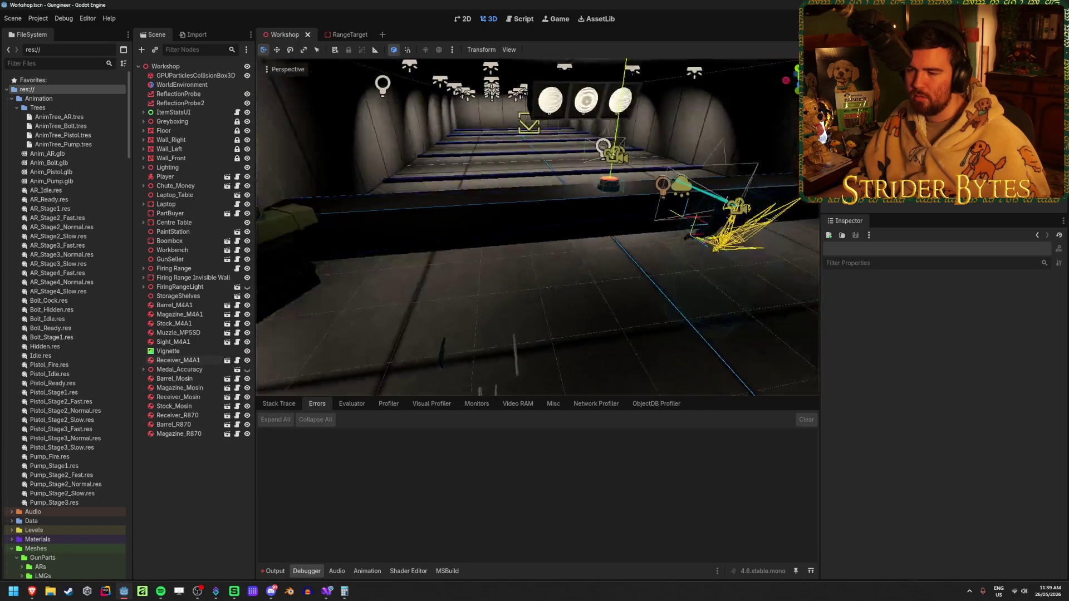
Delete the Receiver, Magazine and Barrel R870 nodes, then undo to restore them.
{"action": "left_click", "coordinate": [471, 221]}
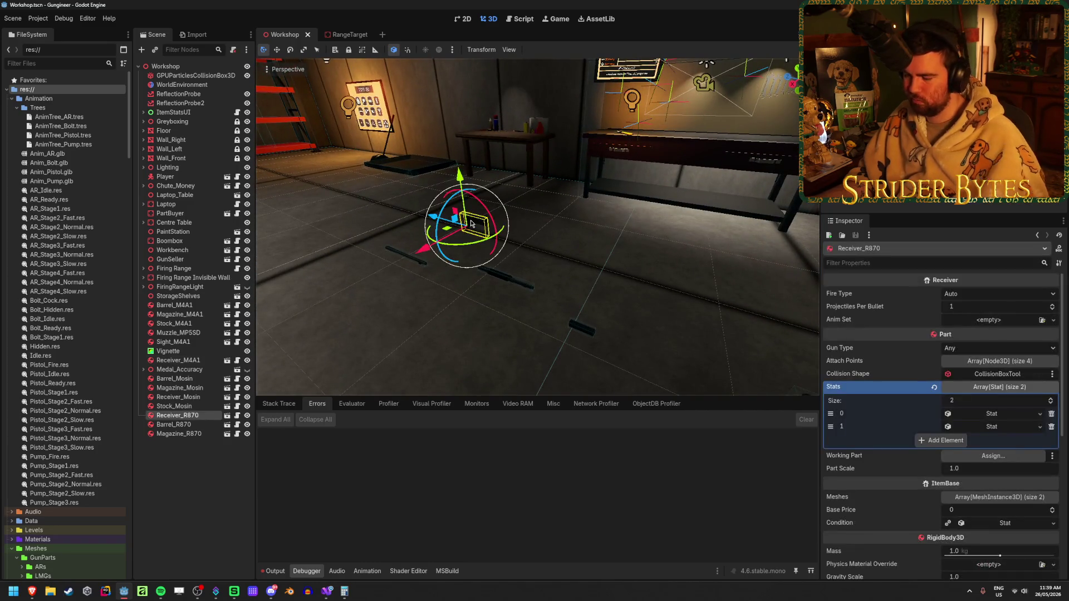
{"action": "key", "text": "Delete"}
{"action": "left_click", "coordinate": [510, 307]}
{"action": "left_click", "coordinate": [483, 301]}
{"action": "key", "text": "Delete"}
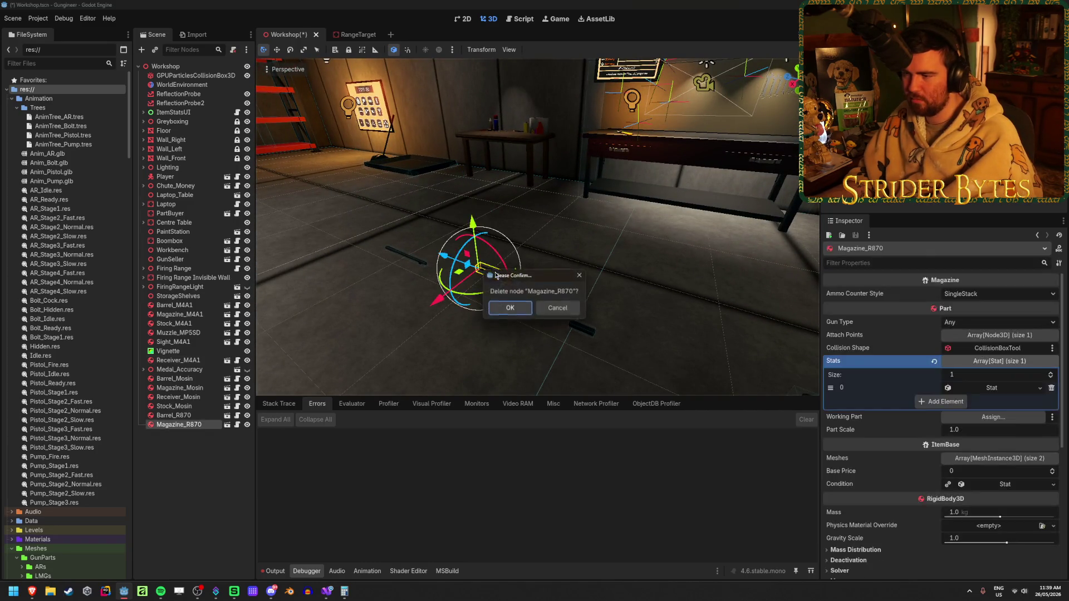
{"action": "left_click", "coordinate": [510, 307]}
{"action": "left_click", "coordinate": [410, 261]}
{"action": "key", "text": "Delete"}
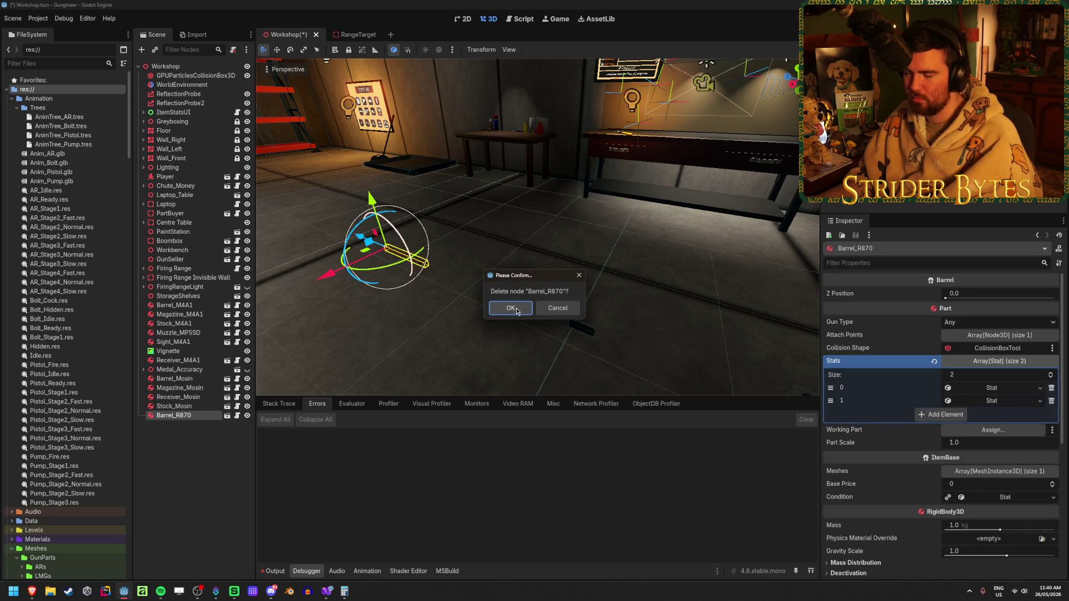
{"action": "left_click", "coordinate": [510, 308]}
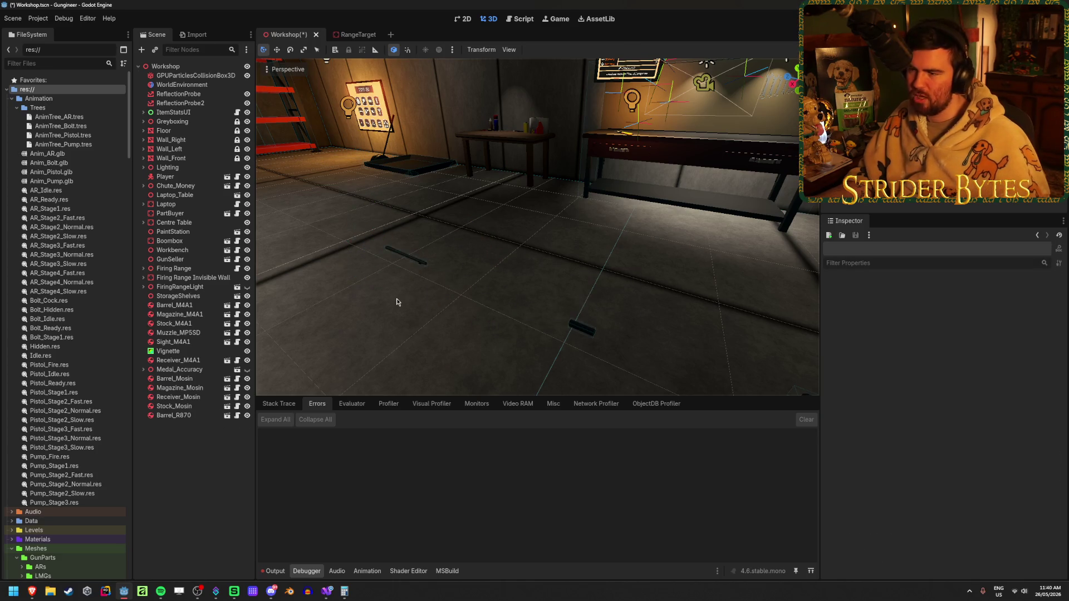
{"action": "key", "text": "ctrl+z"}
{"action": "key", "text": "ctrl+z"}
{"action": "key", "text": "ctrl+z"}
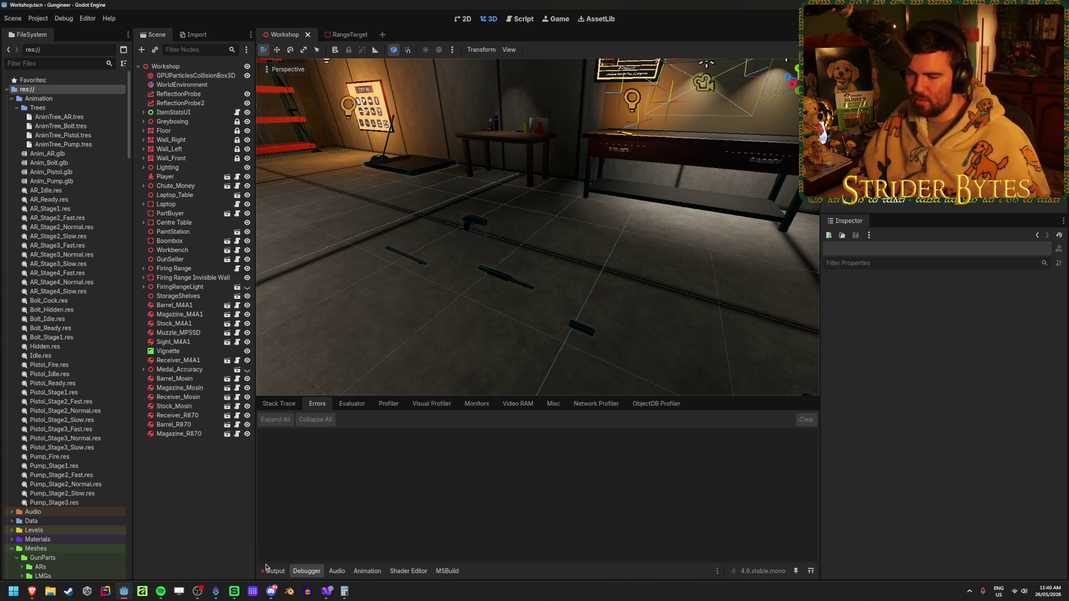
Clear the output log and relaunch the game.
{"action": "left_click", "coordinate": [267, 575]}
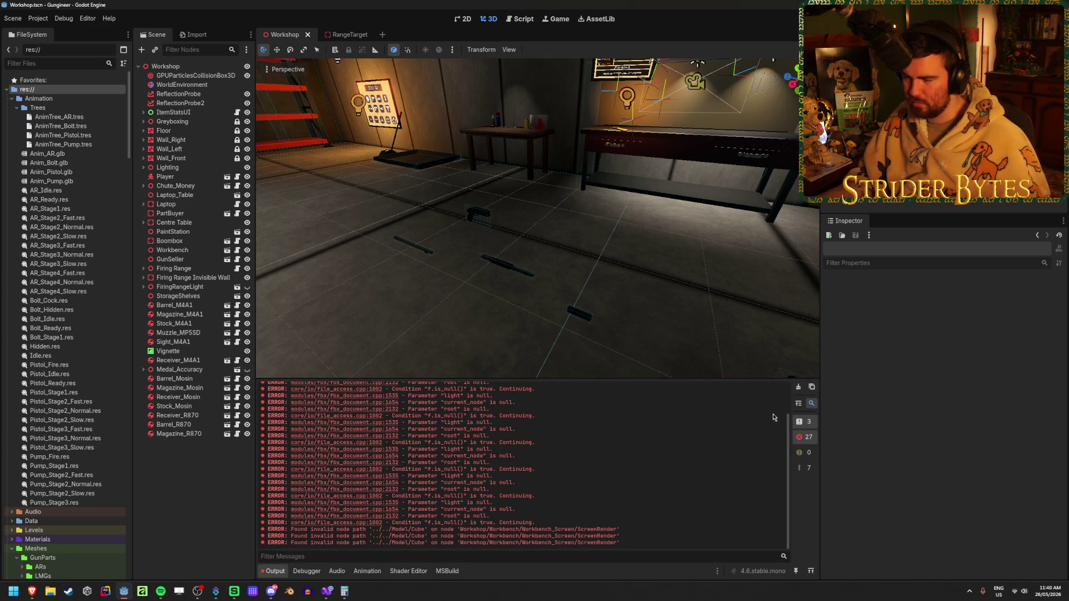
{"action": "left_click", "coordinate": [798, 388]}
{"action": "key", "text": "F5"}
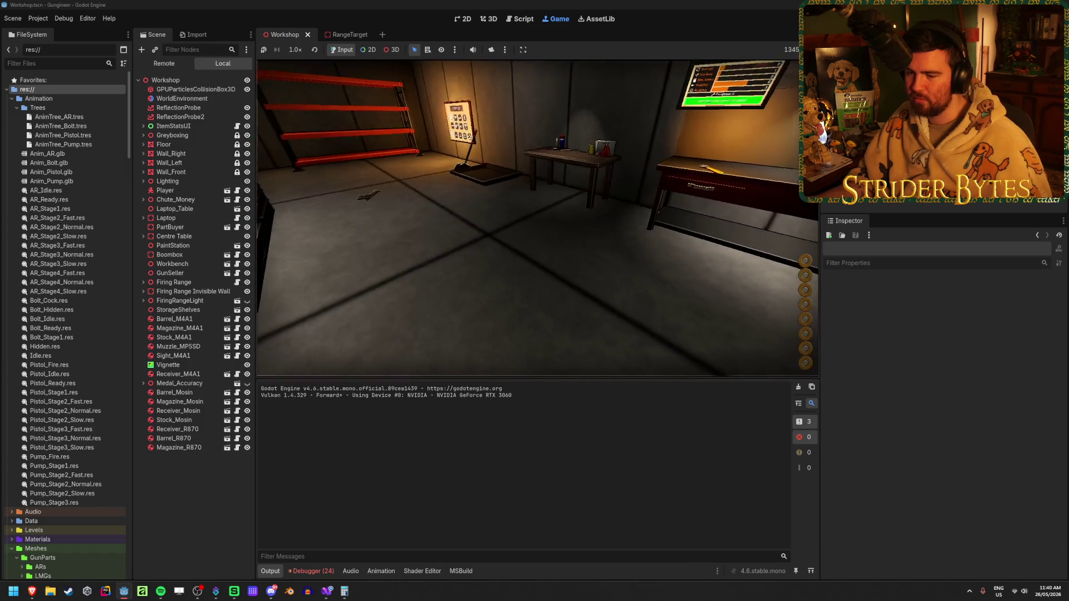
Review the debugger's error list from the run, then stop the game.
{"action": "left_click", "coordinate": [325, 574]}
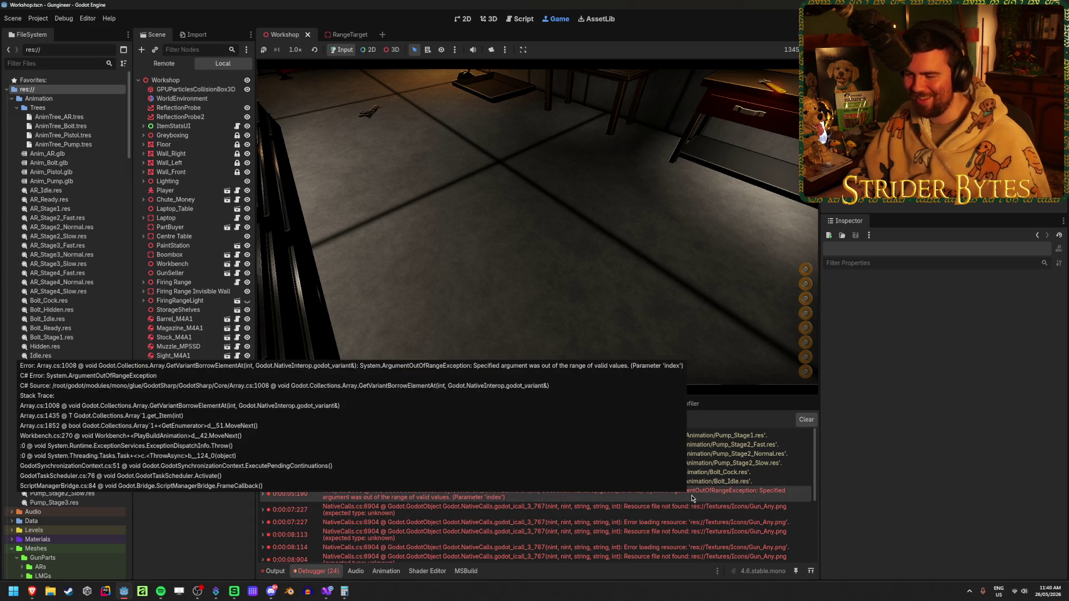
{"action": "scroll", "coordinate": [691, 498], "scroll_direction": "down", "scroll_amount": 5}
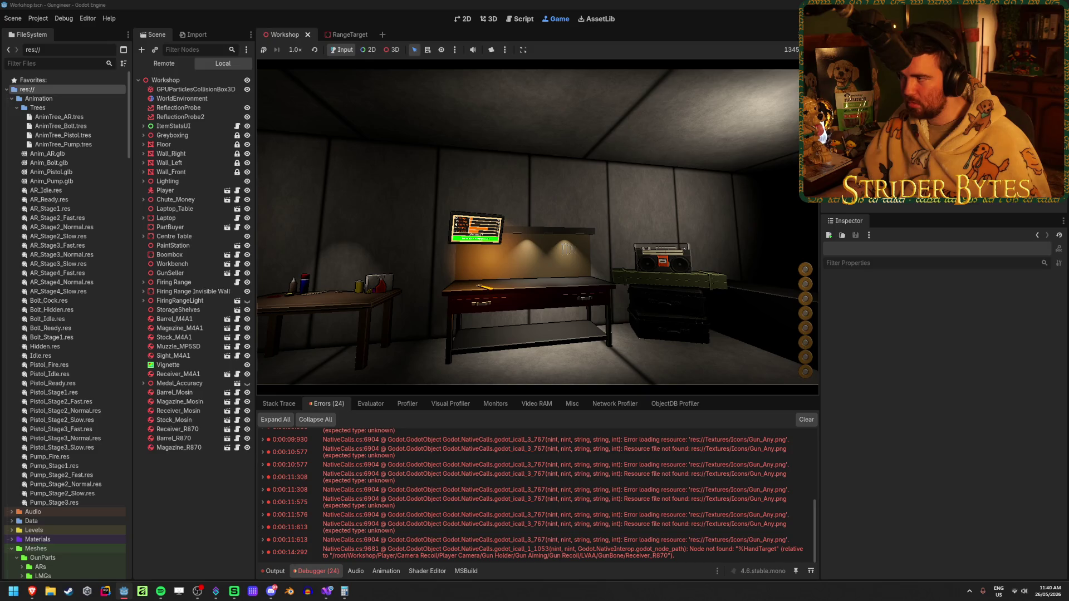
{"action": "key", "text": "F8"}
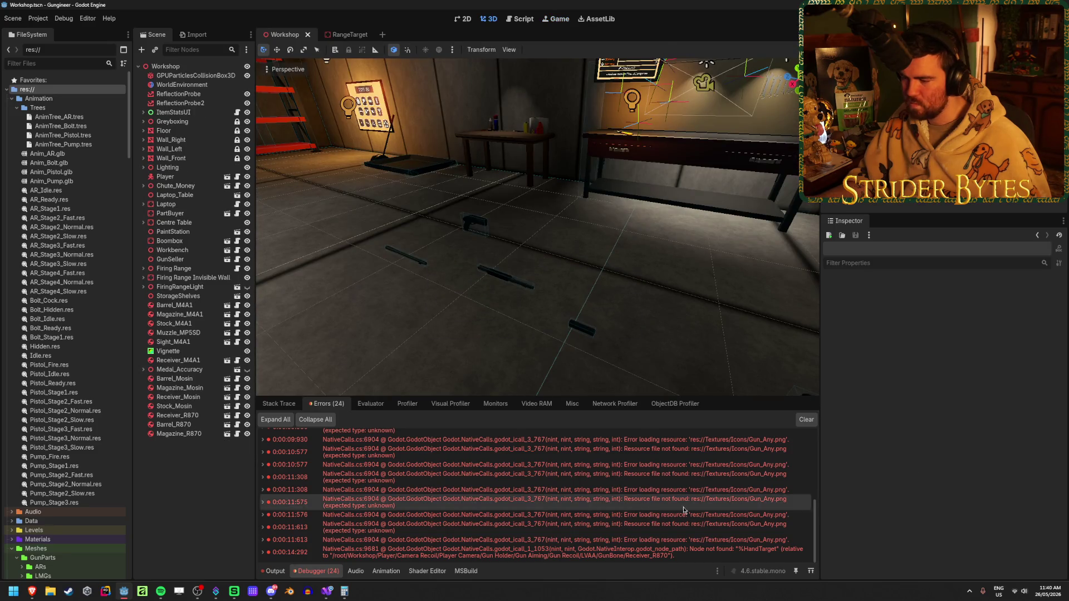
{"action": "double_click", "coordinate": [290, 553]}
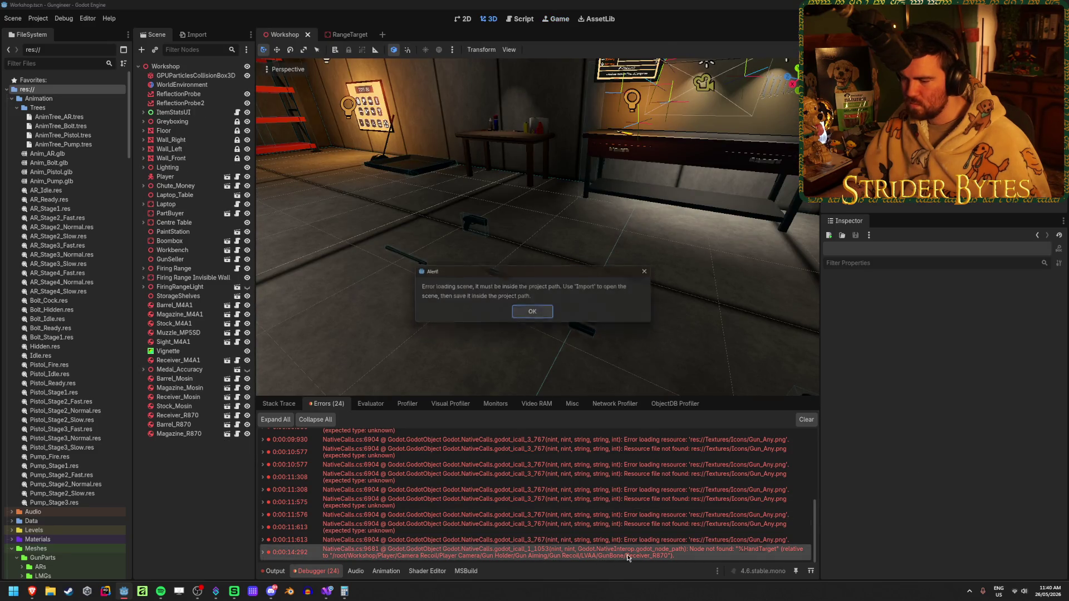
{"action": "left_click", "coordinate": [534, 313]}
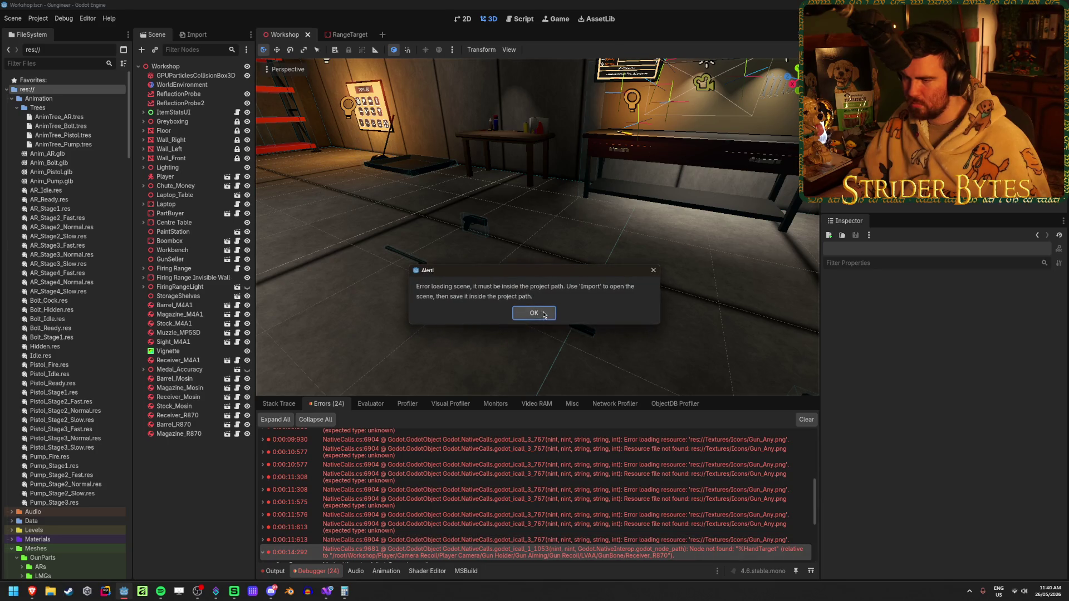
{"action": "left_click", "coordinate": [533, 314]}
{"action": "scroll", "coordinate": [498, 513], "scroll_direction": "down", "scroll_amount": 3}
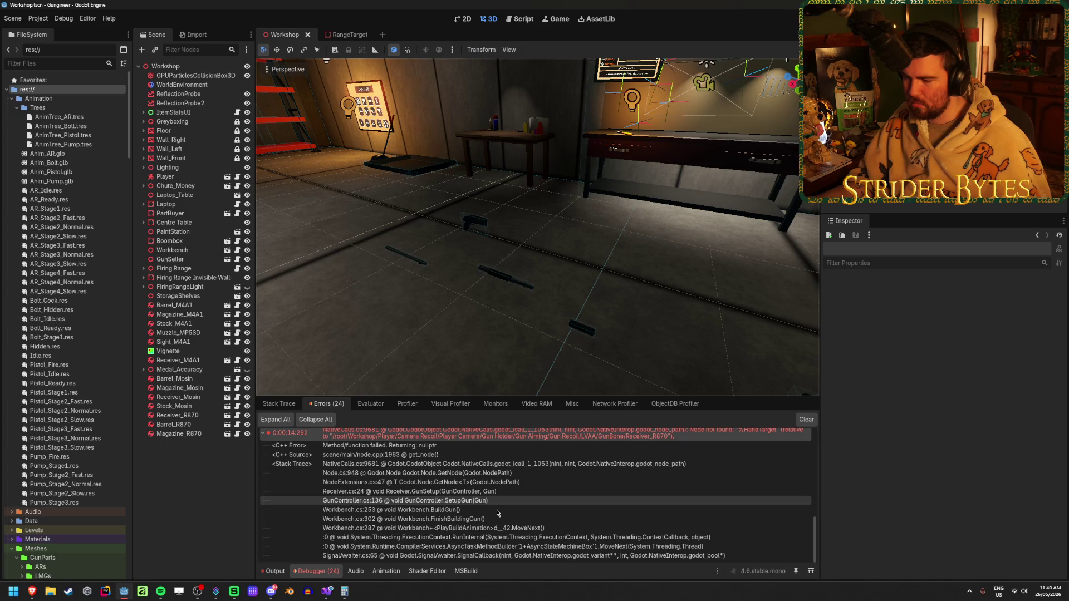
{"action": "key", "text": "Up"}
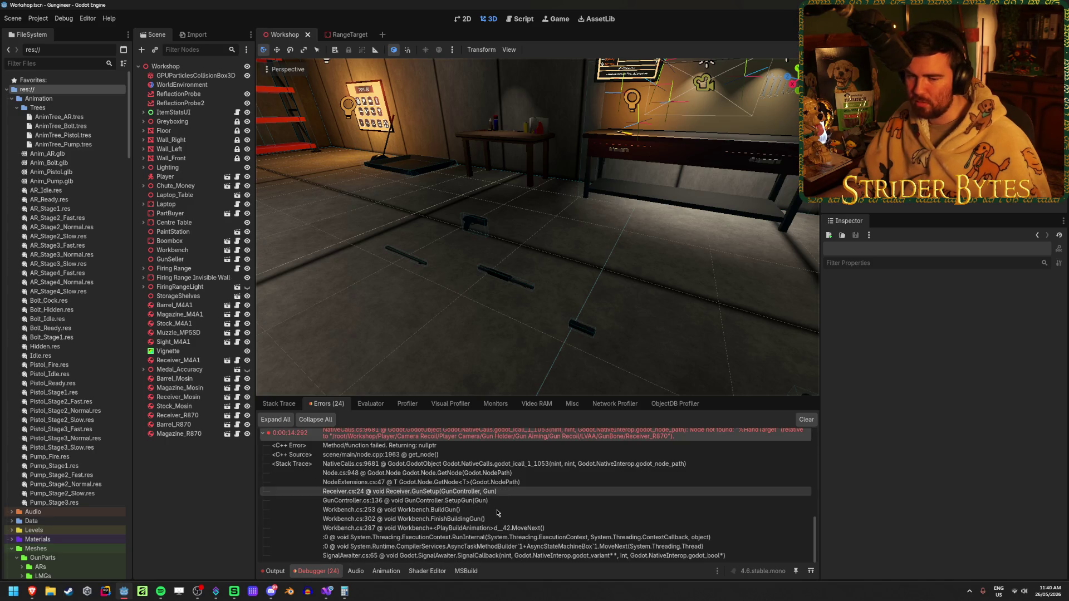
{"action": "scroll", "coordinate": [720, 484], "scroll_direction": "up", "scroll_amount": 6}
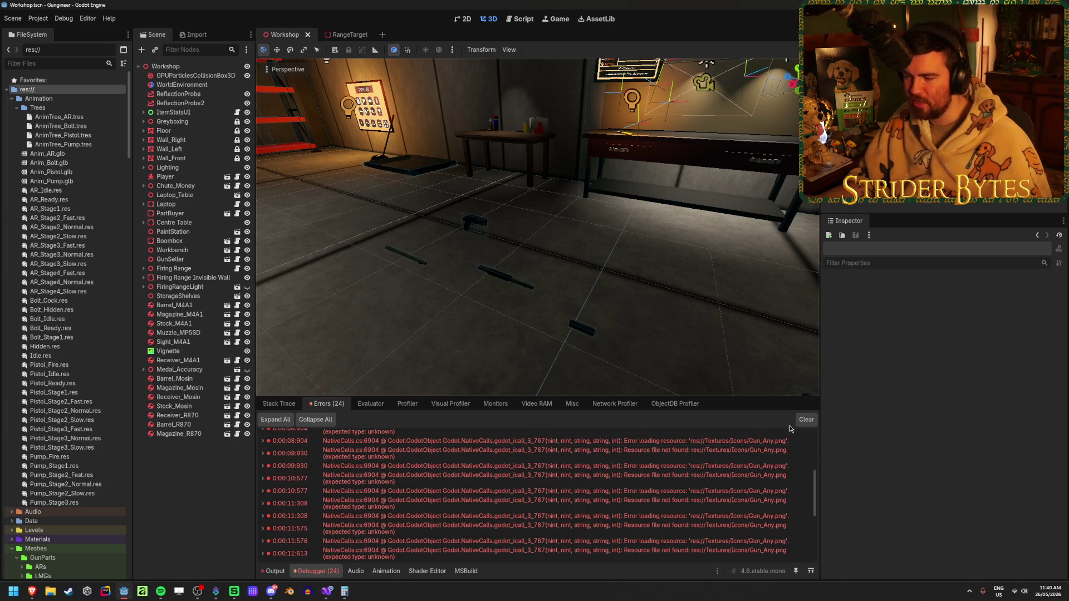
{"action": "scroll", "coordinate": [741, 510], "scroll_direction": "down", "scroll_amount": 5}
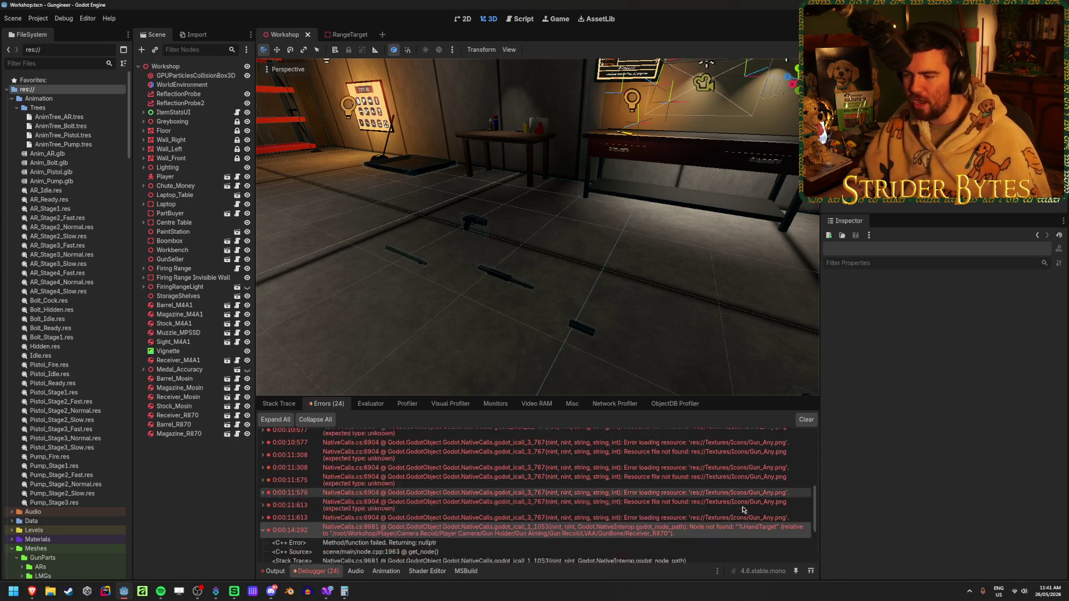
{"action": "scroll", "coordinate": [725, 488], "scroll_direction": "down", "scroll_amount": 5}
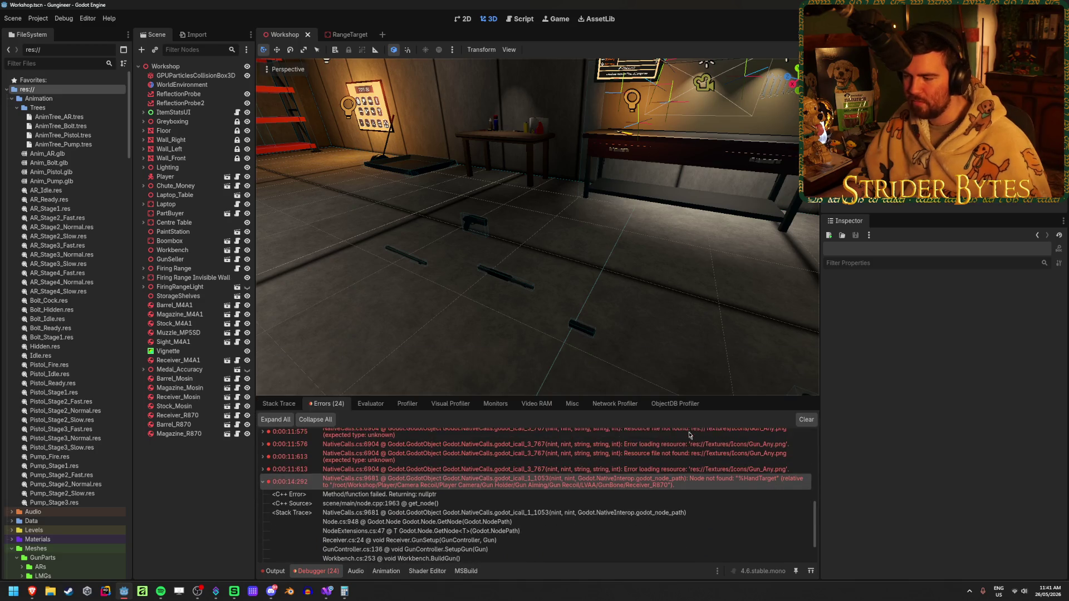
{"action": "scroll", "coordinate": [657, 512], "scroll_direction": "up", "scroll_amount": 3}
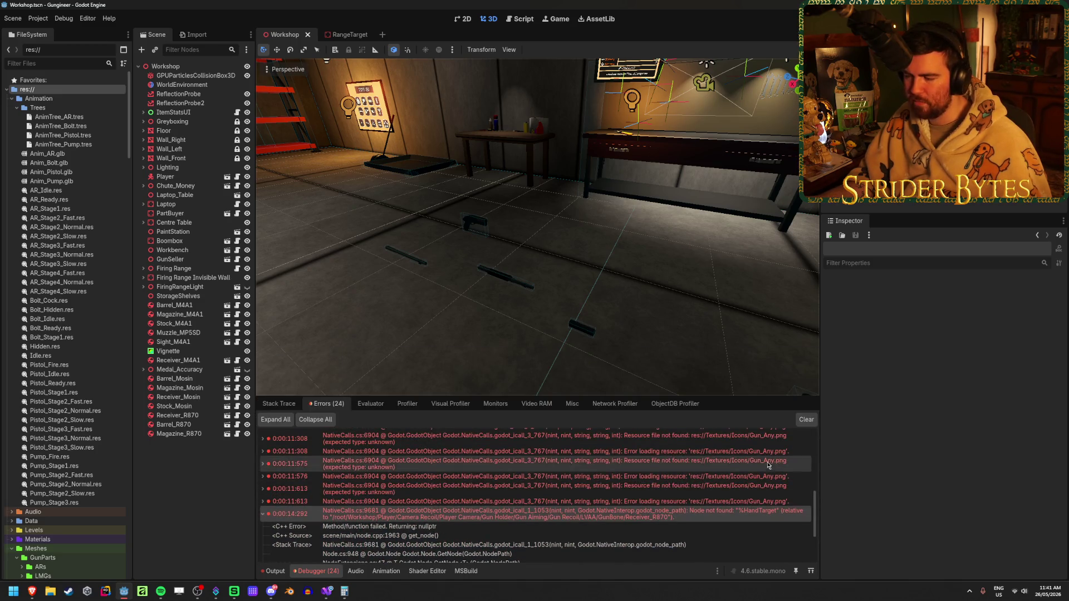
{"action": "scroll", "coordinate": [562, 526], "scroll_direction": "down", "scroll_amount": 3}
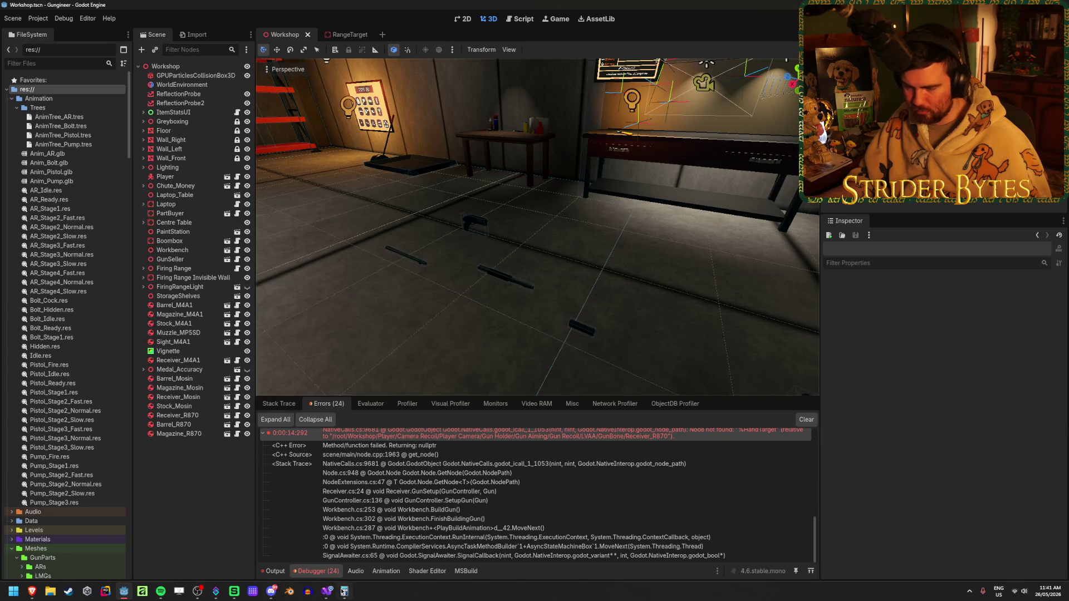
Inspect the HandTarget GetNode lookup on line 24 of Receiver.cs, then select Receiver_R870 in Godot.
{"action": "left_click", "coordinate": [325, 596]}
{"action": "scroll", "coordinate": [92, 243], "scroll_direction": "up", "scroll_amount": 9}
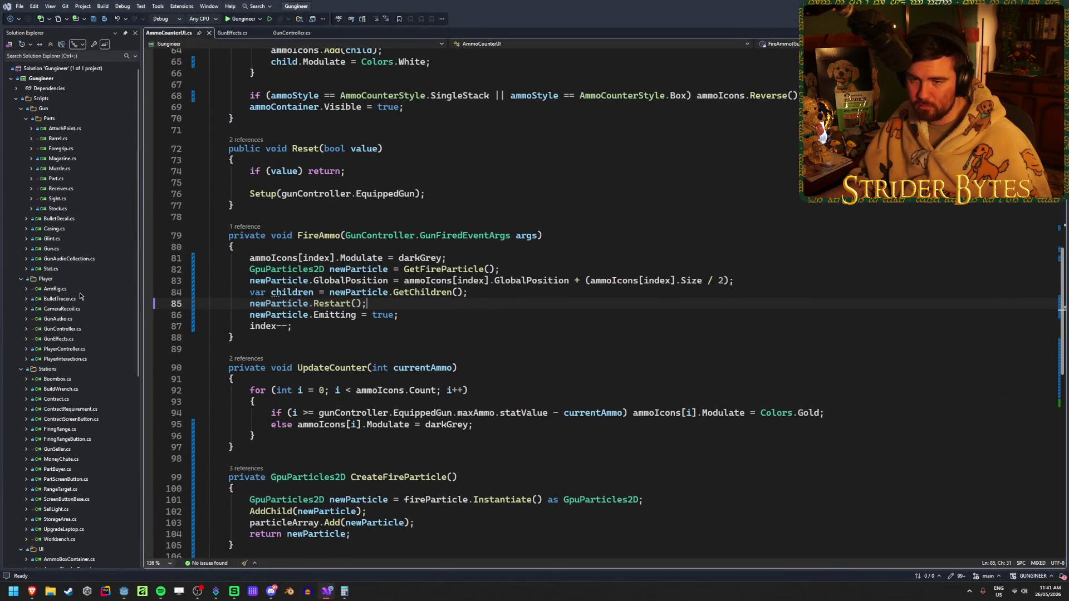
{"action": "double_click", "coordinate": [61, 189]}
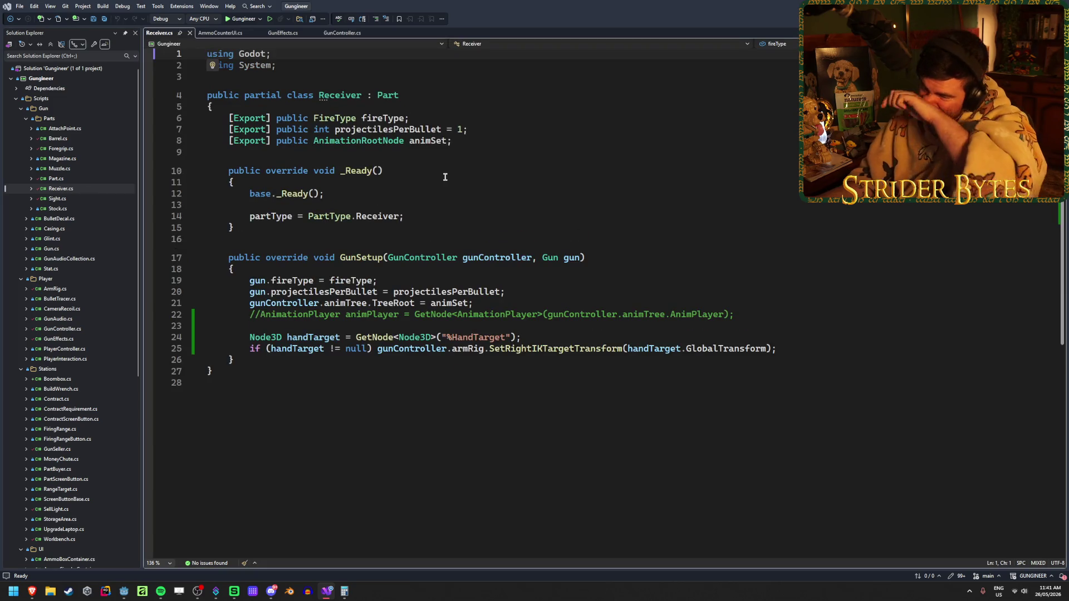
{"action": "left_click", "coordinate": [535, 335]}
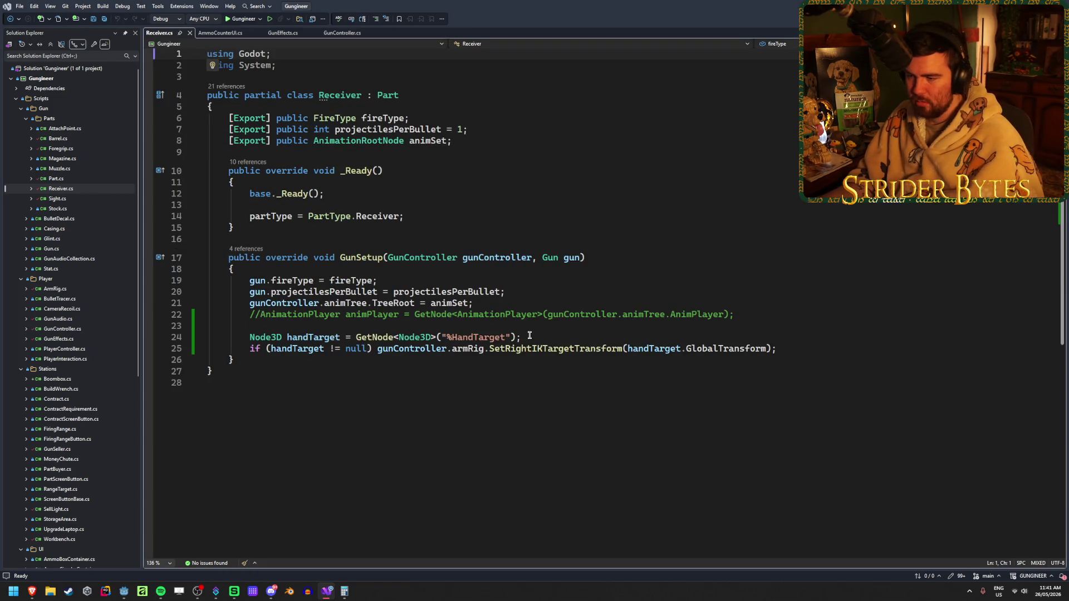
{"action": "left_click", "coordinate": [309, 350]}
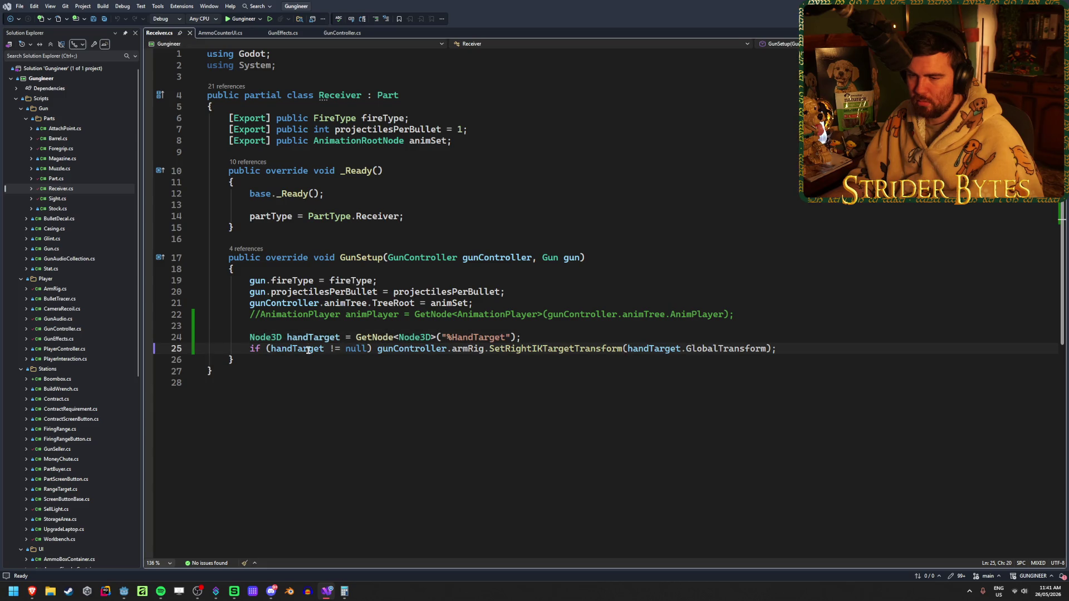
{"action": "left_click", "coordinate": [541, 339]}
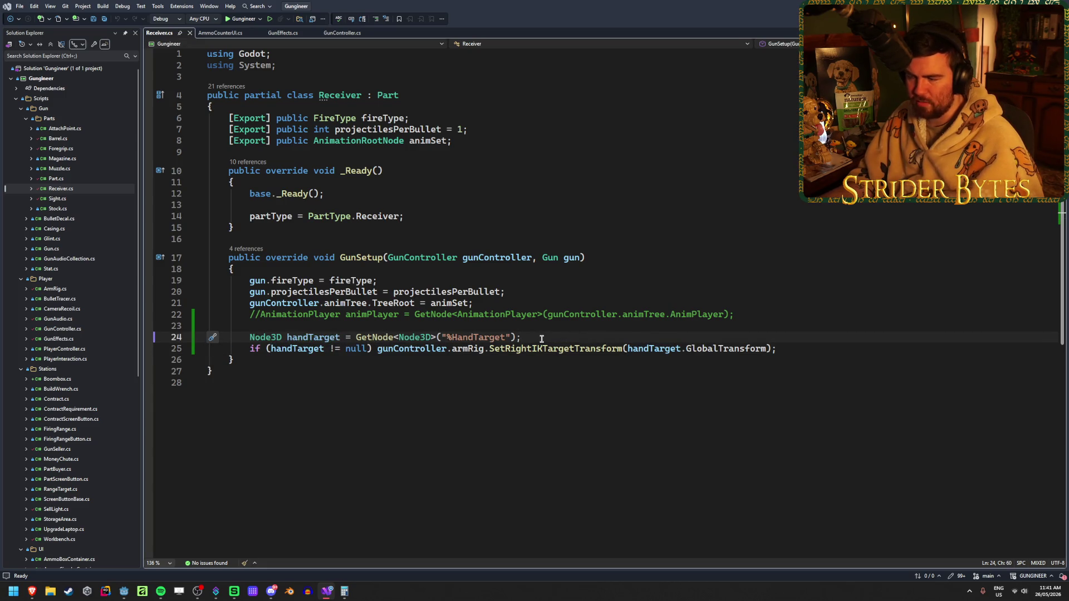
{"action": "left_click_drag", "start_coordinate": [541, 337], "coordinate": [247, 339]}
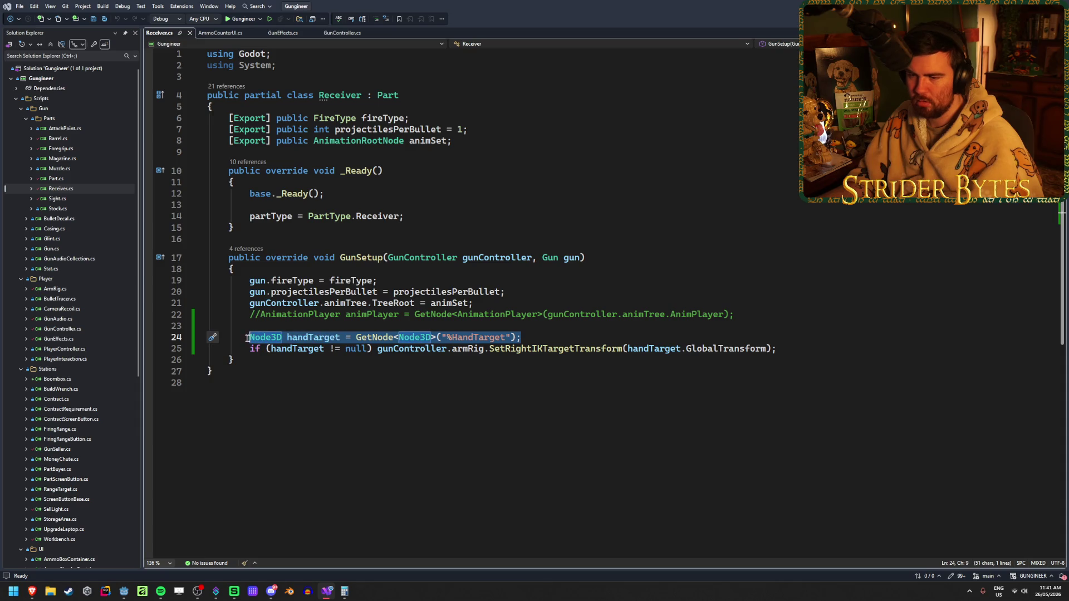
{"action": "left_click", "coordinate": [570, 341]}
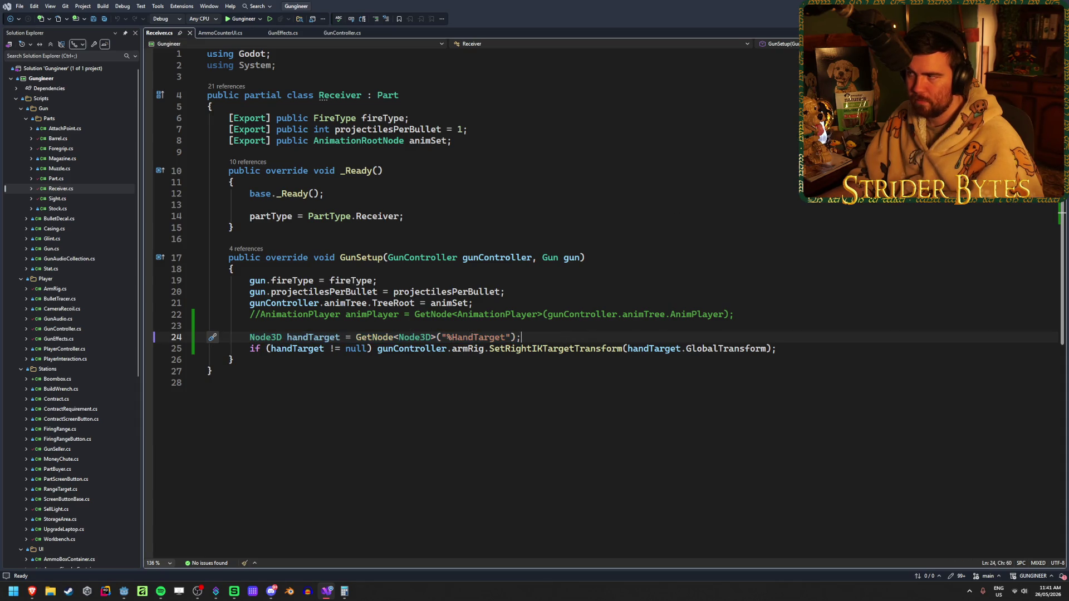
{"action": "key", "text": "alt+Tab"}
{"action": "left_click", "coordinate": [191, 416]}
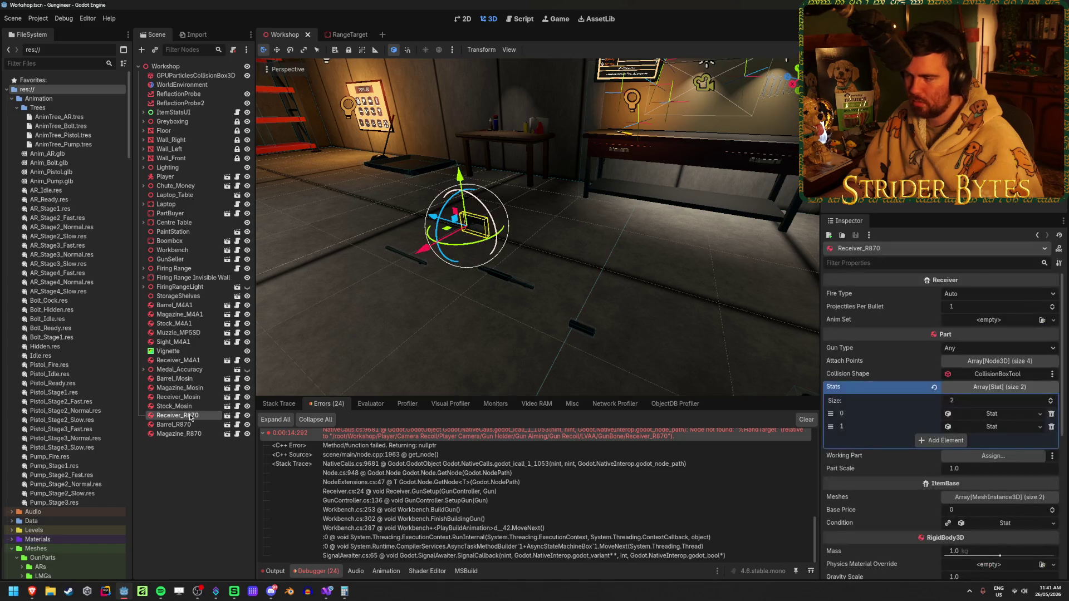
Load AnimTree_Pump.tres as the Receiver_R870 Anim Set.
{"action": "left_click", "coordinate": [1052, 320]}
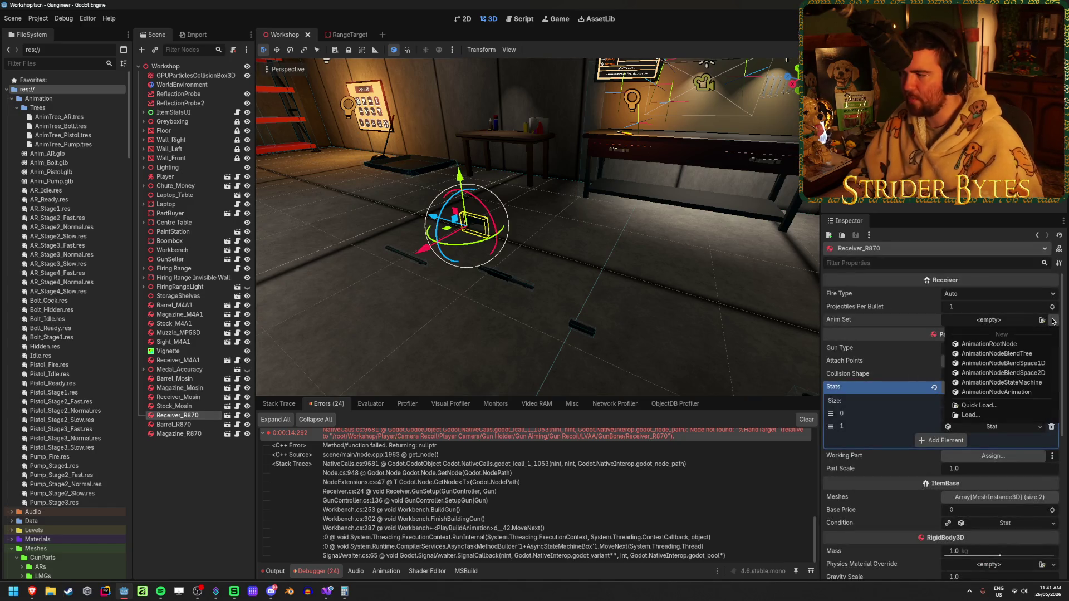
{"action": "left_click", "coordinate": [1053, 321]}
{"action": "left_click", "coordinate": [1041, 321]}
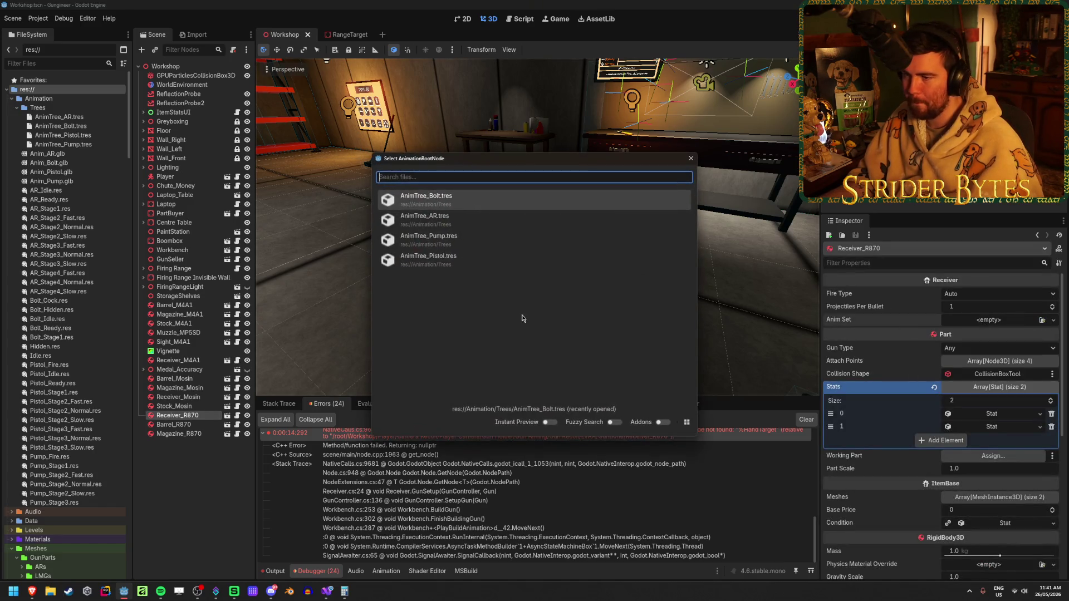
{"action": "left_click", "coordinate": [493, 242]}
Set Fire Type to Action and Projectiles Per Bullet to 8, save, and run the game.
{"action": "left_click", "coordinate": [979, 294]}
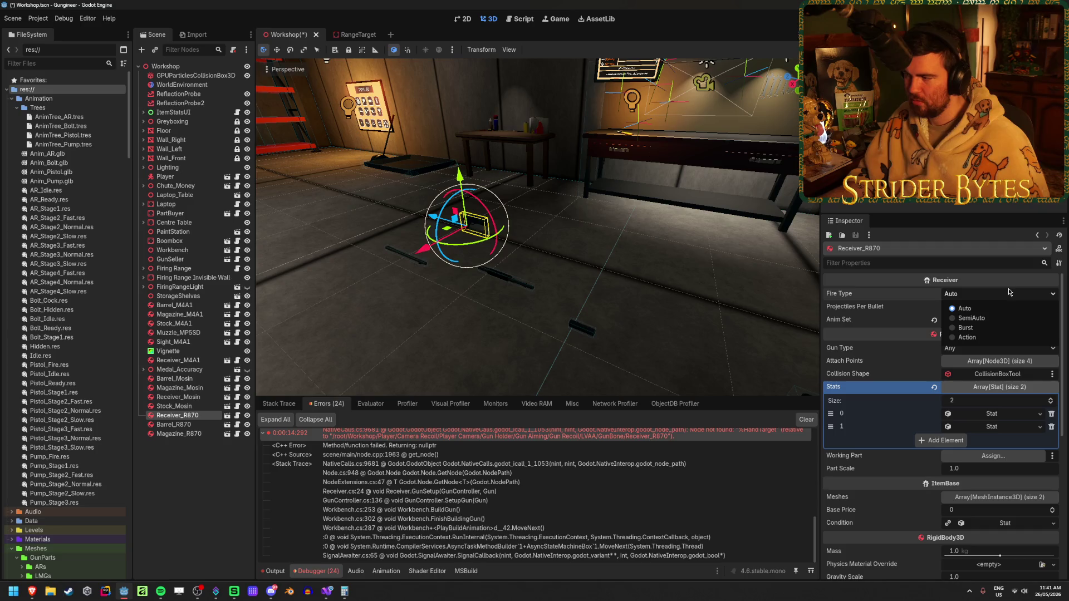
{"action": "left_click", "coordinate": [968, 338]}
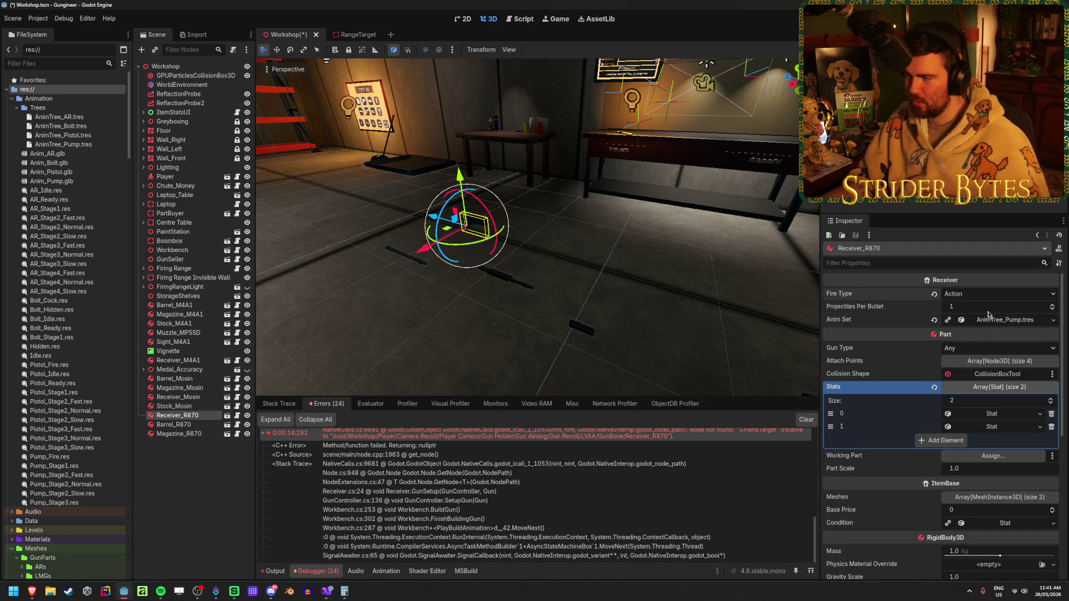
{"action": "left_click", "coordinate": [1021, 306]}
{"action": "type", "text": "8"}
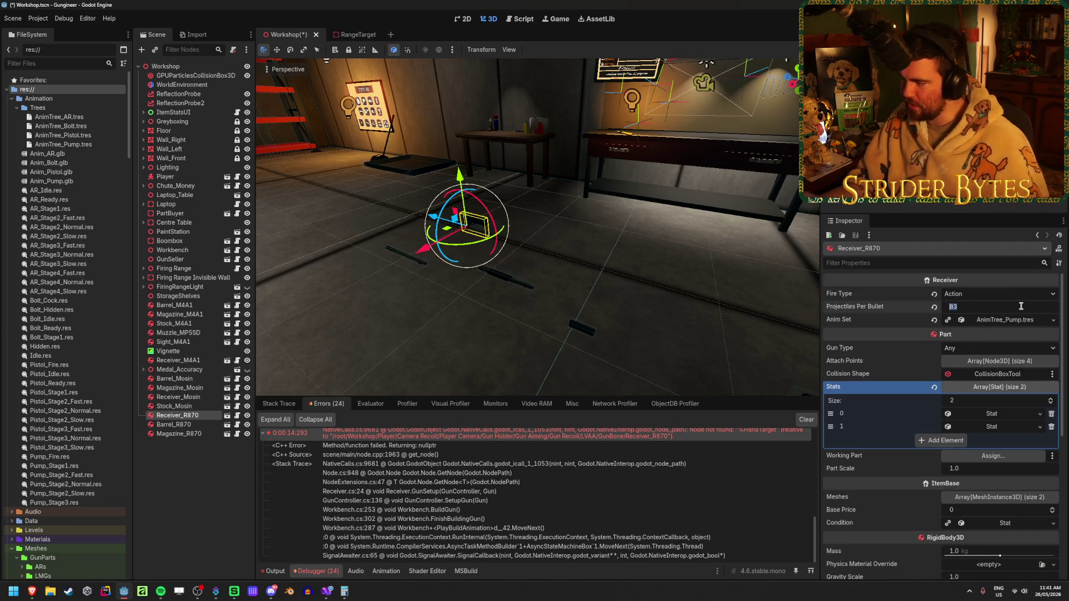
{"action": "key", "text": "BackSpace"}
{"action": "key", "text": "ctrl+s"}
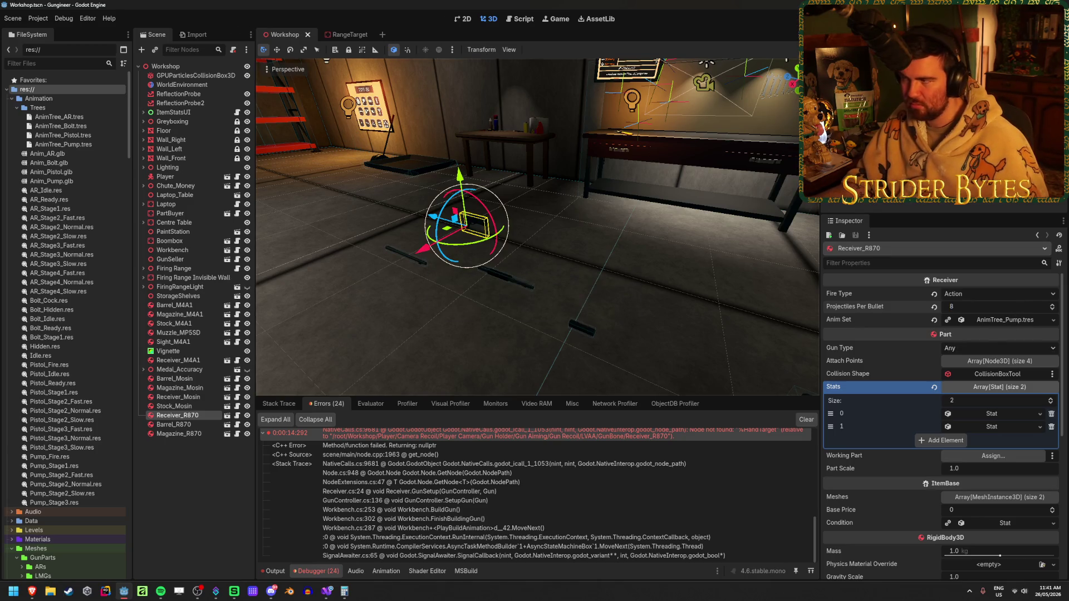
{"action": "key", "text": "F5"}
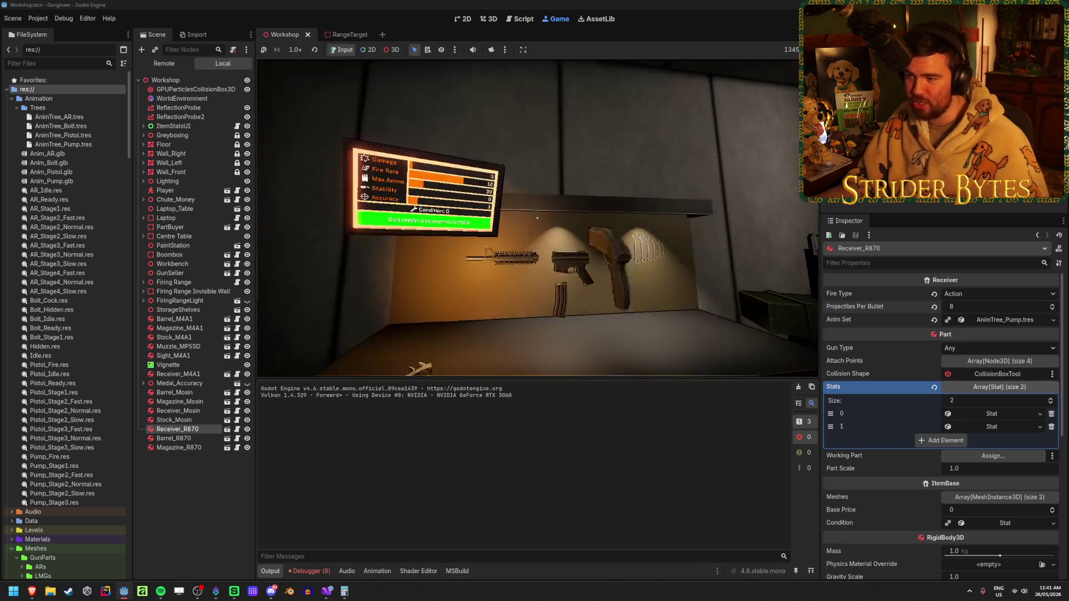
Try the R870 shotgun at the workbench in game, then stop the run.
{"action": "key", "text": "e"}
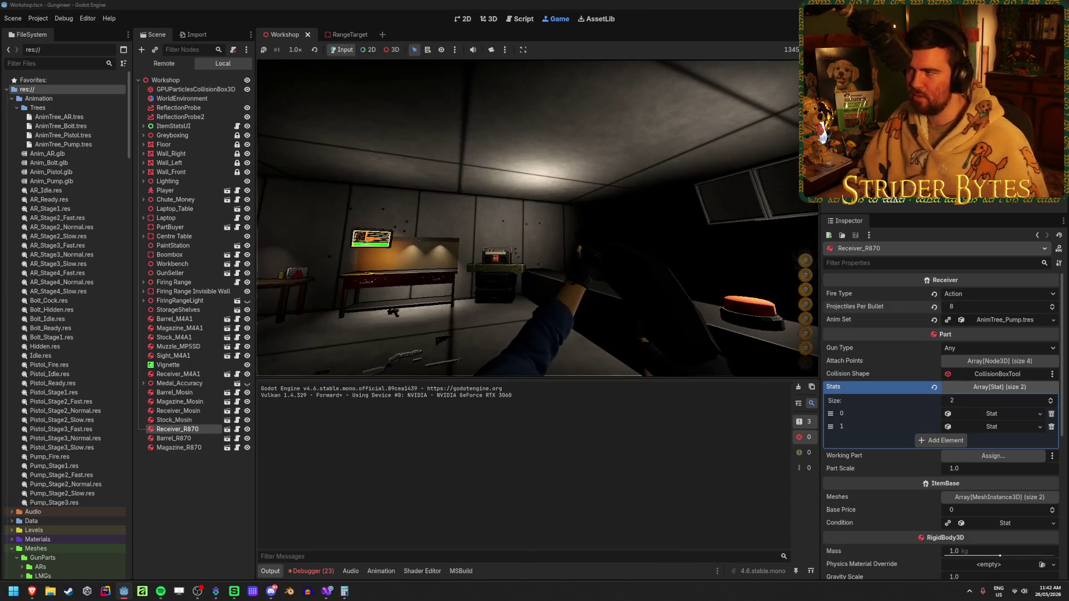
{"action": "key", "text": "F8"}
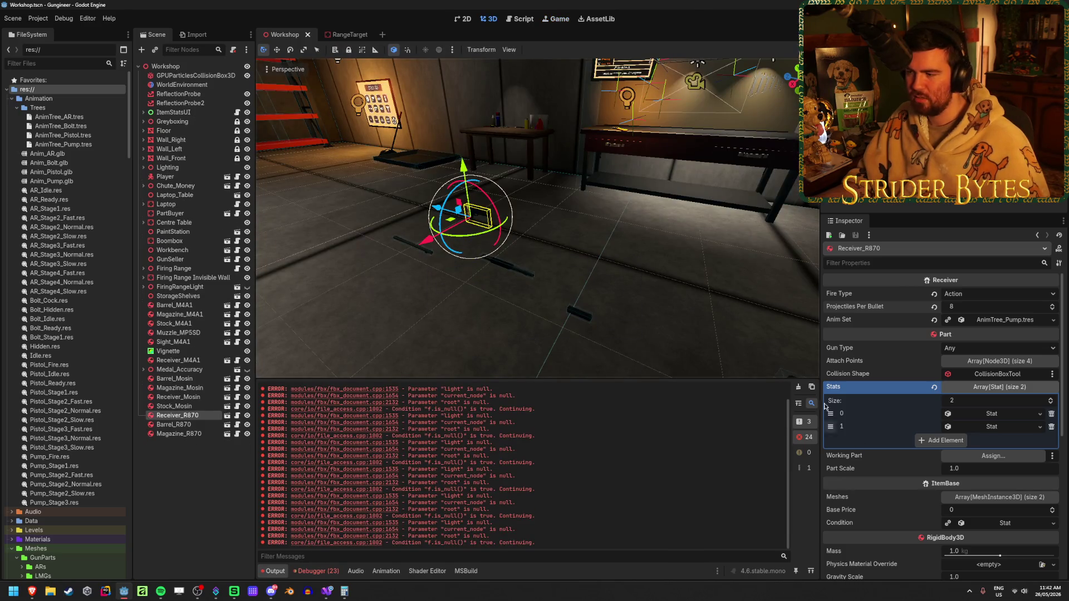
Clear the fbx_document errors from the Output panel and relaunch the game.
{"action": "left_click", "coordinate": [799, 388]}
{"action": "left_click_drag", "start_coordinate": [554, 243], "coordinate": [554, 243]}
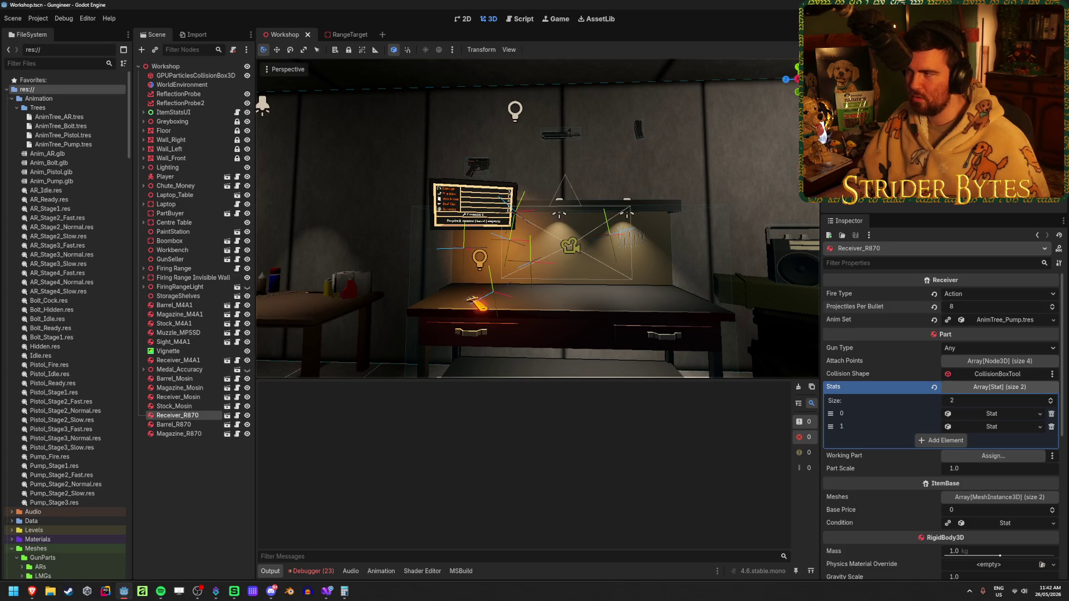
{"action": "key", "text": "F5"}
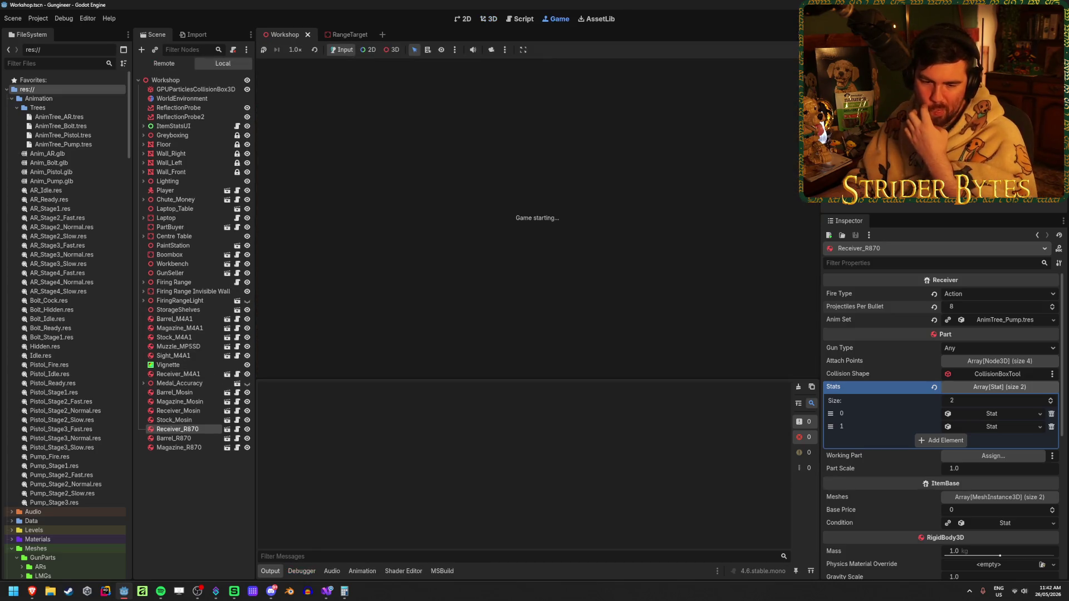
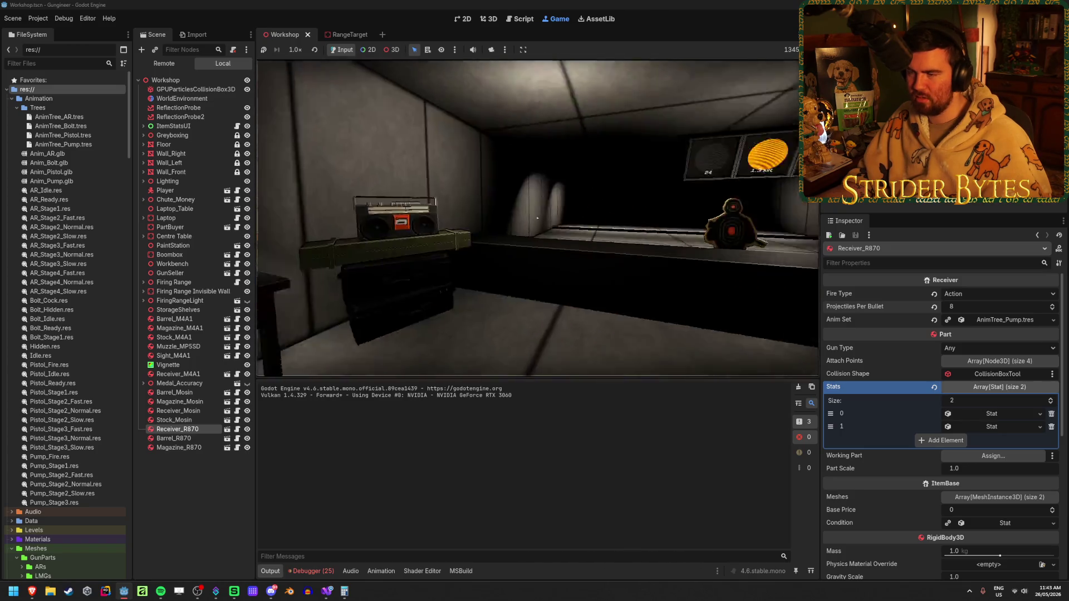
Stop the game, lower Receiver_R870's first Damage stat from 8.0 to 4.0, and save Workshop.
{"action": "key", "text": "F8"}
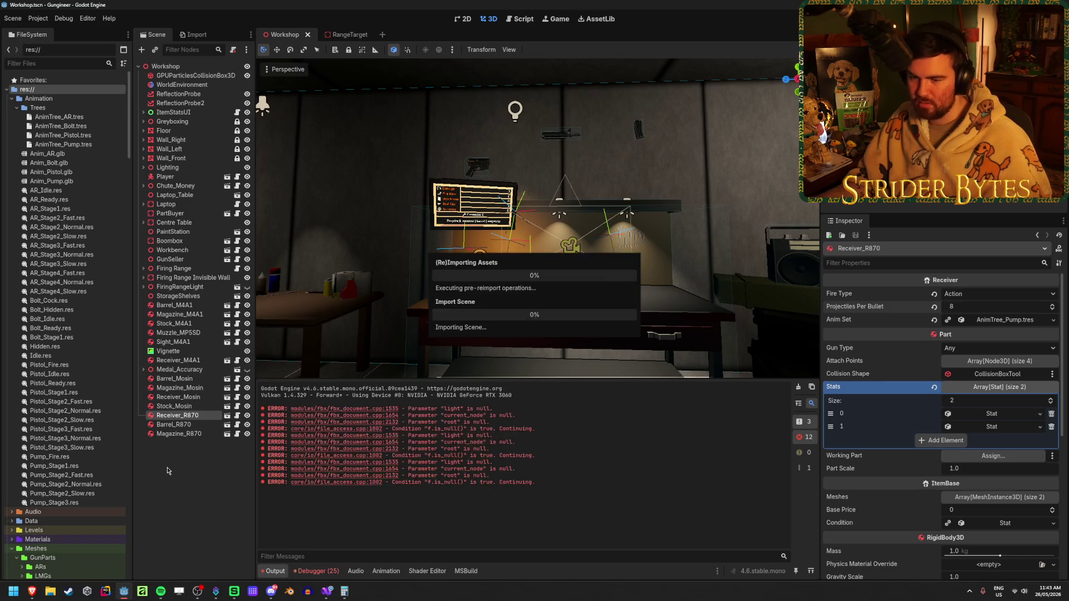
{"action": "left_click", "coordinate": [803, 389]}
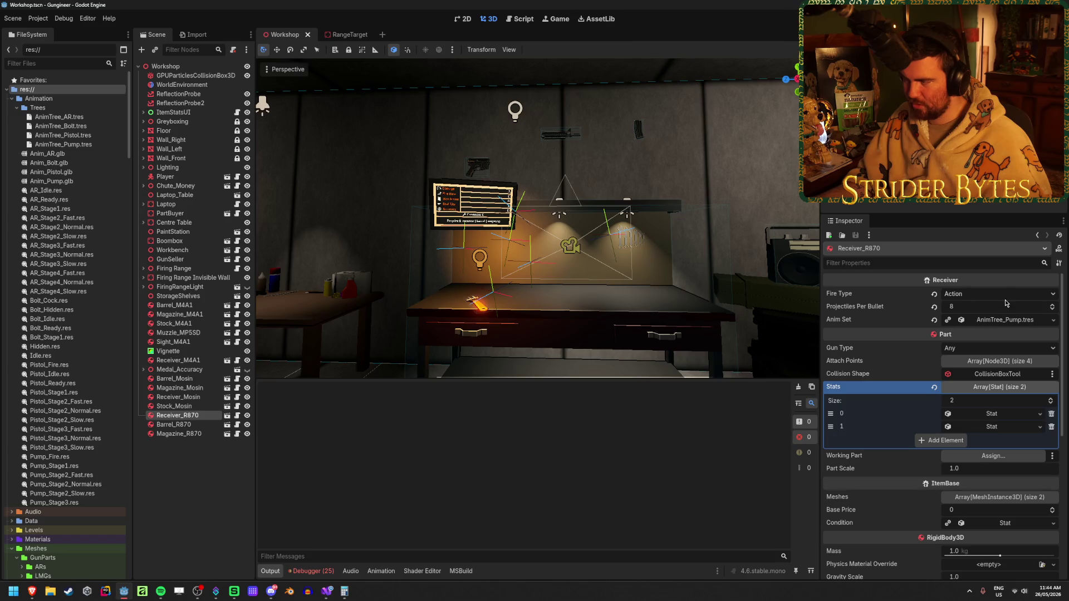
{"action": "left_click", "coordinate": [1024, 415]}
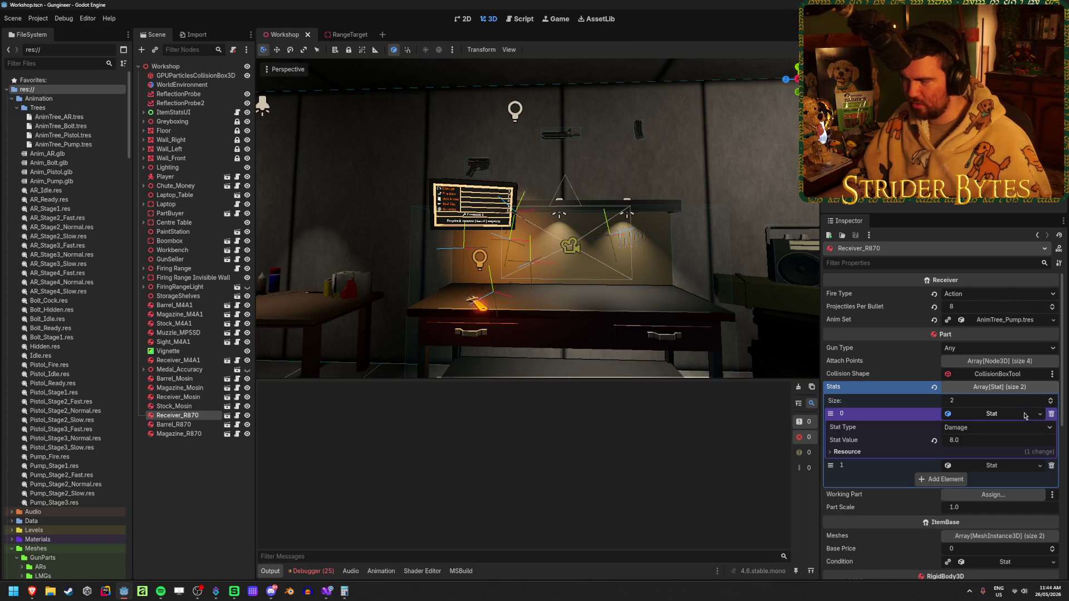
{"action": "left_click", "coordinate": [983, 444]}
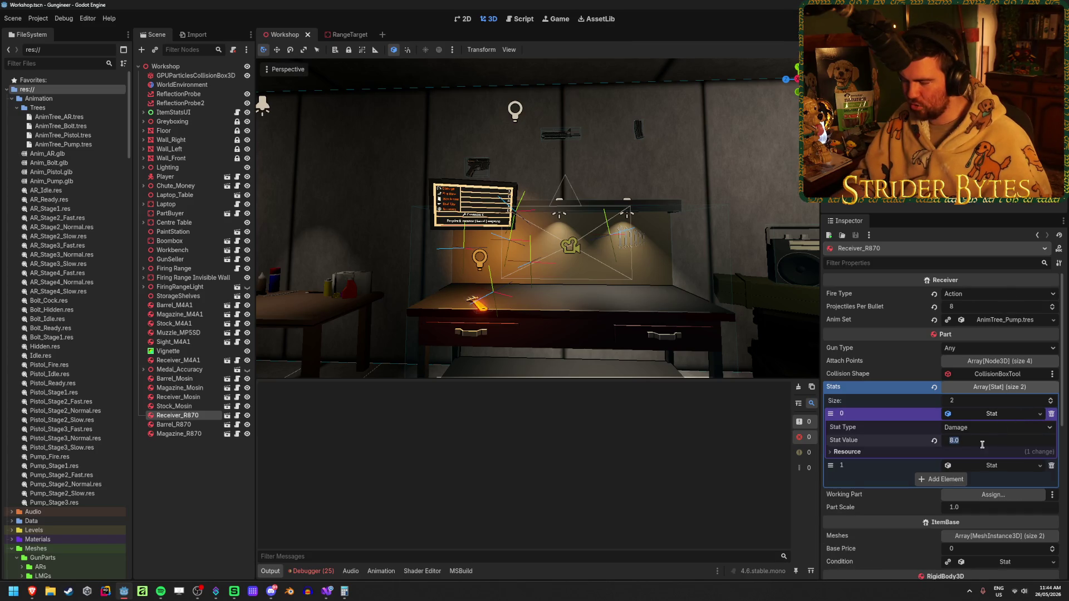
{"action": "type", "text": "4"}
{"action": "key", "text": "Return"}
{"action": "key", "text": "ctrl+s"}
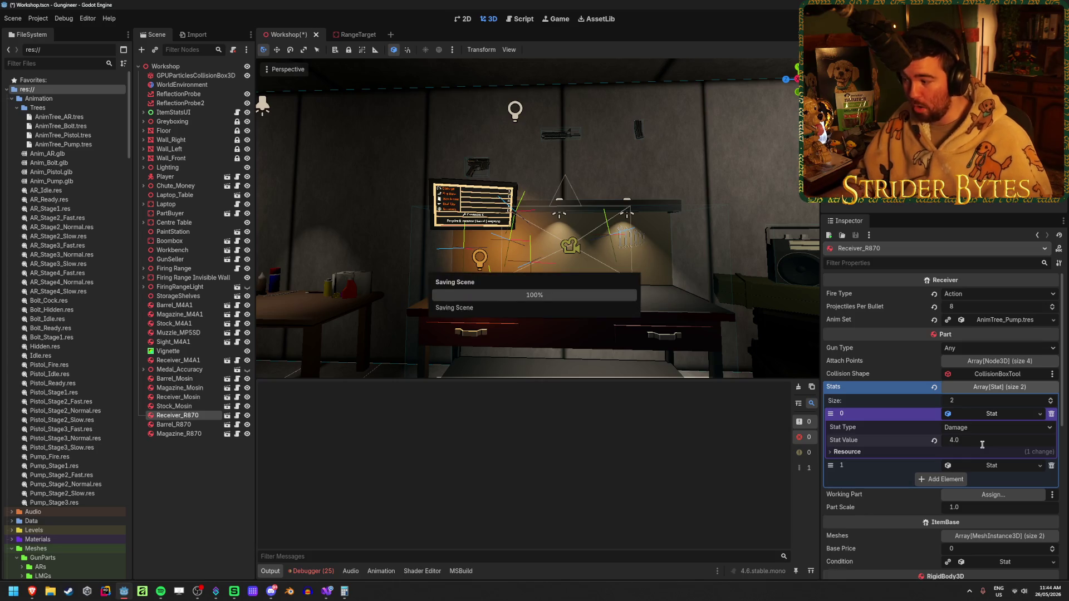
Build and play-test the game with the weaker receiver, stop it, and return to Receiver.cs.
{"action": "key", "text": "F5"}
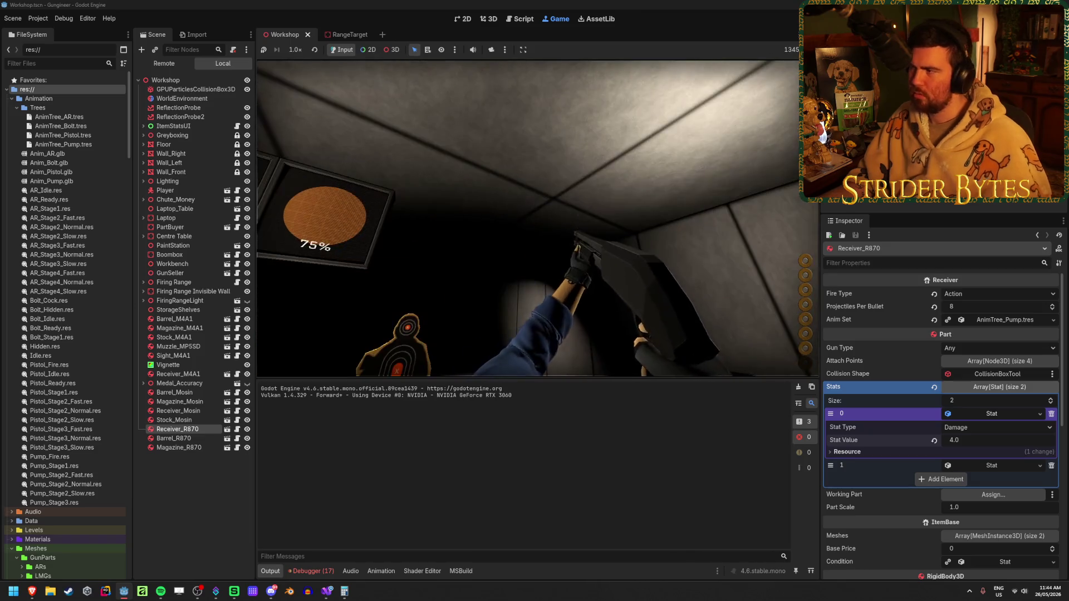
{"action": "key", "text": "F8"}
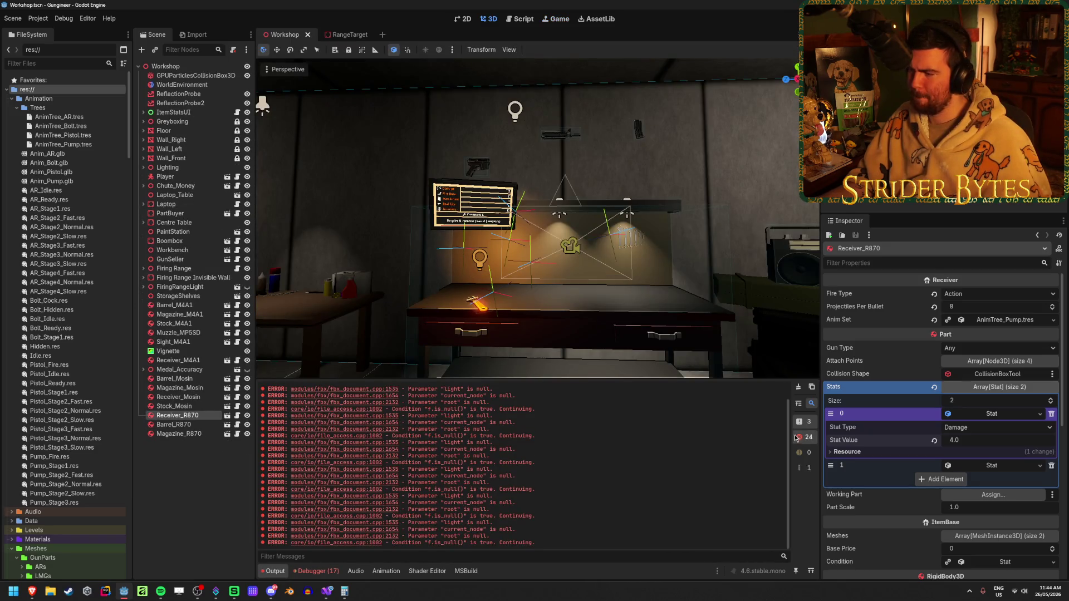
{"action": "left_click", "coordinate": [327, 592]}
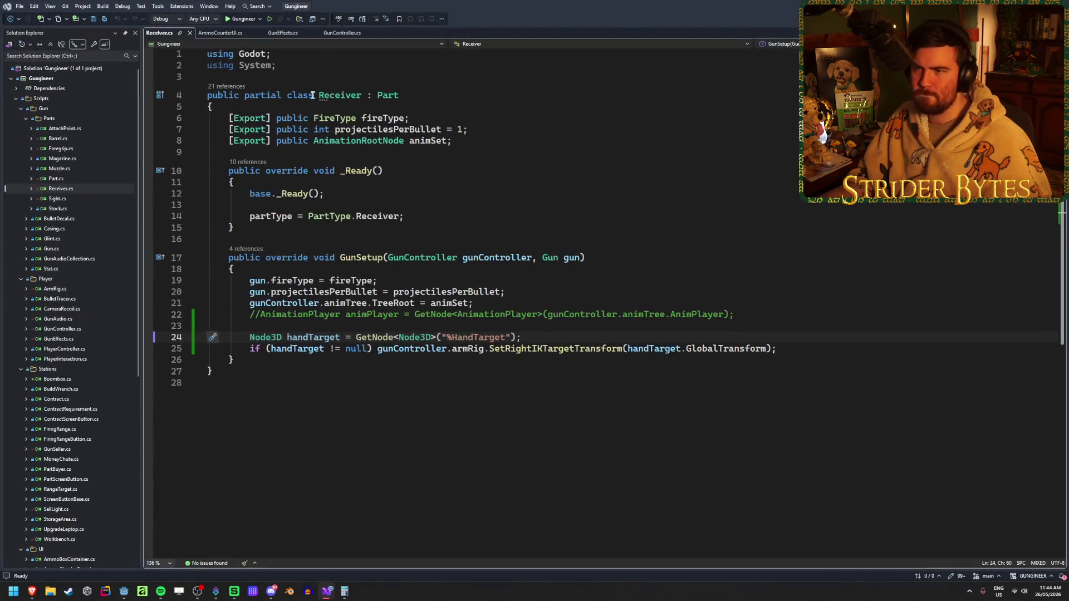
In GunController.cs, review the damageDealt assignment on line 314 and the projectilesPerShot usages.
{"action": "left_click", "coordinate": [342, 33]}
{"action": "scroll", "coordinate": [573, 219], "scroll_direction": "up", "scroll_amount": 5}
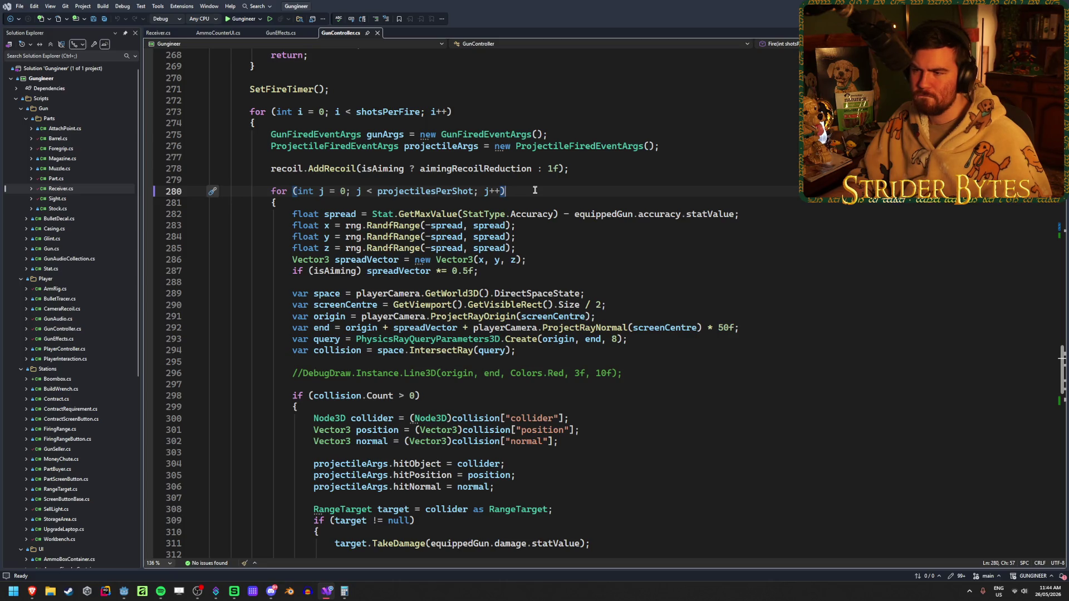
{"action": "scroll", "coordinate": [534, 190], "scroll_direction": "down", "scroll_amount": 2}
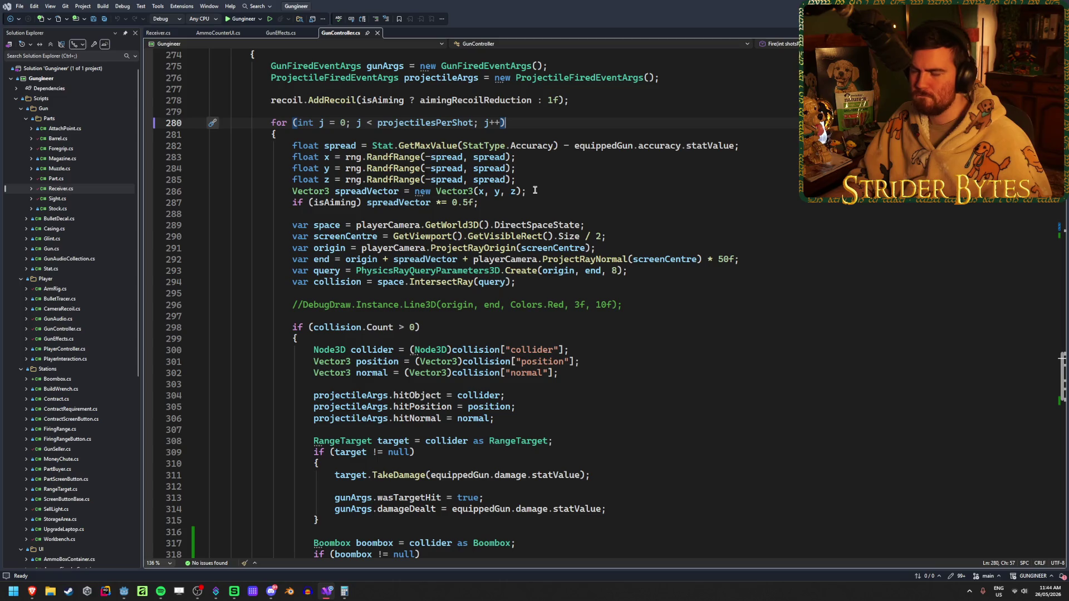
{"action": "scroll", "coordinate": [535, 191], "scroll_direction": "down", "scroll_amount": 2}
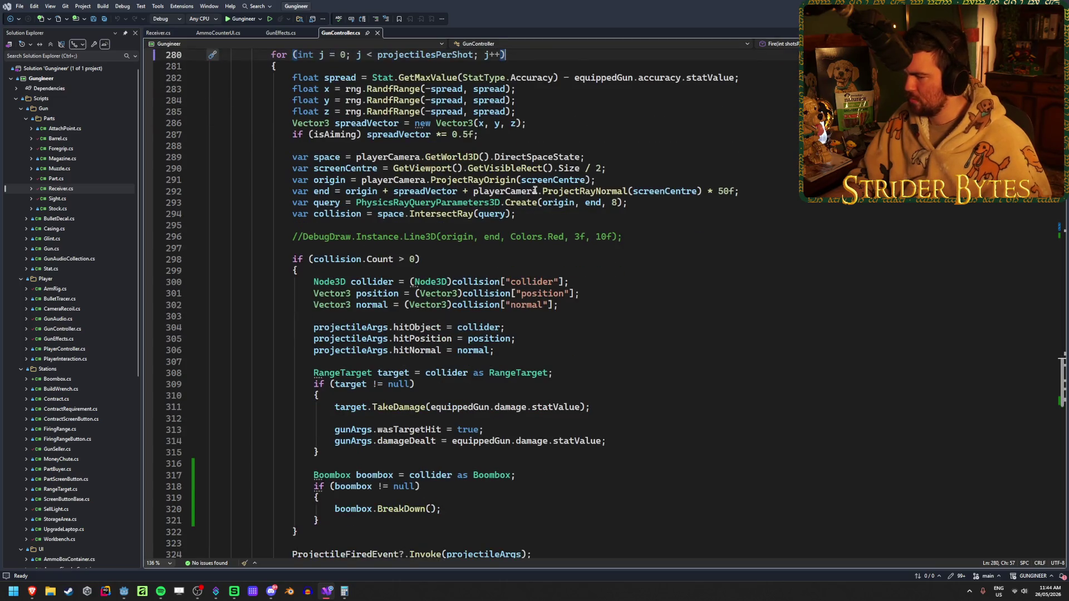
{"action": "scroll", "coordinate": [535, 190], "scroll_direction": "up", "scroll_amount": 1}
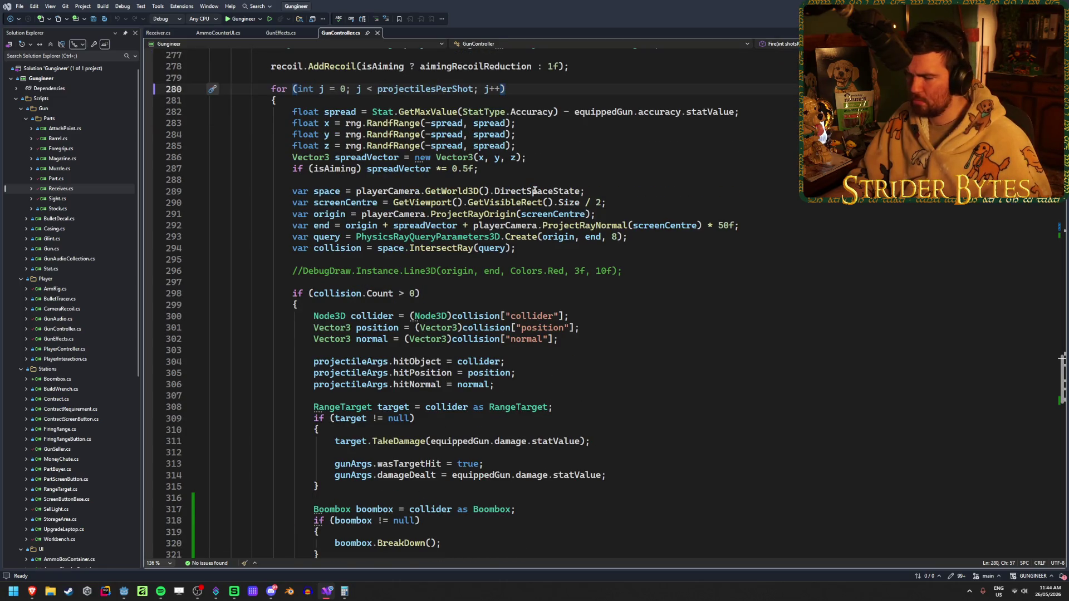
{"action": "scroll", "coordinate": [534, 191], "scroll_direction": "down", "scroll_amount": 2}
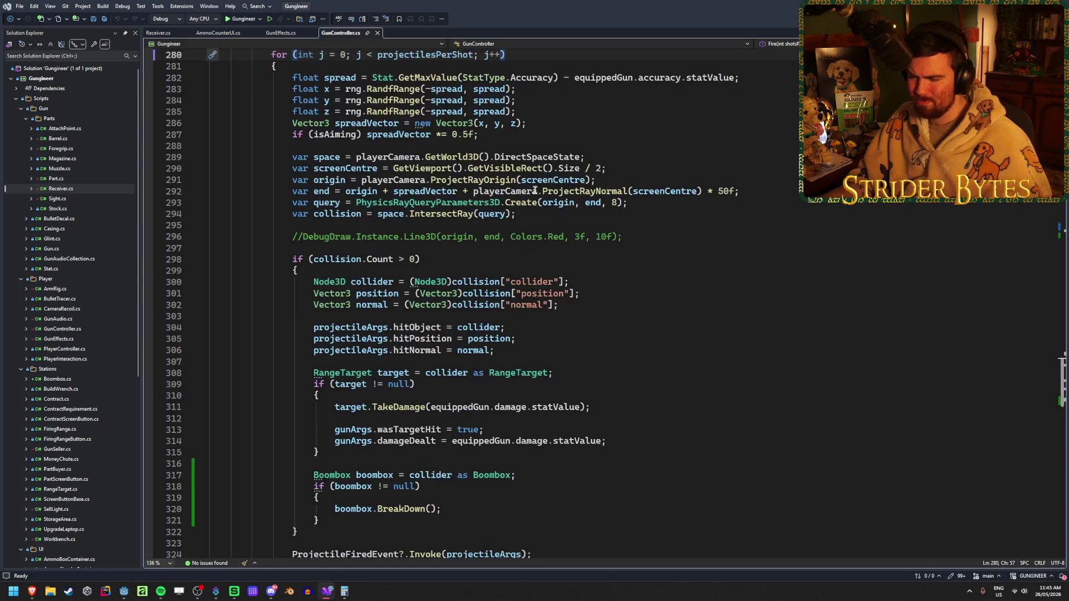
{"action": "left_click", "coordinate": [410, 407]}
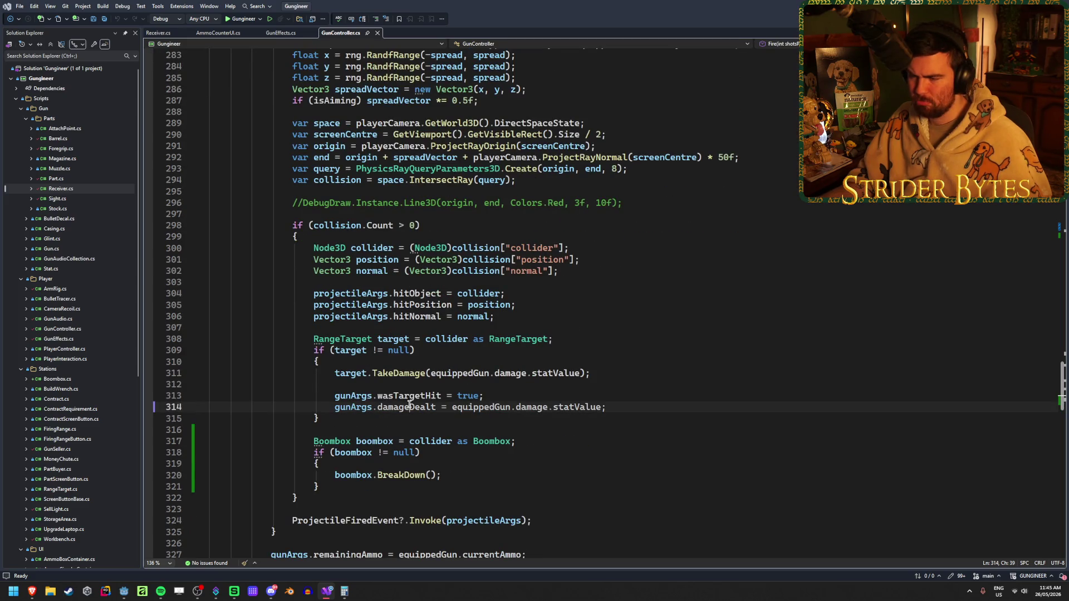
{"action": "scroll", "coordinate": [410, 405], "scroll_direction": "up", "scroll_amount": 4}
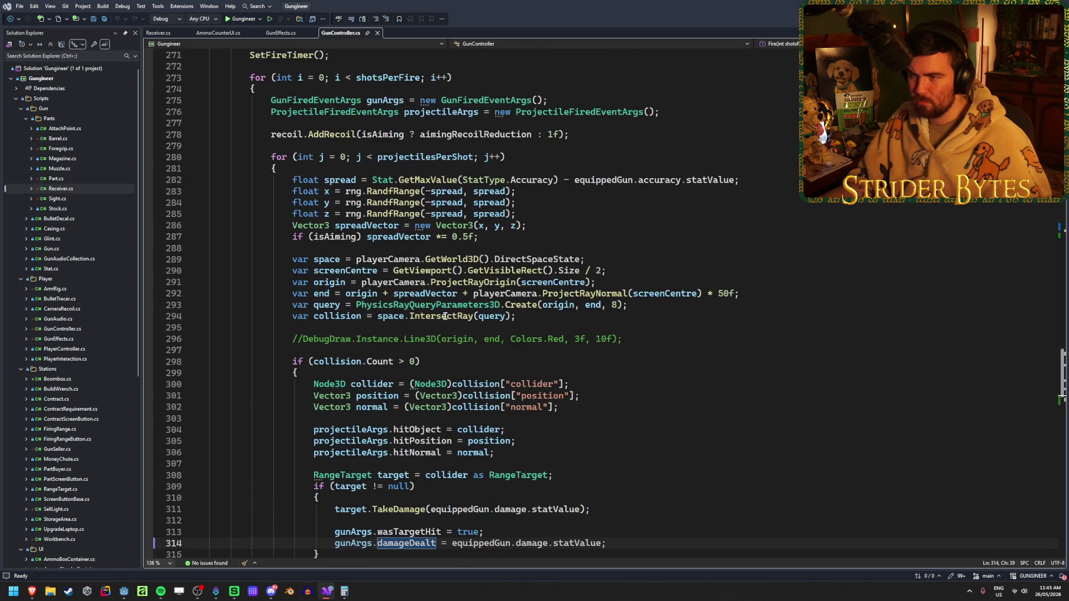
{"action": "left_click", "coordinate": [426, 158]}
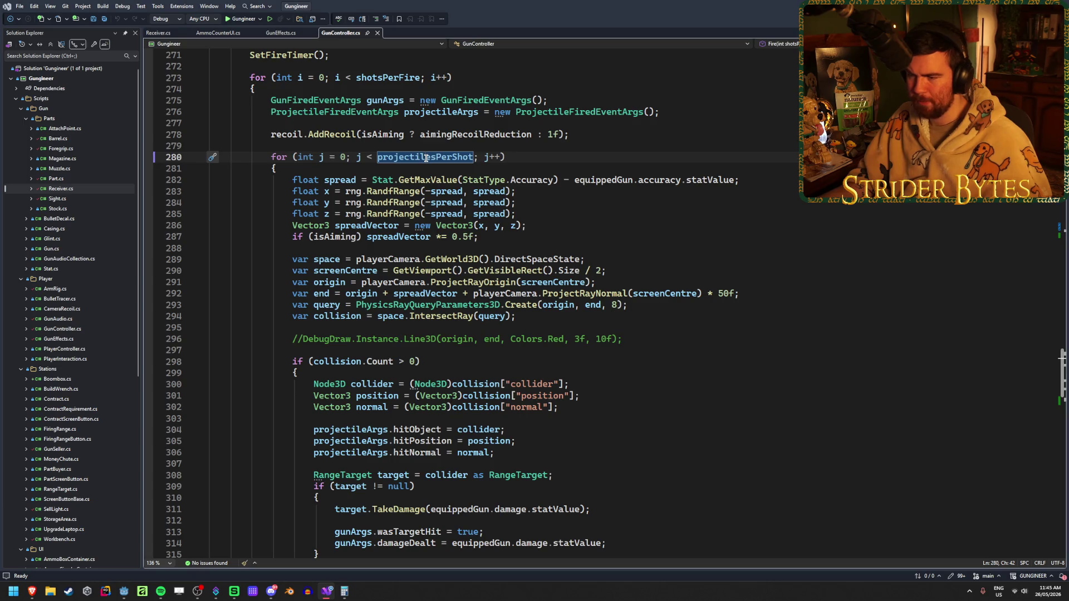
Set a breakpoint on the target.TakeDamage call at line 311 and start debugging Gungineer.
{"action": "scroll", "coordinate": [412, 293], "scroll_direction": "down", "scroll_amount": 2}
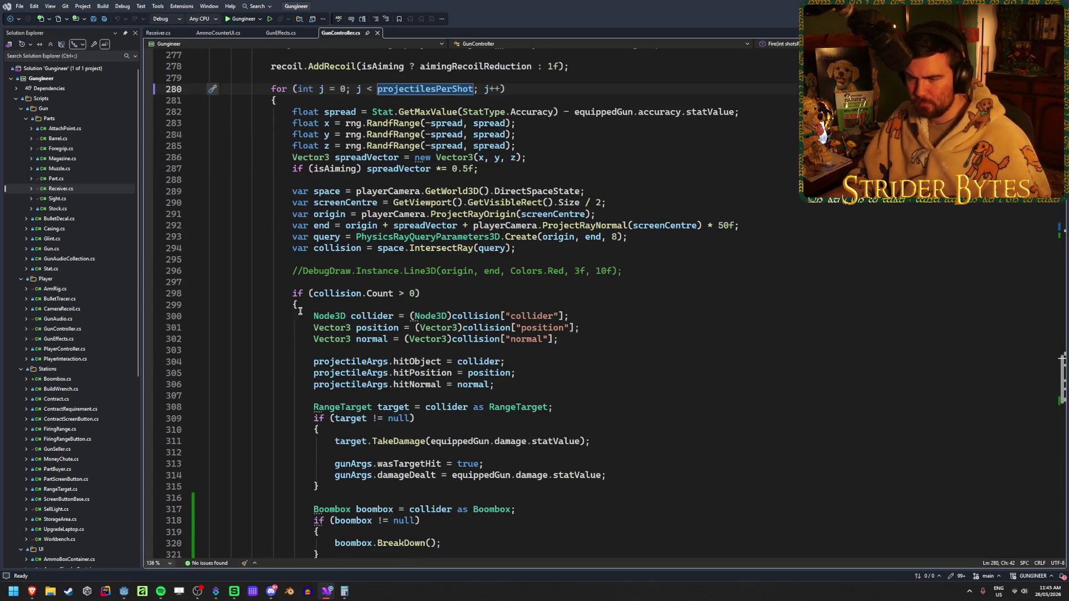
{"action": "scroll", "coordinate": [288, 315], "scroll_direction": "down", "scroll_amount": 3}
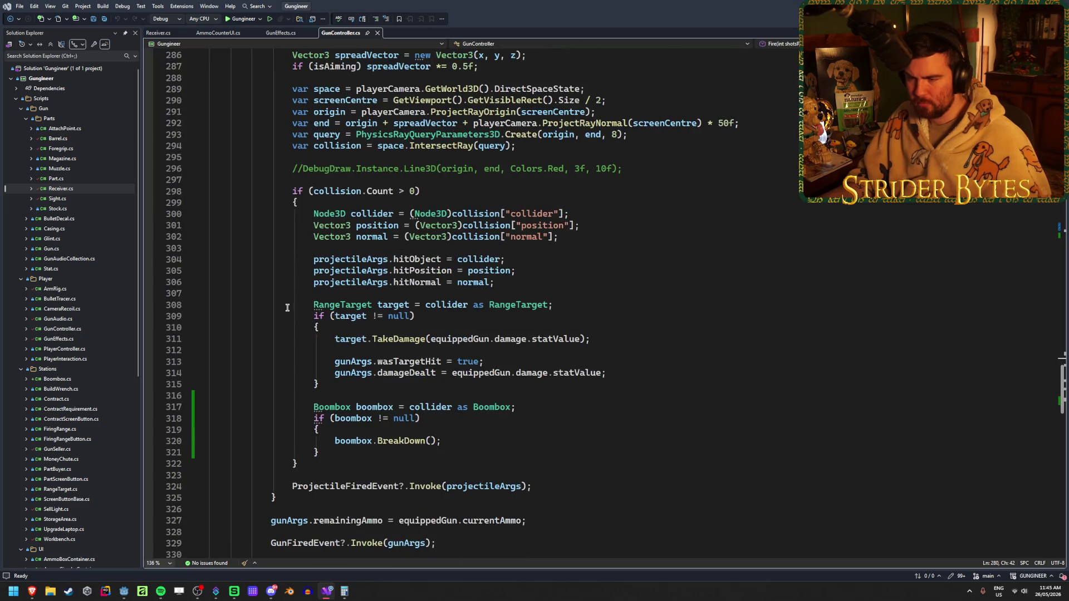
{"action": "left_click", "coordinate": [344, 339]}
{"action": "left_click", "coordinate": [148, 339]}
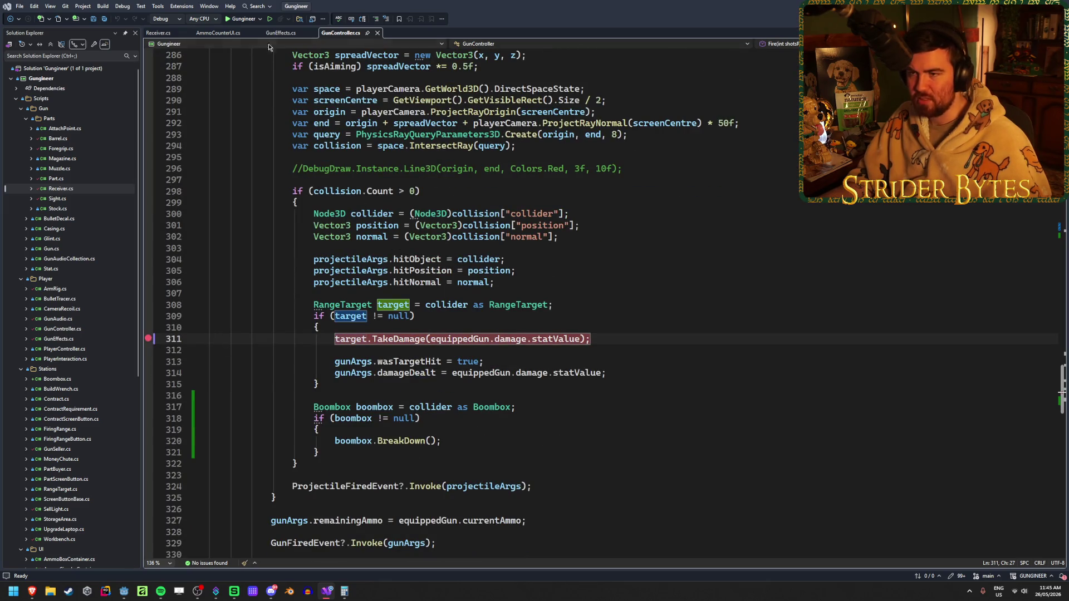
{"action": "left_click", "coordinate": [240, 20]}
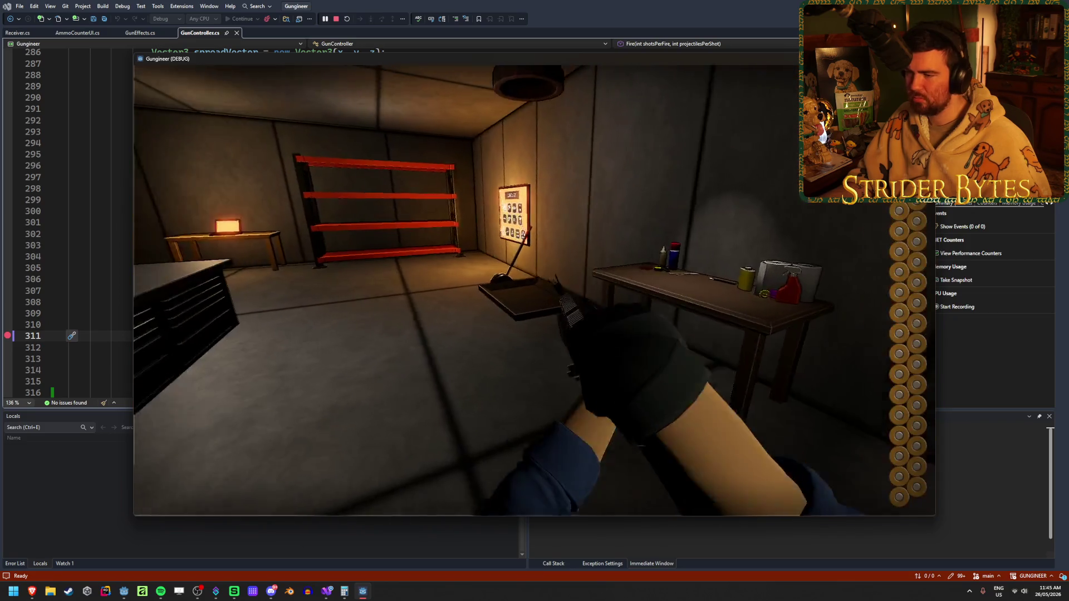
Pick up and build the gun, continue past the ArgumentOutOfRangeException, and fire at the range target.
{"action": "left_click", "coordinate": [534, 290]}
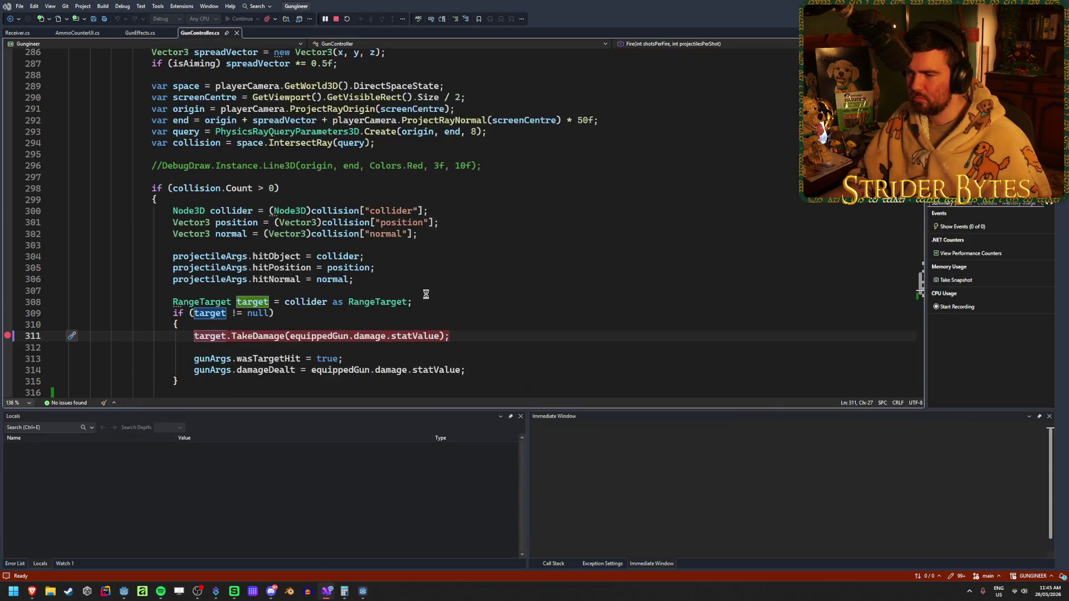
{"action": "key", "text": "F5"}
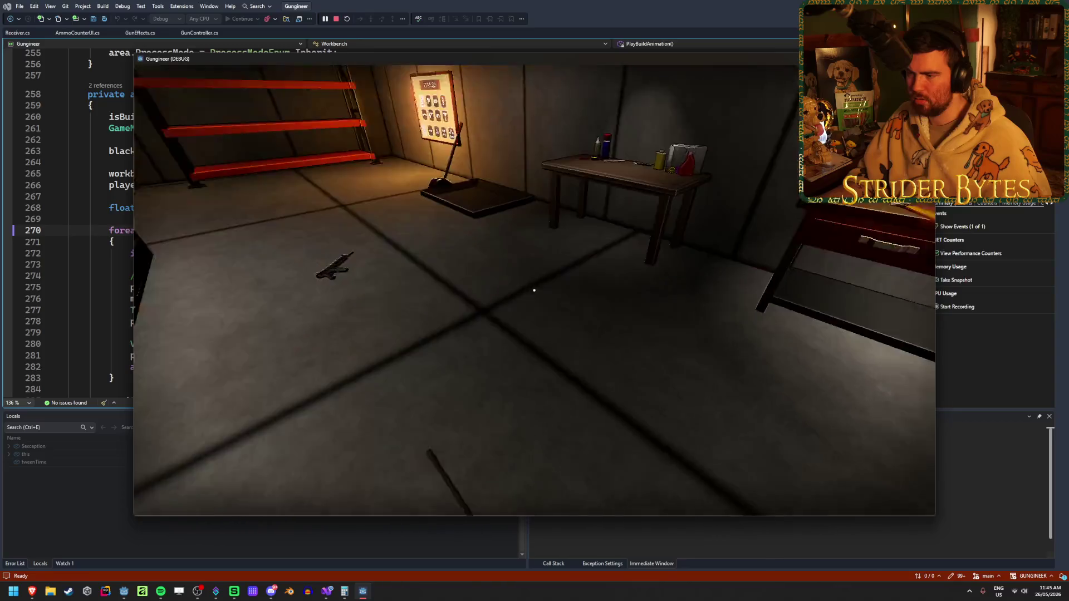
{"action": "key", "text": "e"}
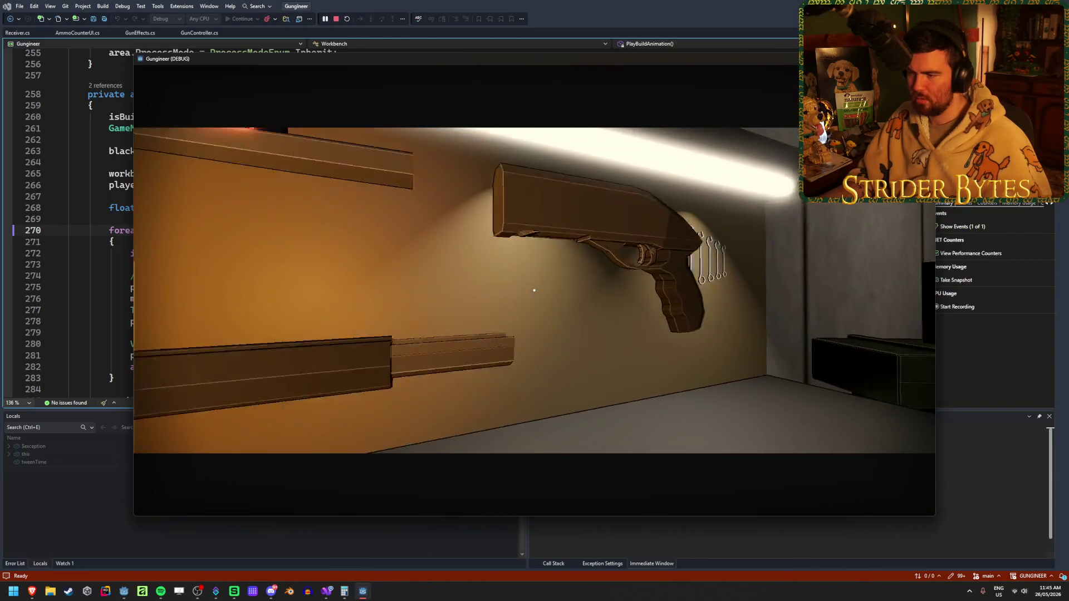
{"action": "key", "text": "e"}
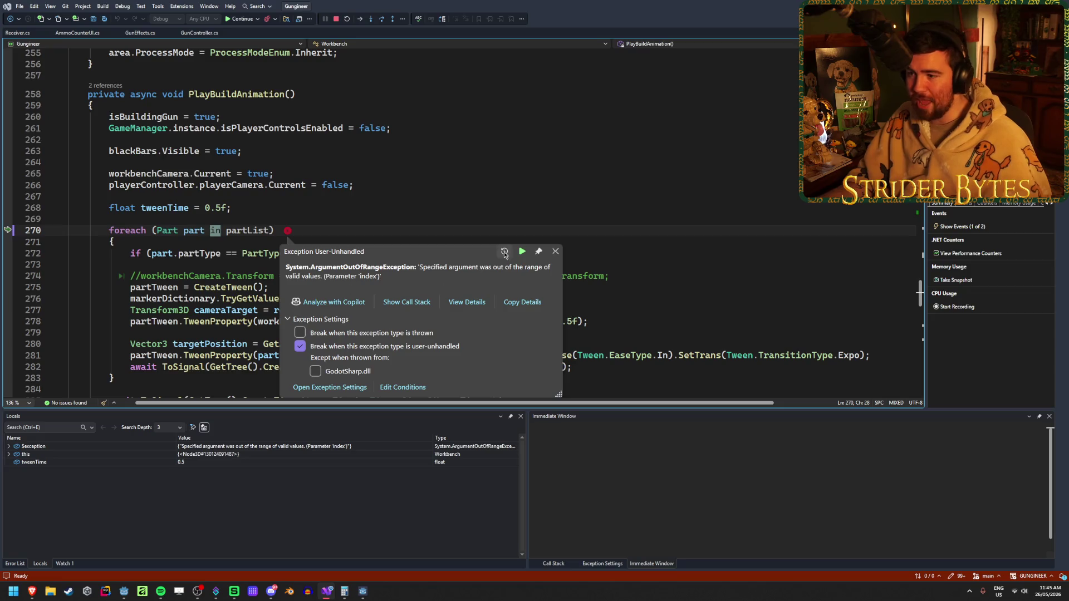
{"action": "left_click", "coordinate": [522, 250]}
{"action": "key", "text": "F5"}
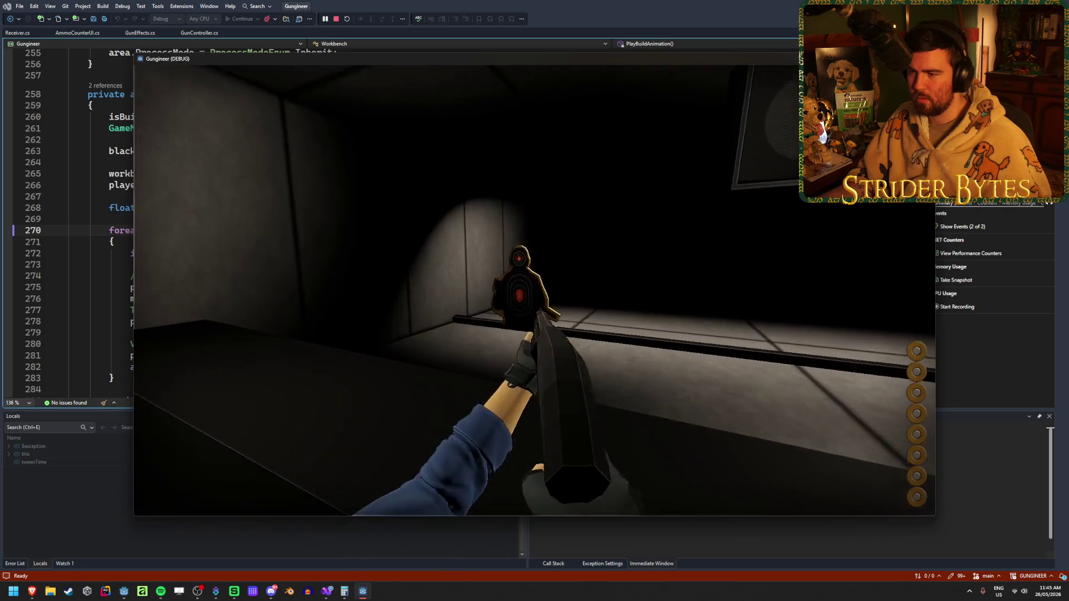
{"action": "left_click", "coordinate": [534, 291]}
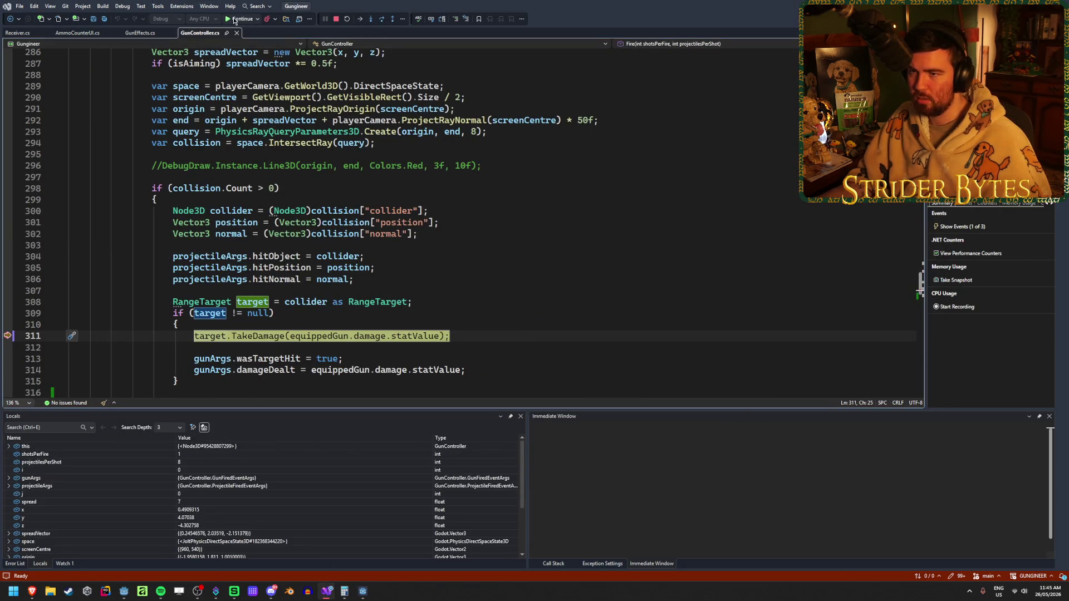
Continue through the remaining pellet hits, then fire a new shot to pause at line 311 again.
{"action": "left_click", "coordinate": [234, 20]}
{"action": "left_click", "coordinate": [234, 20]}
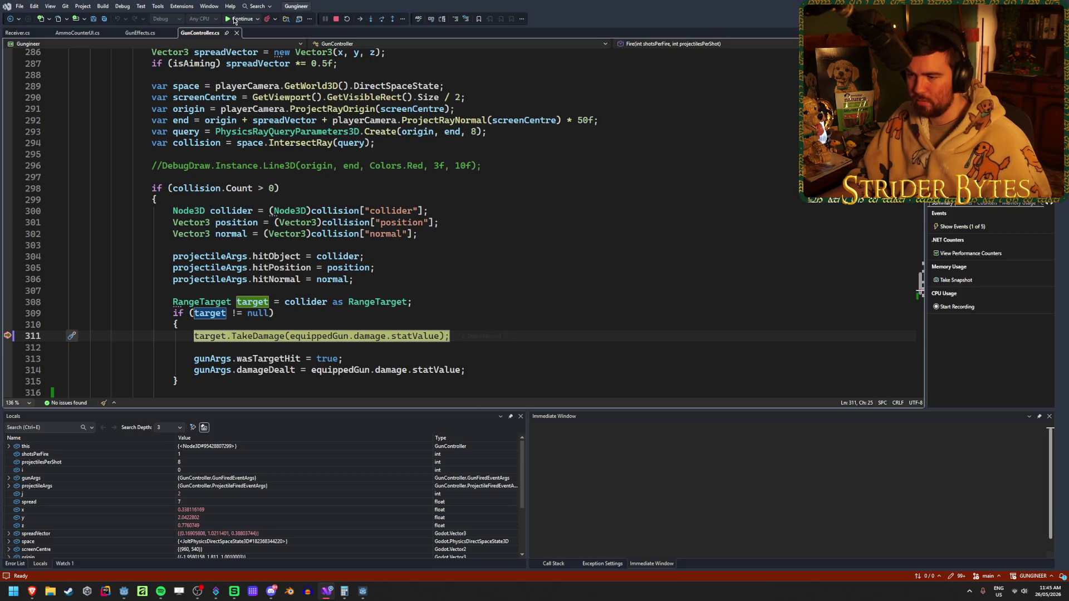
{"action": "left_click", "coordinate": [234, 21]}
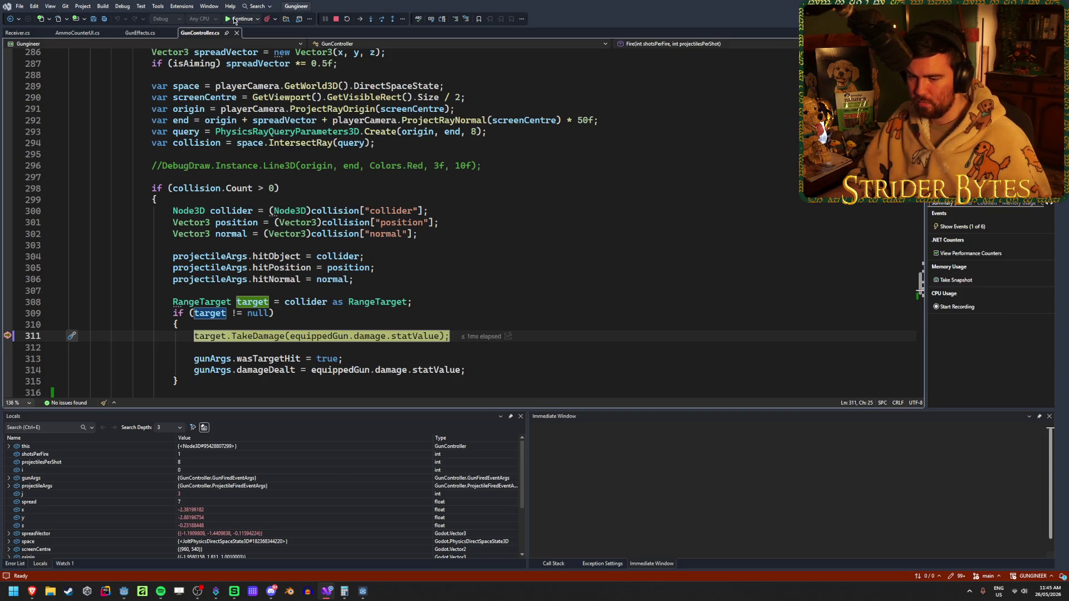
{"action": "left_click", "coordinate": [234, 21]}
{"action": "left_click", "coordinate": [234, 21]}
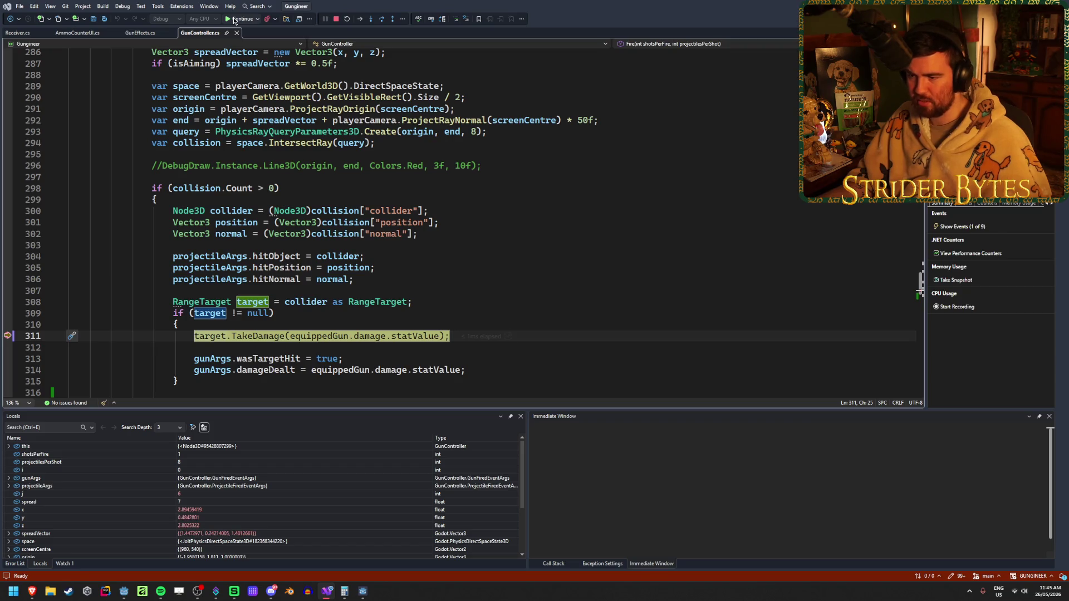
{"action": "left_click", "coordinate": [234, 21]}
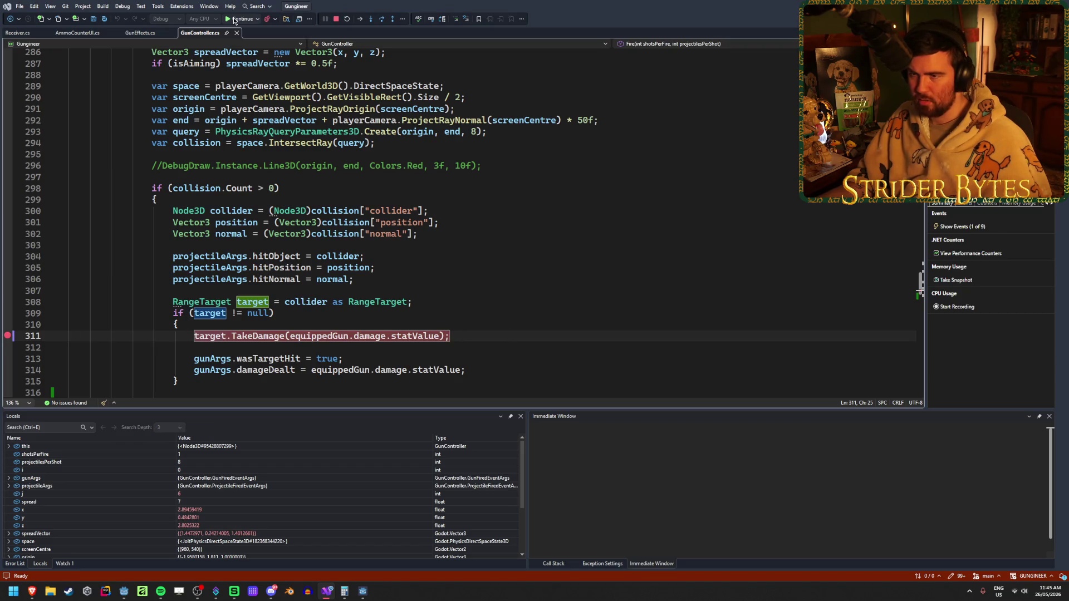
{"action": "left_click", "coordinate": [234, 20]}
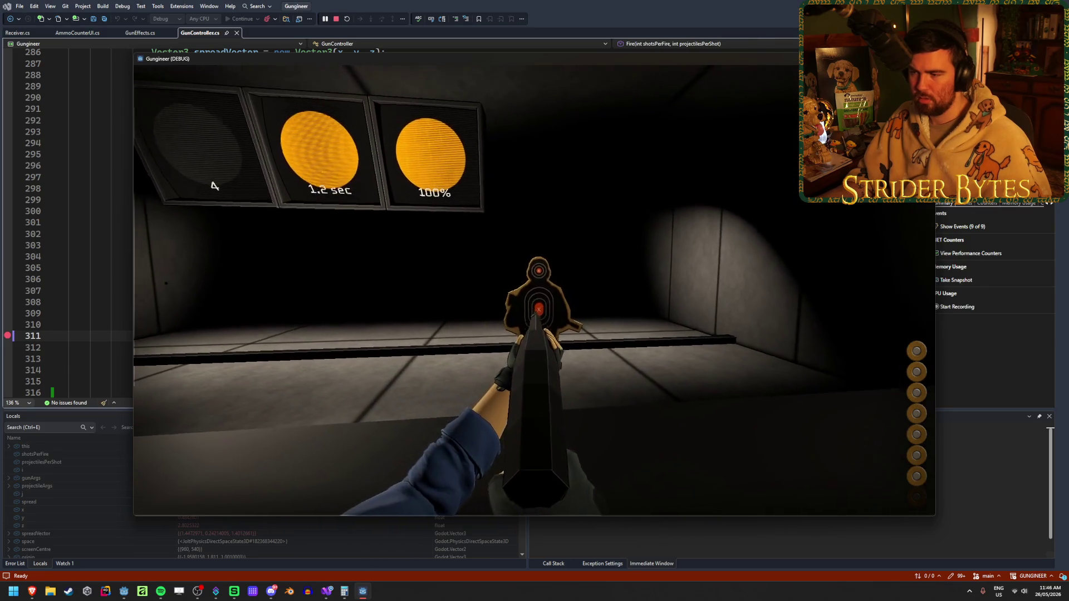
{"action": "left_click", "coordinate": [534, 290]}
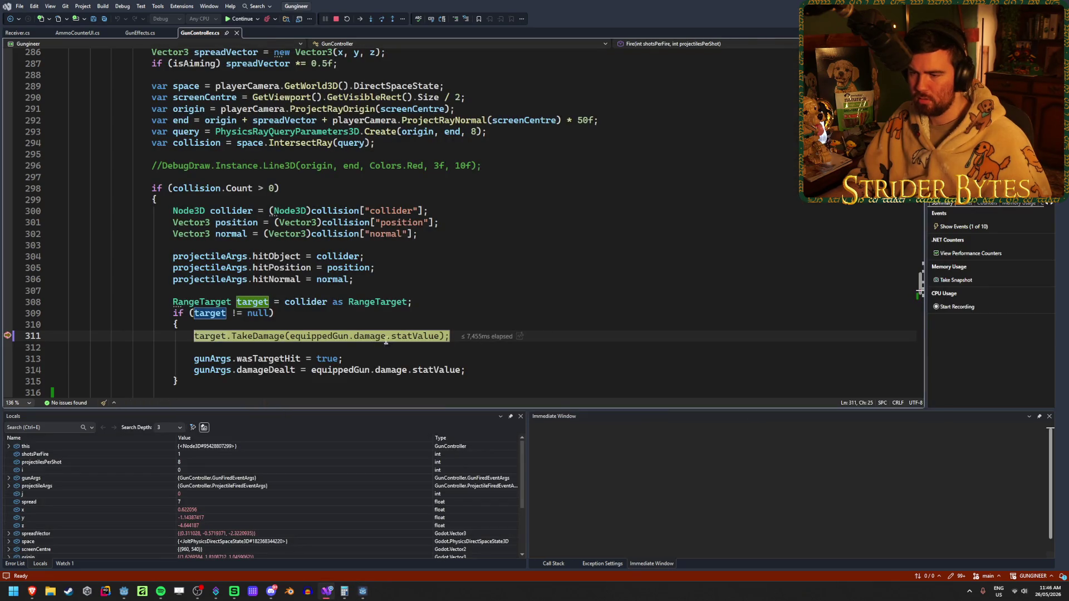
Expand the hit target's DataTip and browse through its properties.
{"action": "mouse_move", "coordinate": [425, 337]}
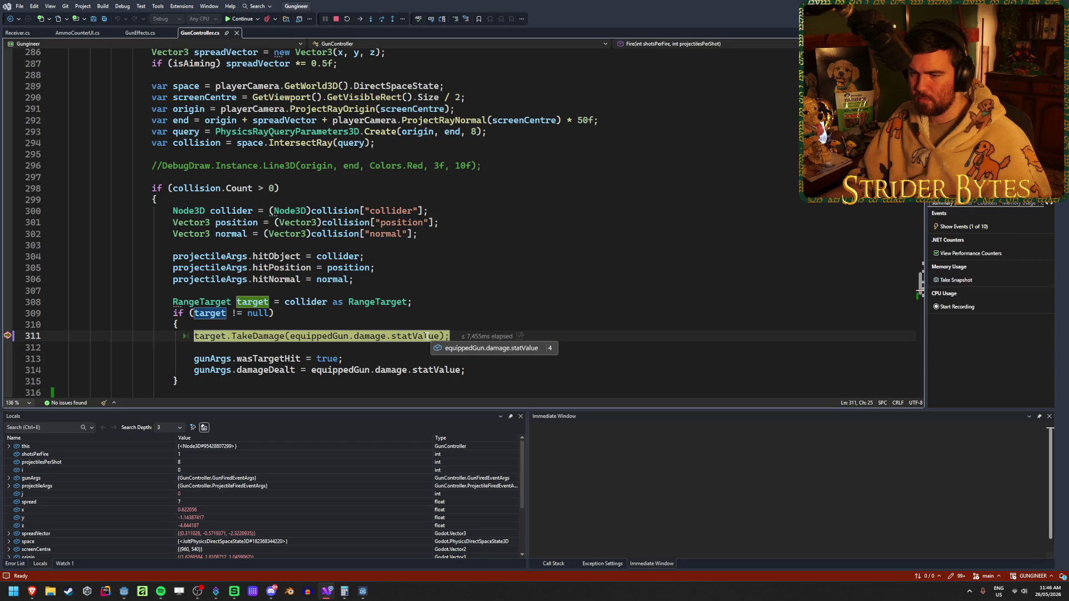
{"action": "mouse_move", "coordinate": [238, 335]}
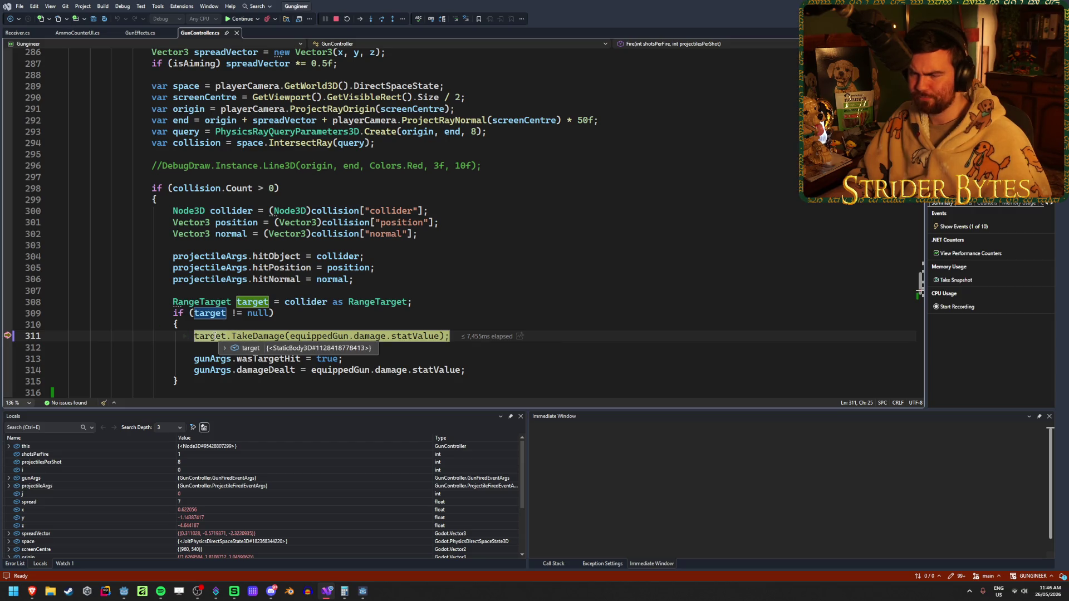
{"action": "scroll", "coordinate": [406, 253], "scroll_direction": "down", "scroll_amount": 2}
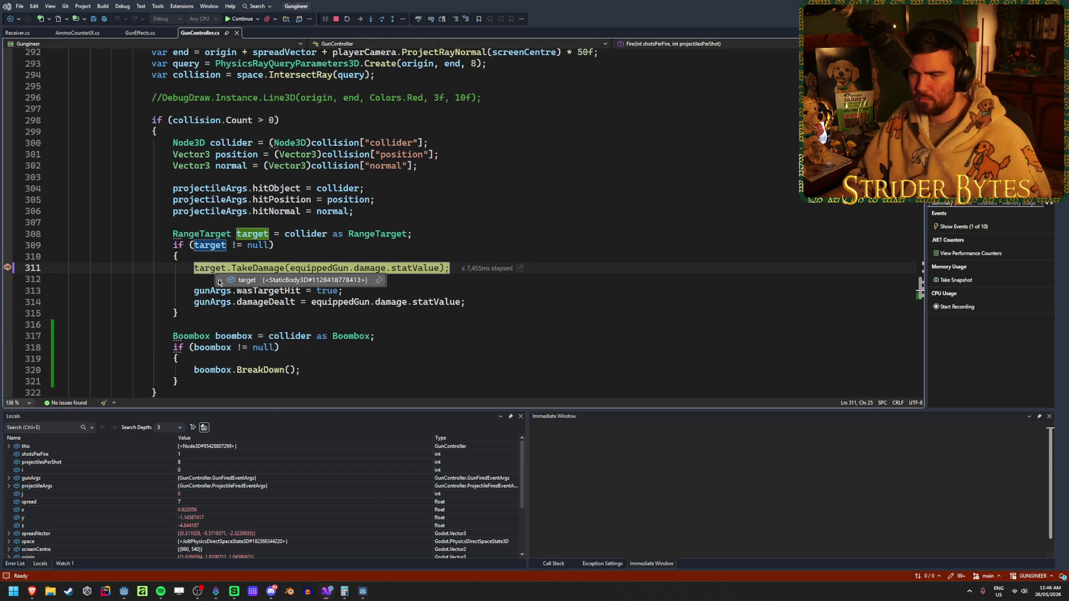
{"action": "left_click", "coordinate": [220, 280]}
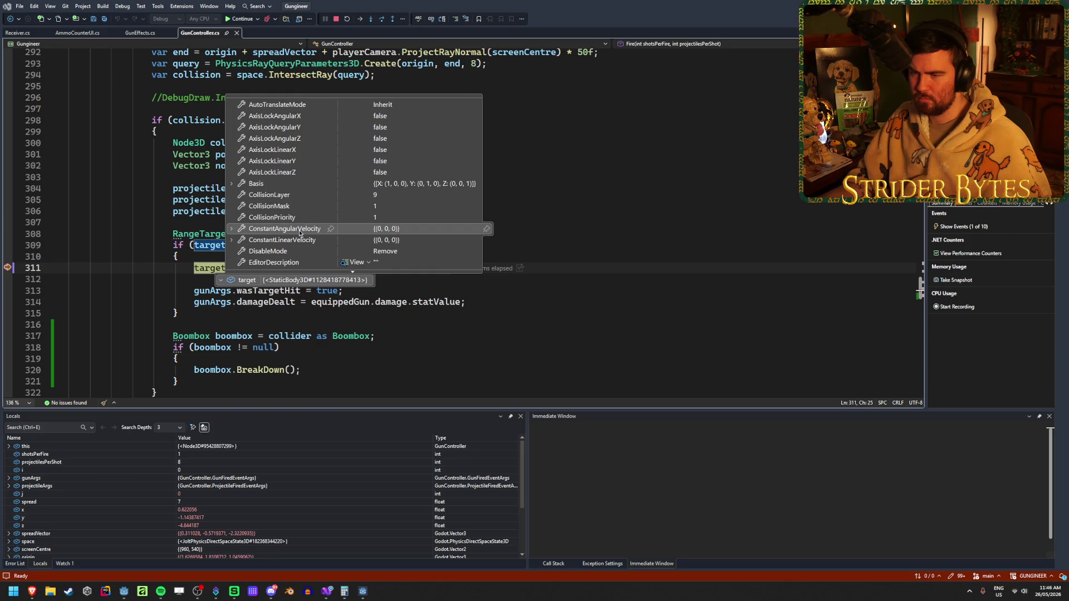
{"action": "scroll", "coordinate": [298, 235], "scroll_direction": "down", "scroll_amount": 8}
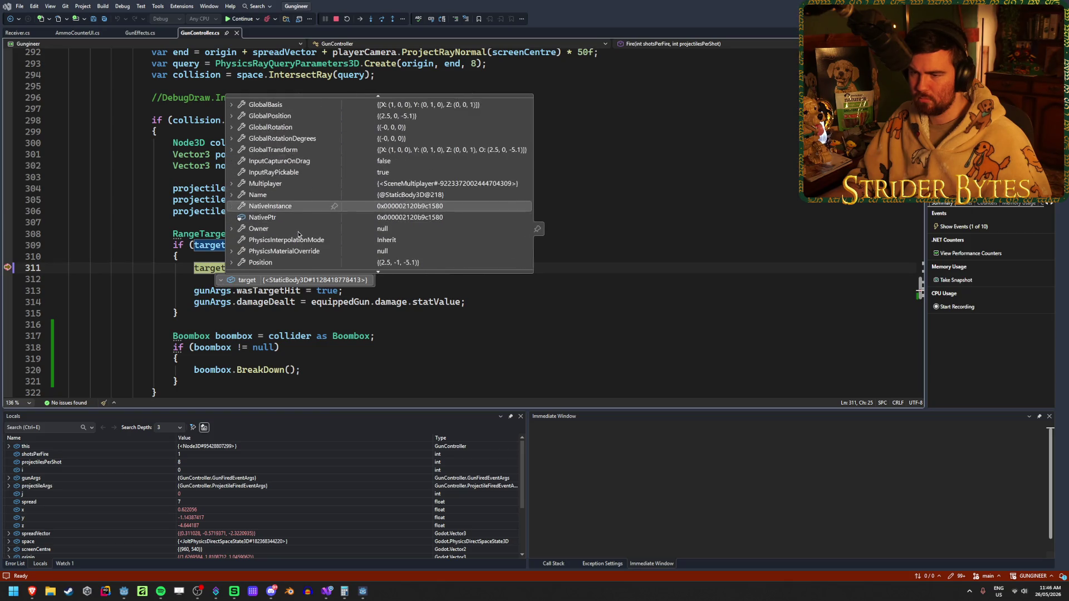
{"action": "scroll", "coordinate": [299, 234], "scroll_direction": "down", "scroll_amount": 7}
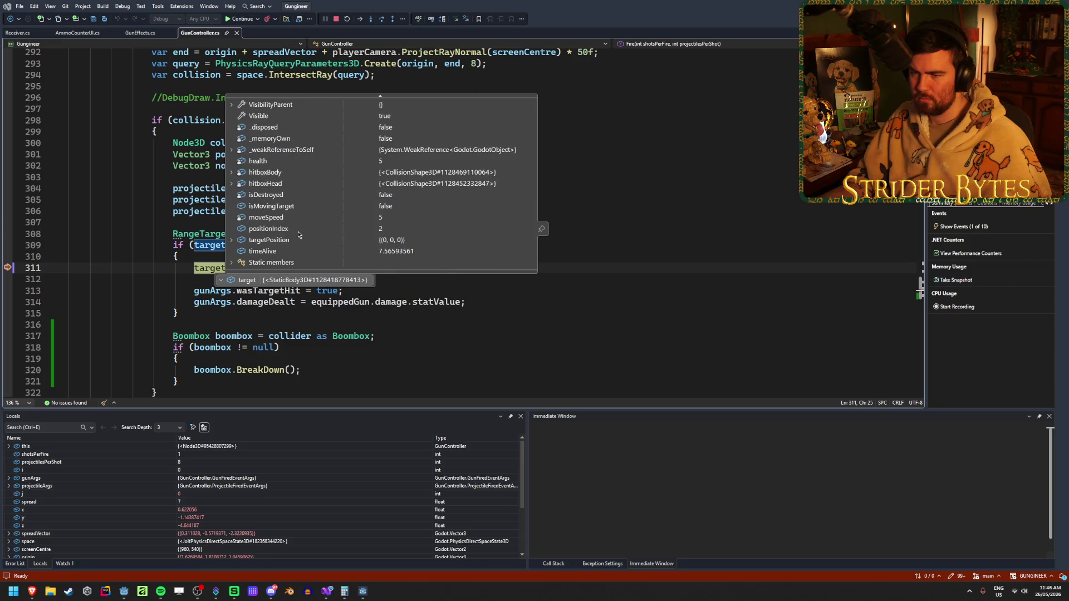
{"action": "scroll", "coordinate": [299, 234], "scroll_direction": "down", "scroll_amount": 1}
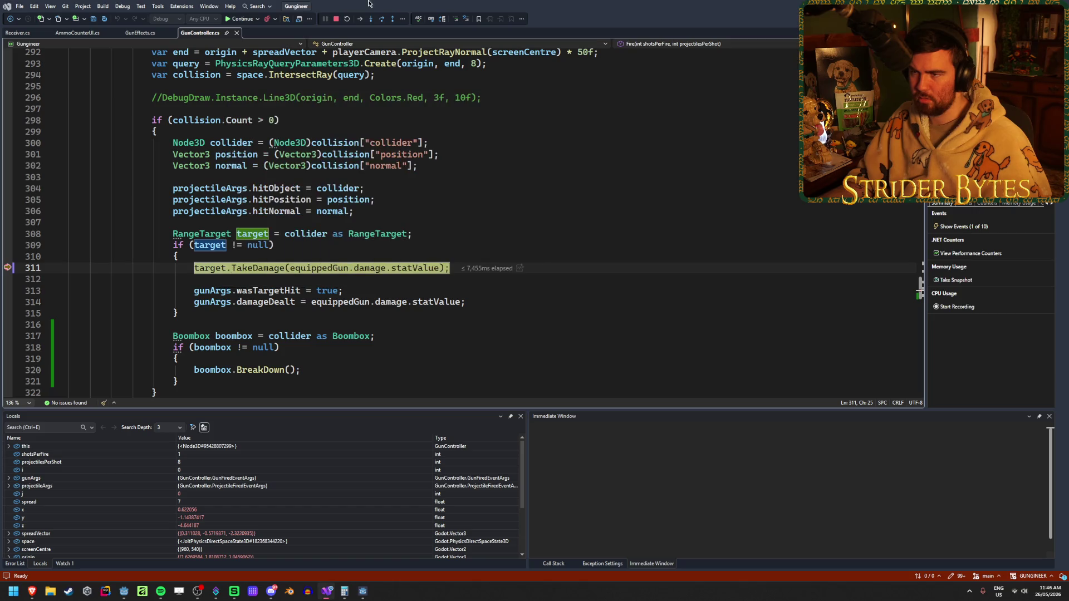
Advance to the next projectile hits and re-expand the target's property list.
{"action": "left_click", "coordinate": [382, 19]}
{"action": "left_click", "coordinate": [242, 18]}
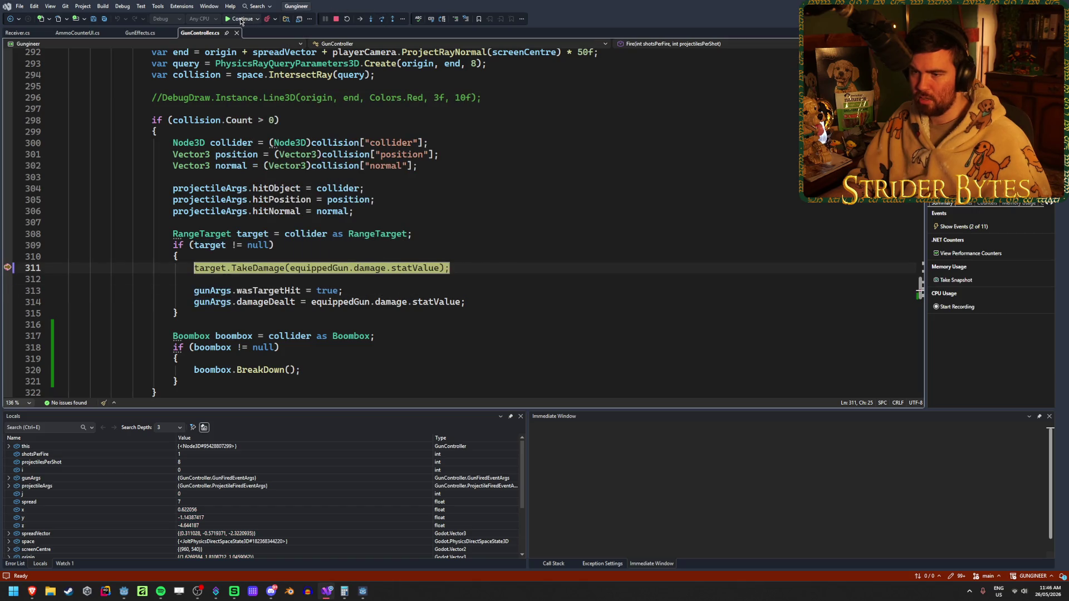
{"action": "mouse_move", "coordinate": [219, 269]}
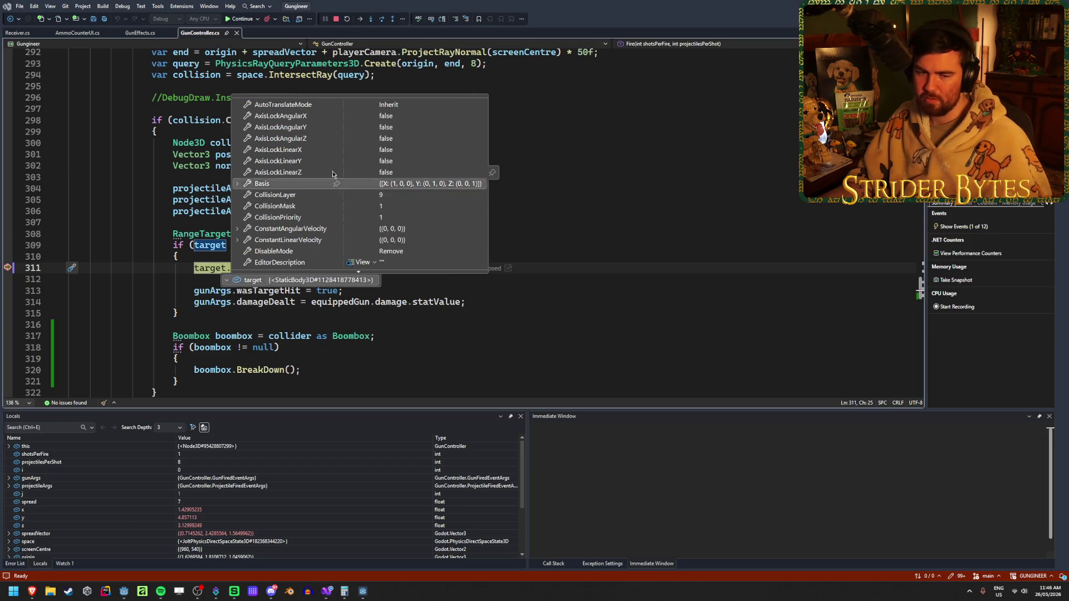
{"action": "scroll", "coordinate": [312, 173], "scroll_direction": "down", "scroll_amount": 10}
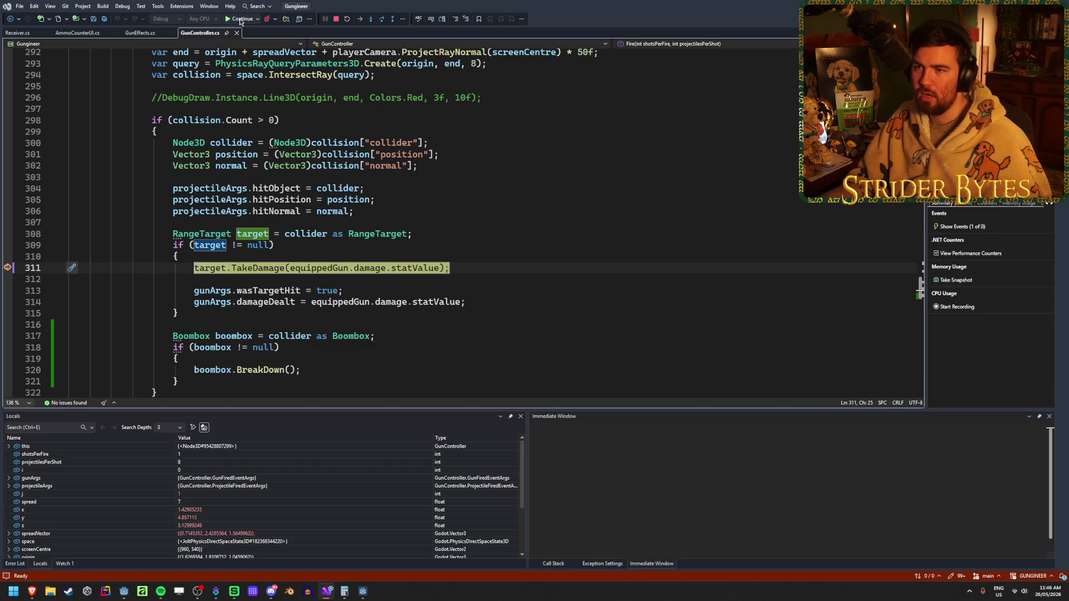
{"action": "left_click", "coordinate": [239, 18]}
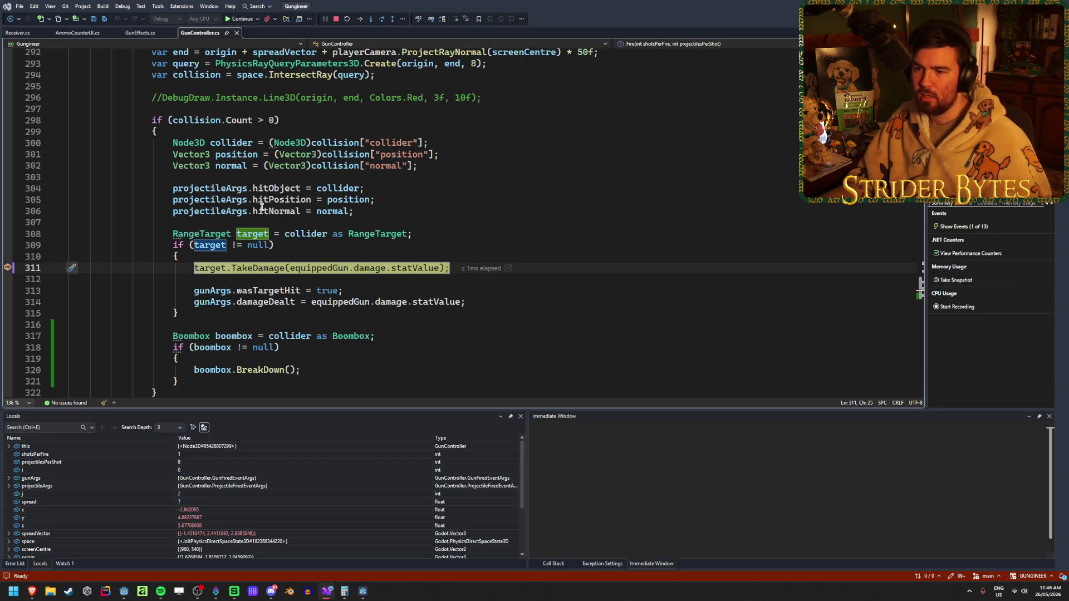
{"action": "left_click", "coordinate": [217, 279]}
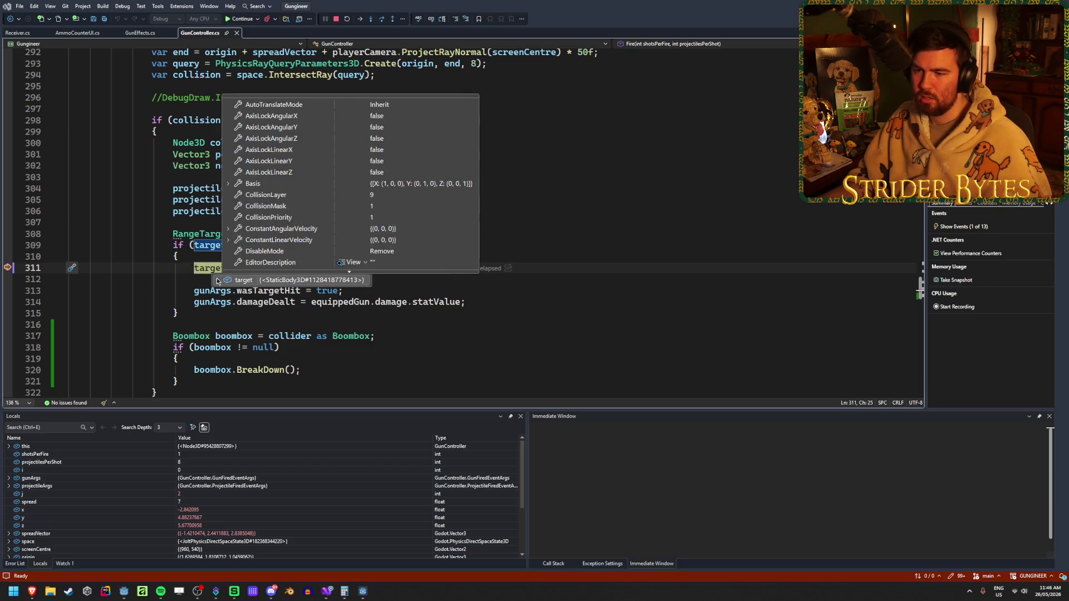
{"action": "scroll", "coordinate": [322, 240], "scroll_direction": "down", "scroll_amount": 5}
{"action": "scroll", "coordinate": [322, 240], "scroll_direction": "down", "scroll_amount": 10}
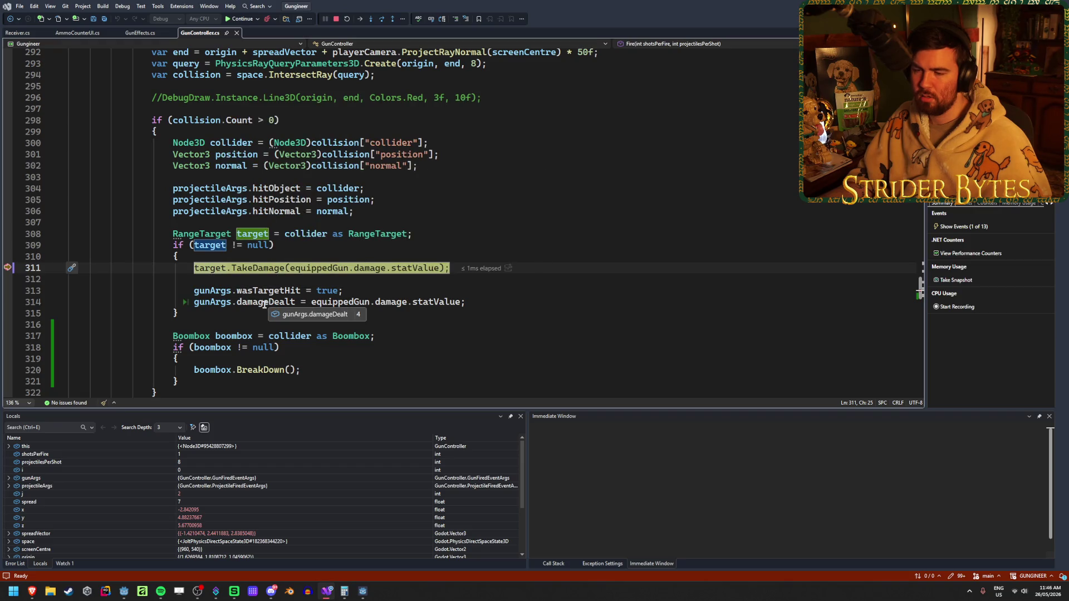
Inspect the gunArgs and equippedGun values, with projectilesPerShot at 8 and the loop at j = 2.
{"action": "mouse_move", "coordinate": [221, 302]}
{"action": "scroll", "coordinate": [221, 302], "scroll_direction": "down", "scroll_amount": 4}
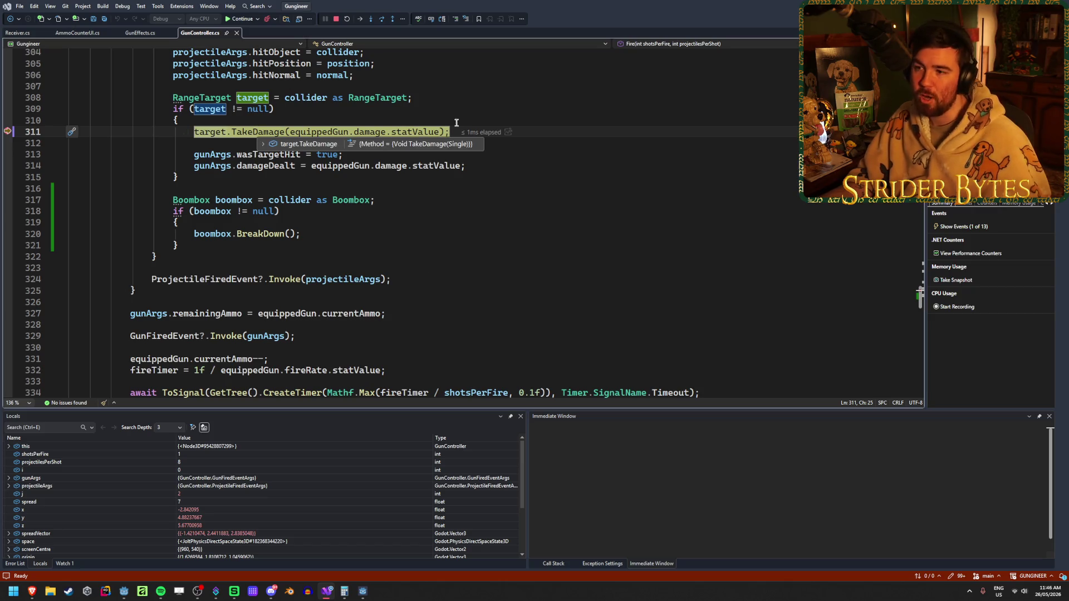
{"action": "mouse_move", "coordinate": [247, 132]}
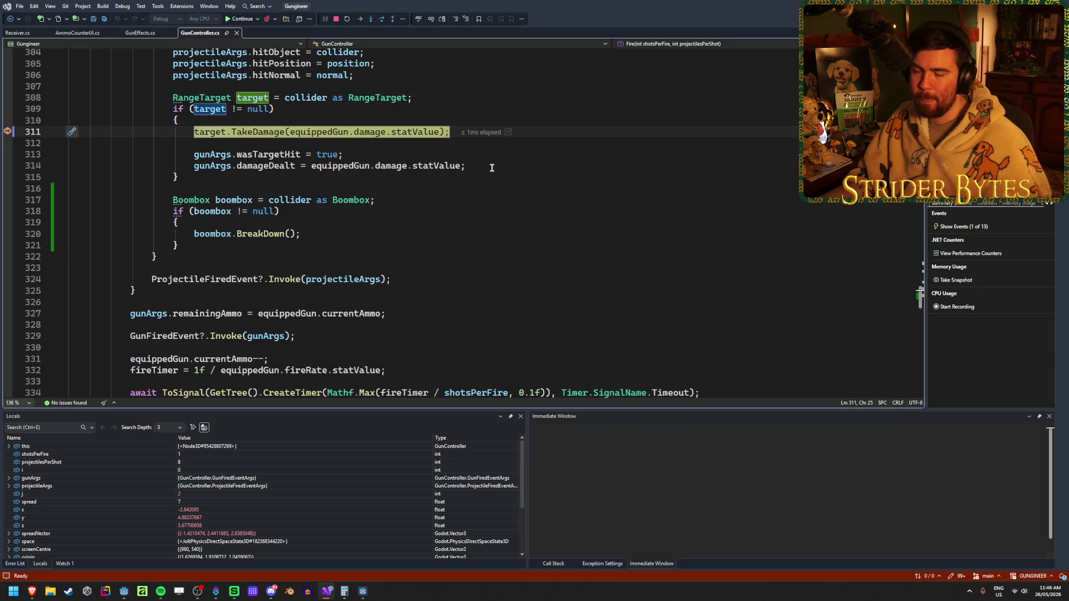
{"action": "mouse_move", "coordinate": [351, 166]}
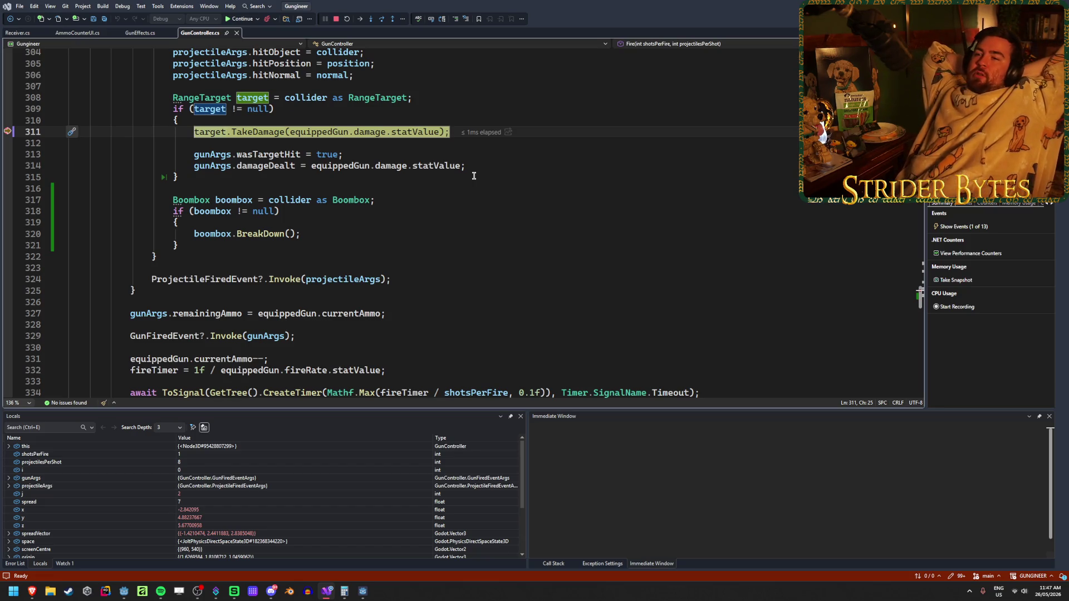
{"action": "scroll", "coordinate": [430, 167], "scroll_direction": "up", "scroll_amount": 7}
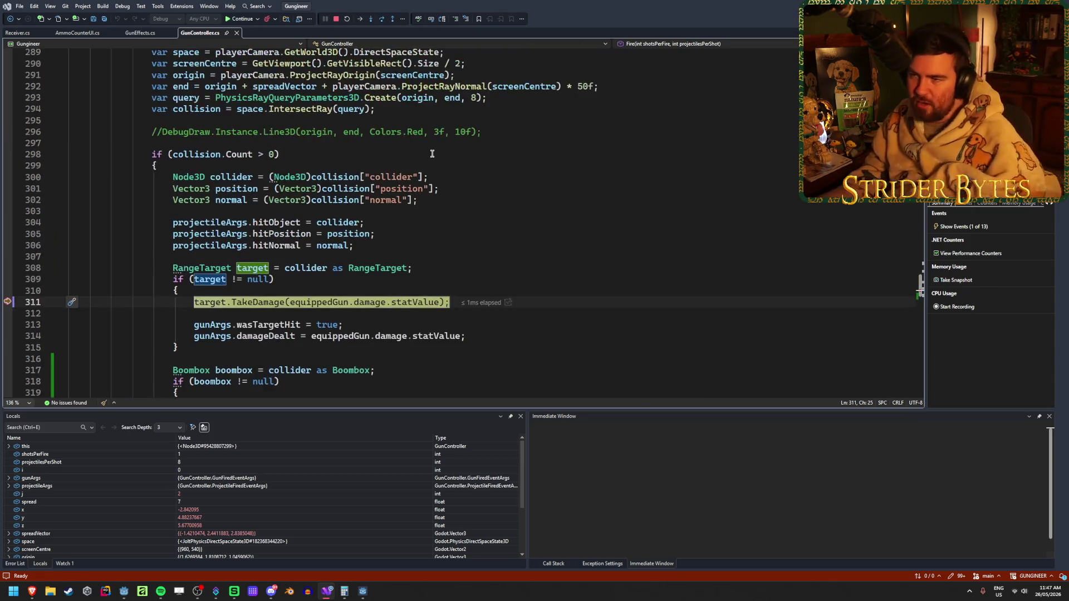
{"action": "scroll", "coordinate": [429, 167], "scroll_direction": "up", "scroll_amount": 2}
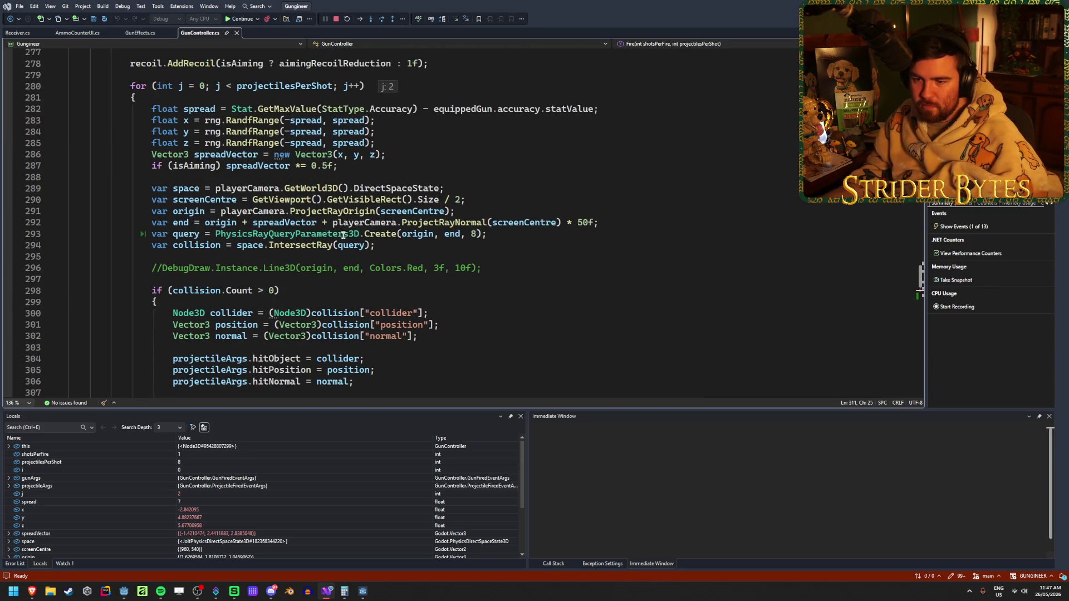
{"action": "scroll", "coordinate": [344, 235], "scroll_direction": "up", "scroll_amount": 3}
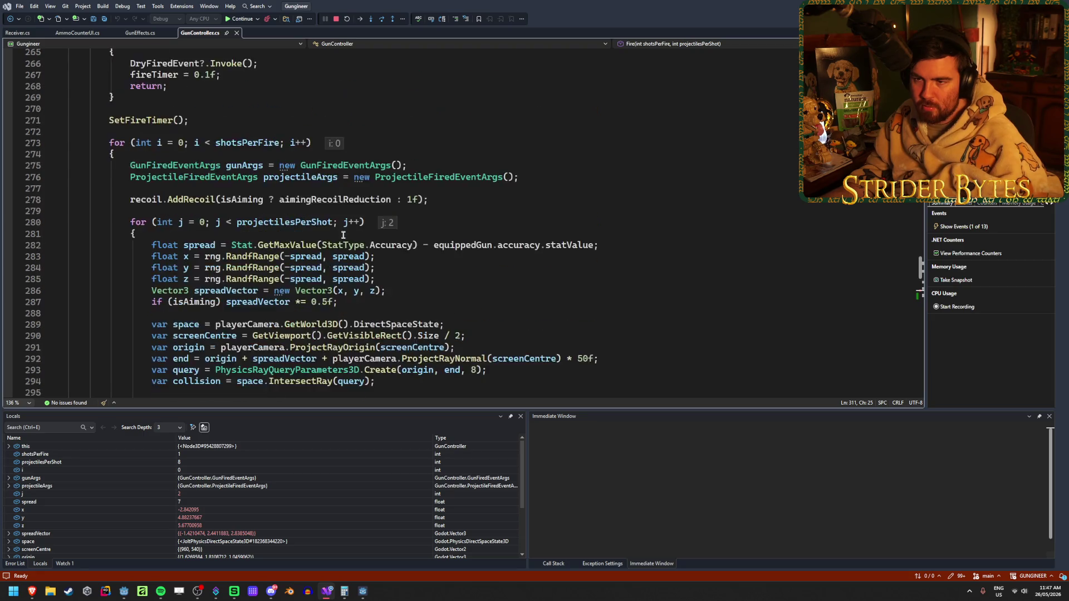
{"action": "scroll", "coordinate": [344, 235], "scroll_direction": "down", "scroll_amount": 6}
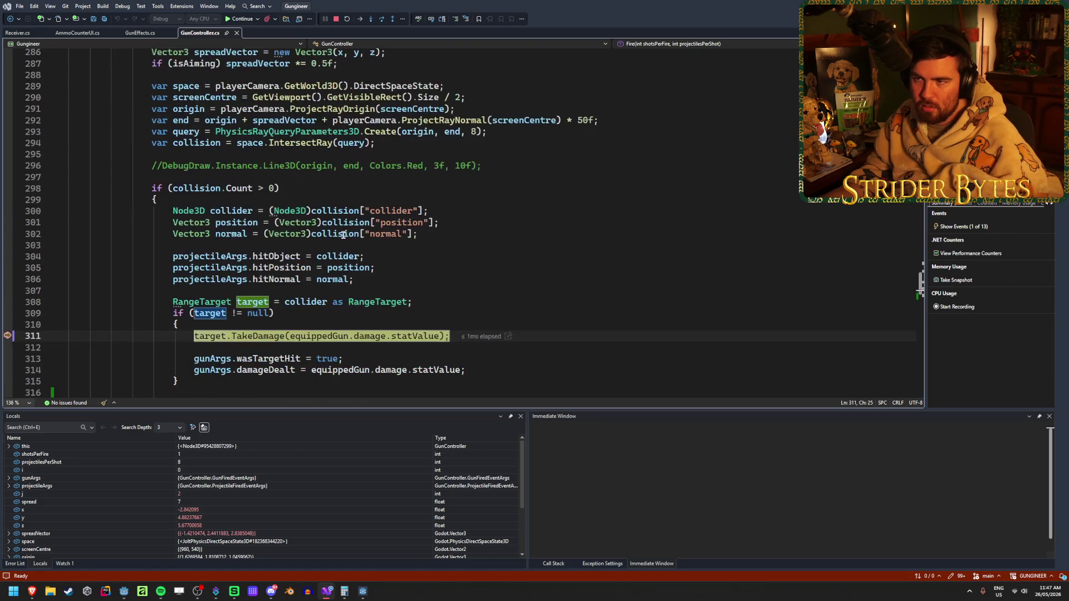
Stop debugging, change line 314 to gunArgs.damageDealt +=, and go back to Godot.
{"action": "left_click", "coordinate": [338, 19]}
{"action": "scroll", "coordinate": [514, 281], "scroll_direction": "down", "scroll_amount": 2}
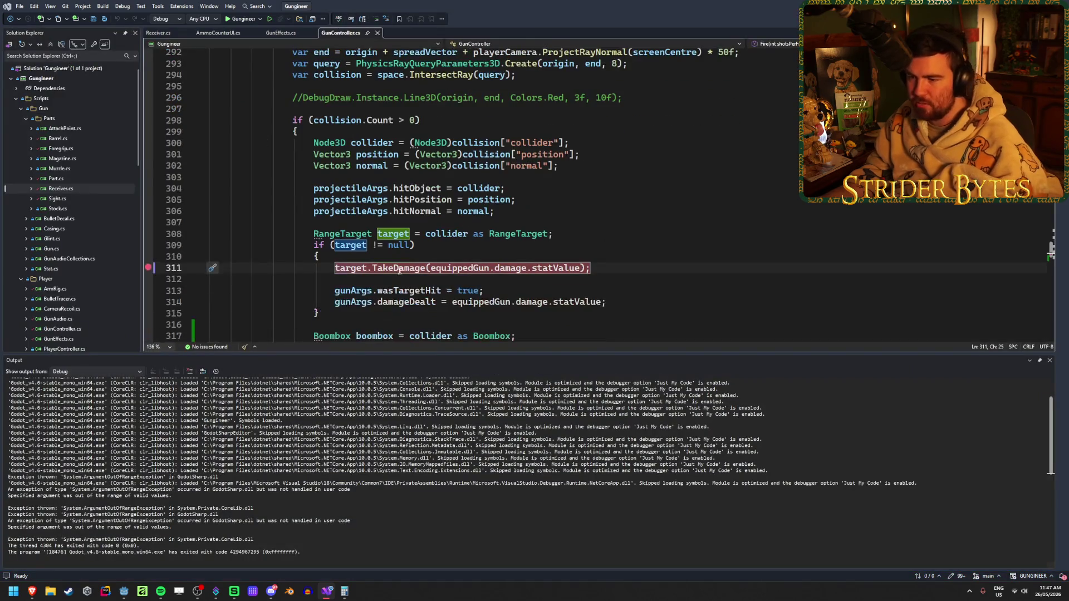
{"action": "left_click", "coordinate": [441, 303]}
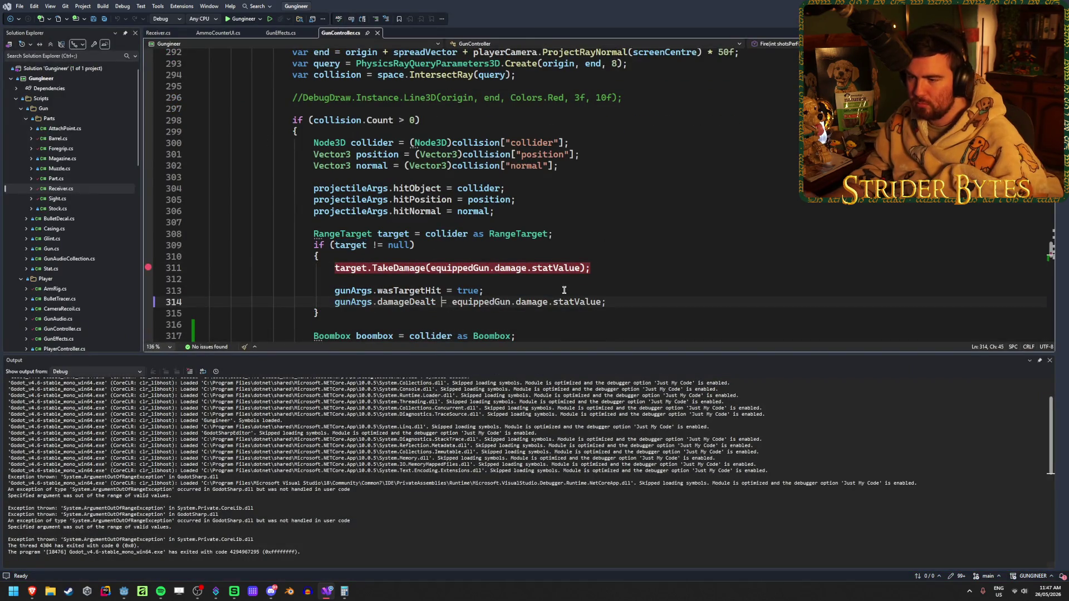
{"action": "type", "text": "+"}
{"action": "left_click", "coordinate": [653, 299]}
{"action": "scroll", "coordinate": [617, 296], "scroll_direction": "down", "scroll_amount": 2}
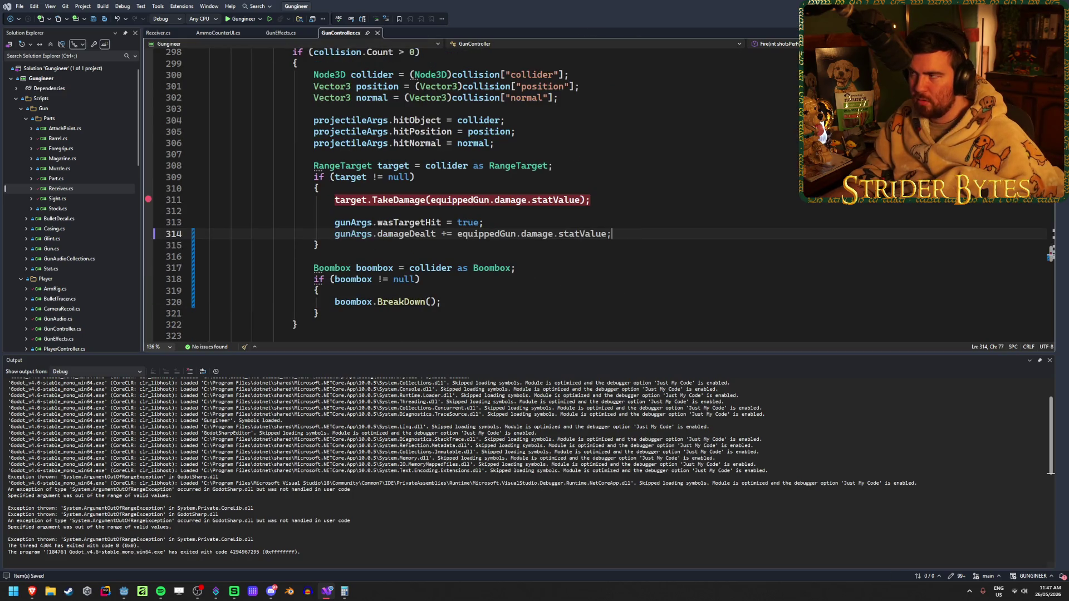
{"action": "key", "text": "alt+Tab"}
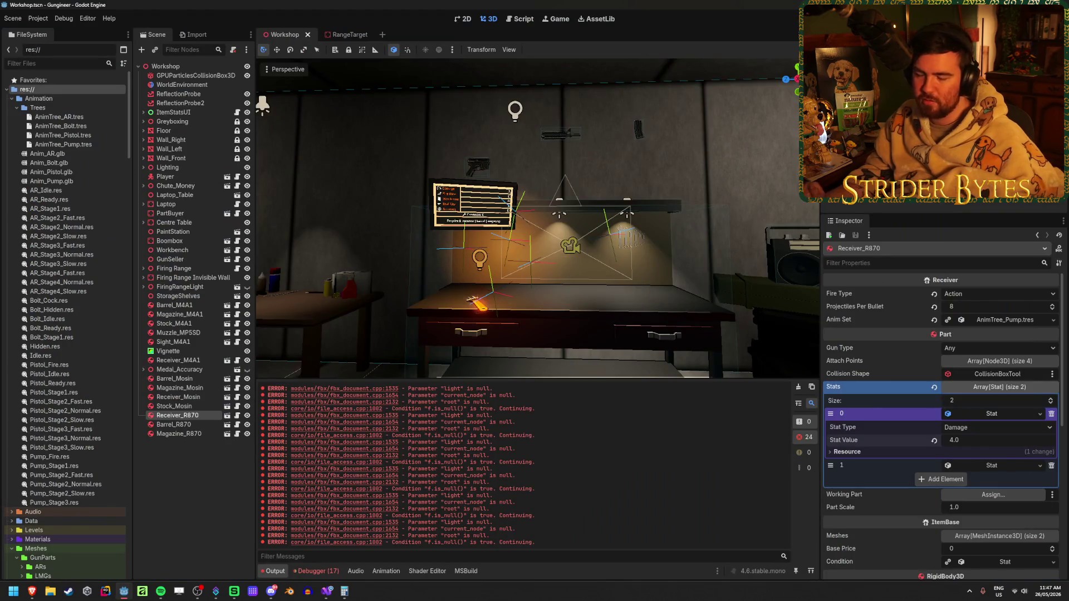
Rebuild and launch the game to test the accumulated damage readout reaching 104.
{"action": "key", "text": "F5"}
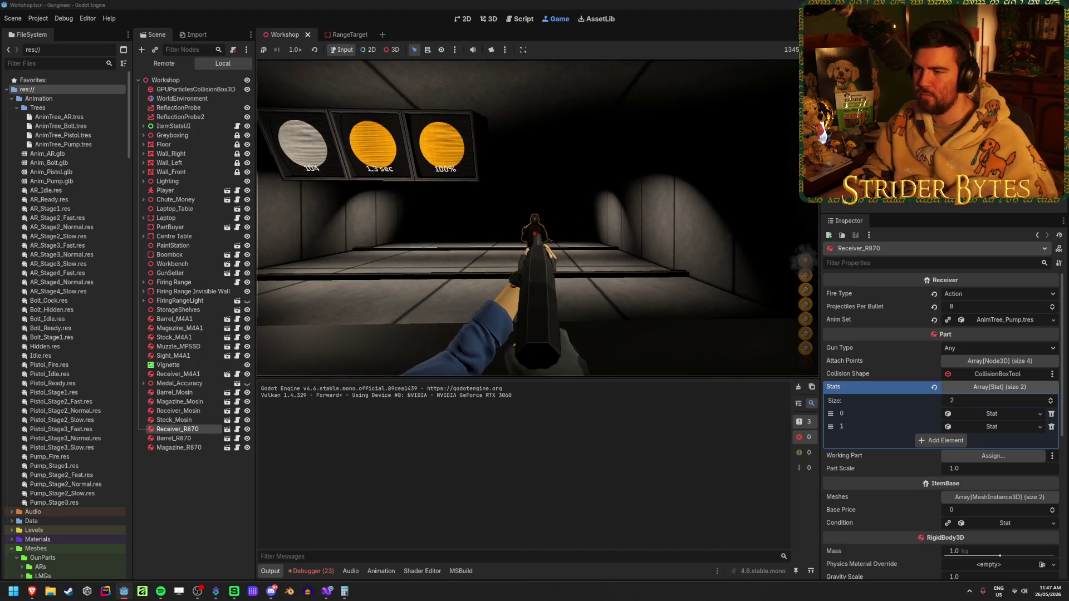
Playtest the pump shotgun, firing and reloading while walking toward the range targets.
{"action": "left_click", "coordinate": [535, 217]}
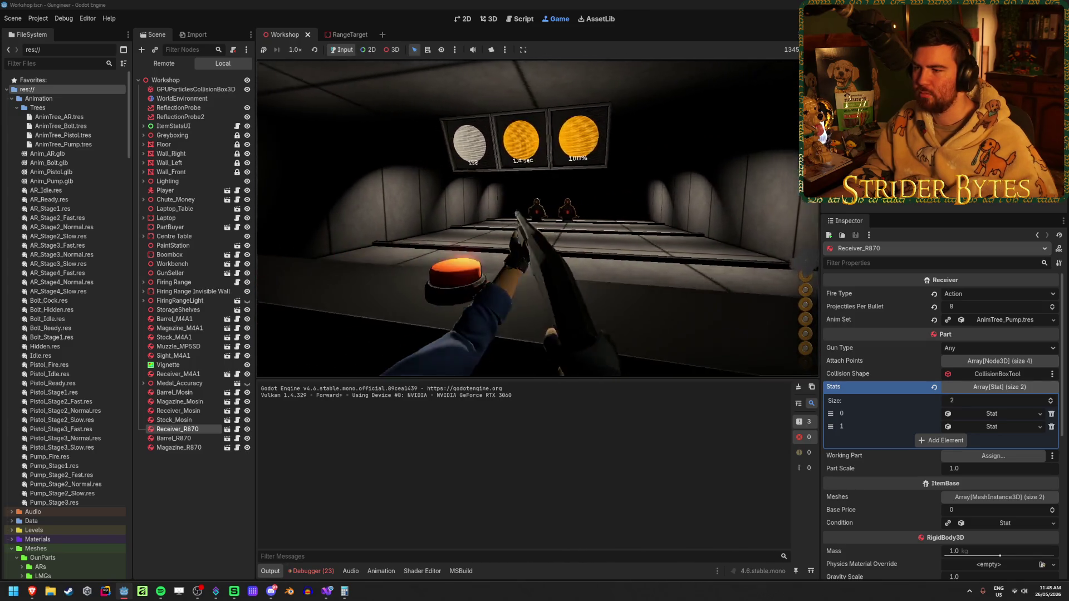
{"action": "left_click", "coordinate": [534, 217]}
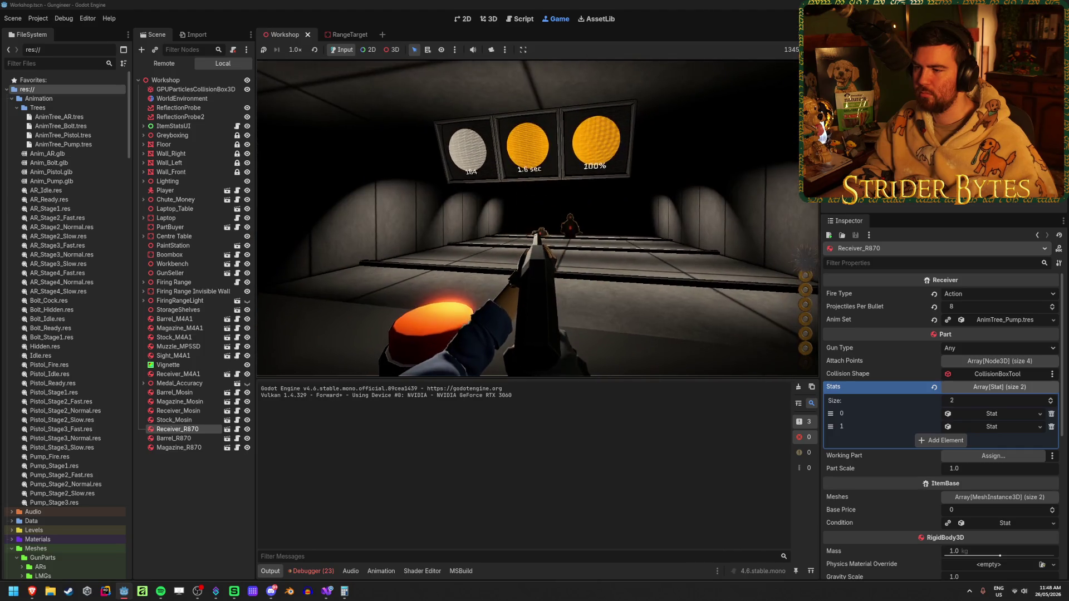
{"action": "left_click", "coordinate": [534, 217]}
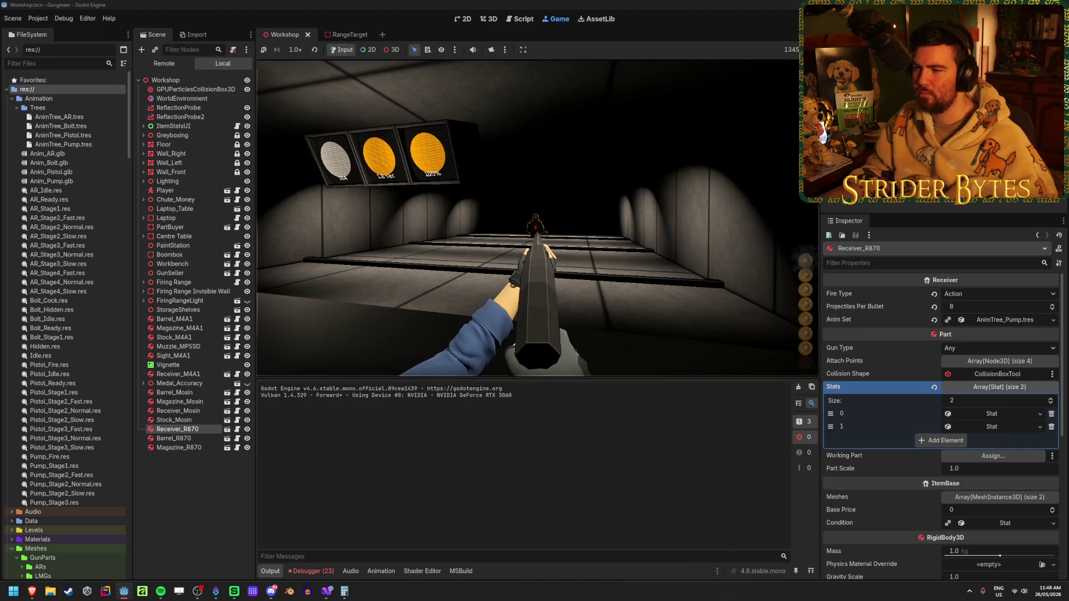
{"action": "left_click", "coordinate": [534, 217]}
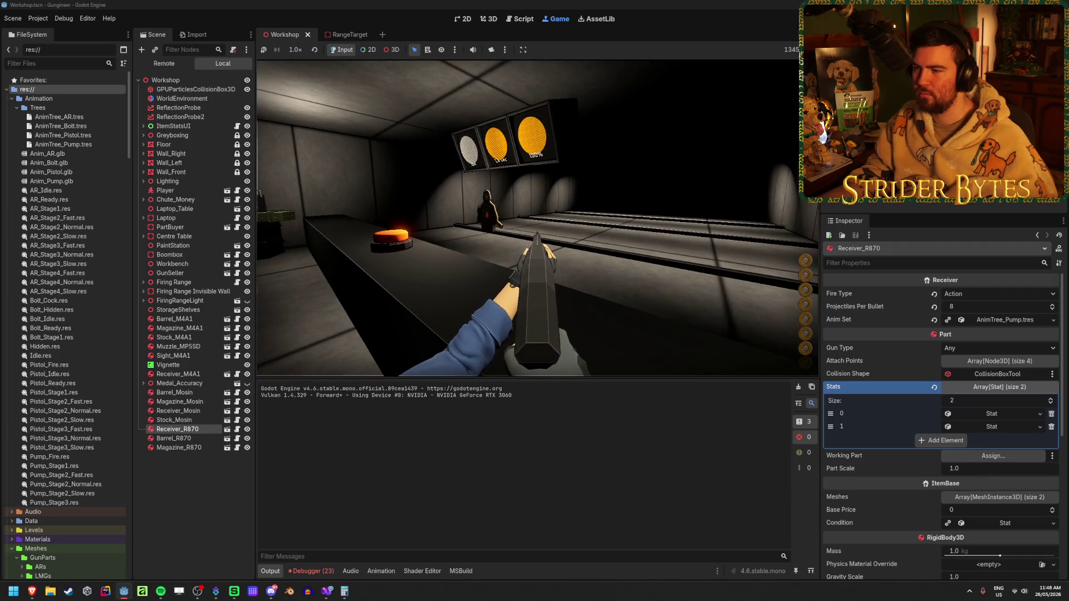
{"action": "left_click", "coordinate": [535, 217]}
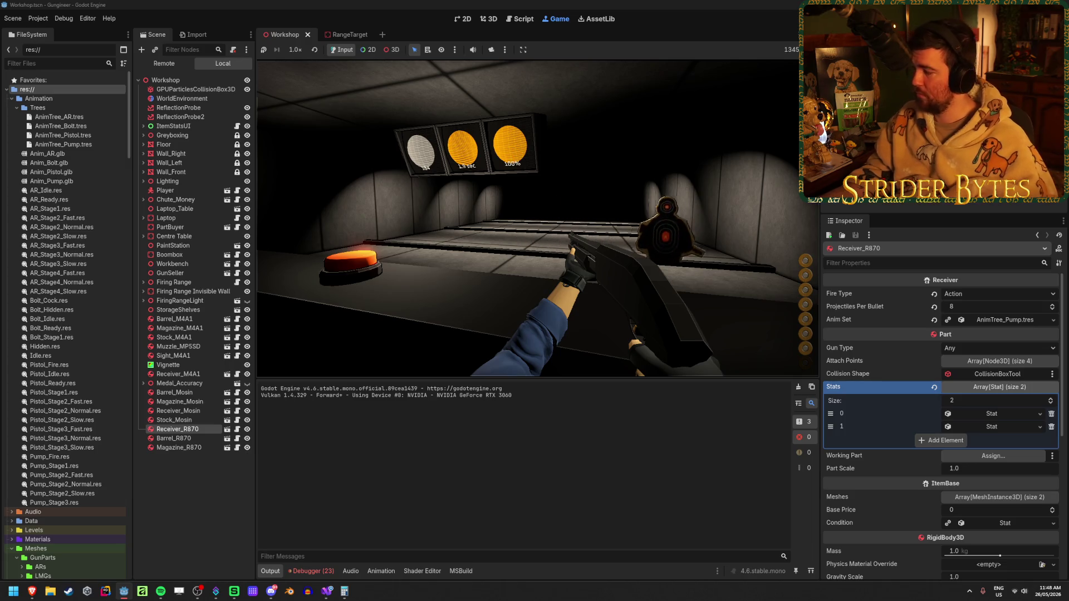
{"action": "key", "text": "r"}
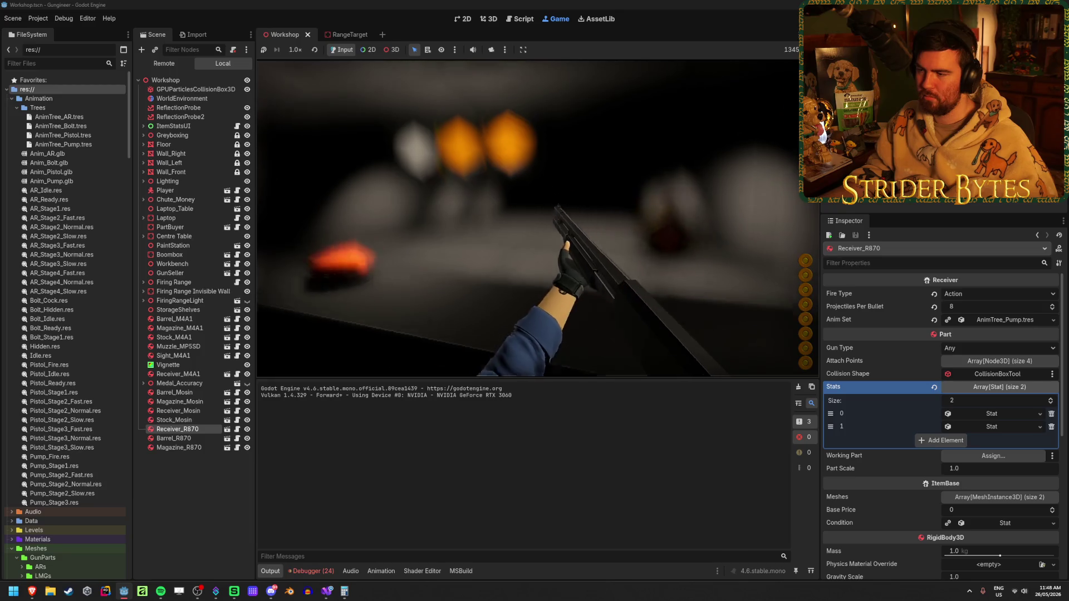
{"action": "left_click", "coordinate": [537, 219]}
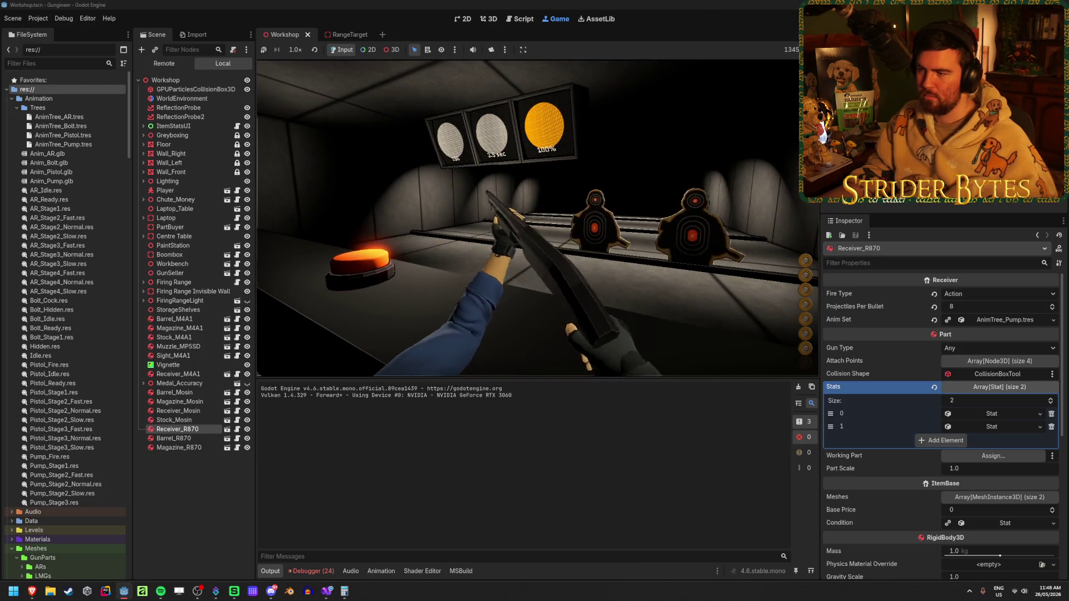
{"action": "key", "text": "w"}
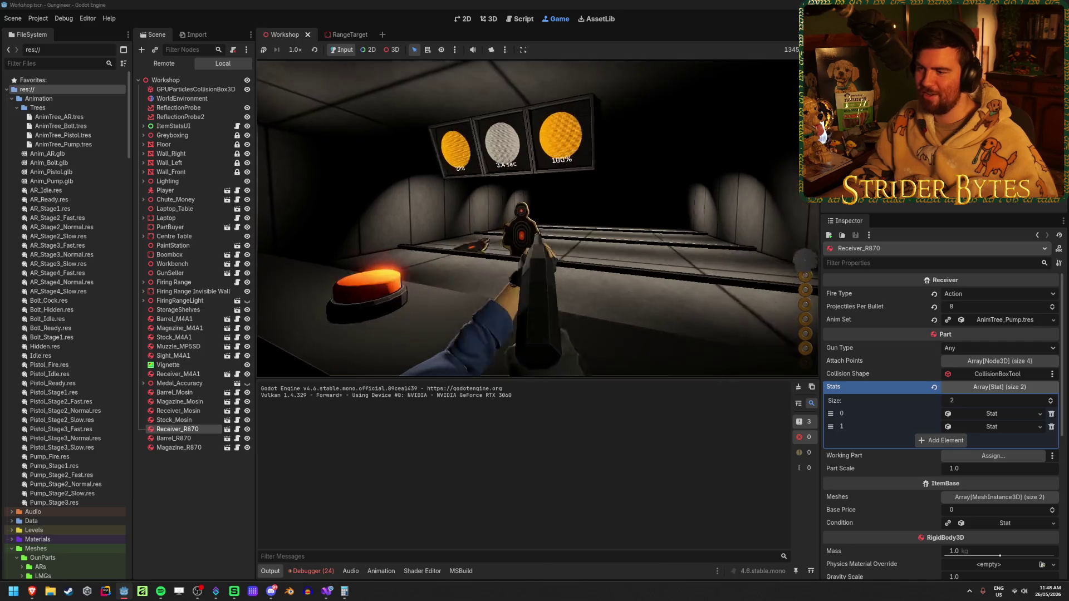
{"action": "key", "text": "r"}
{"action": "key", "text": "w"}
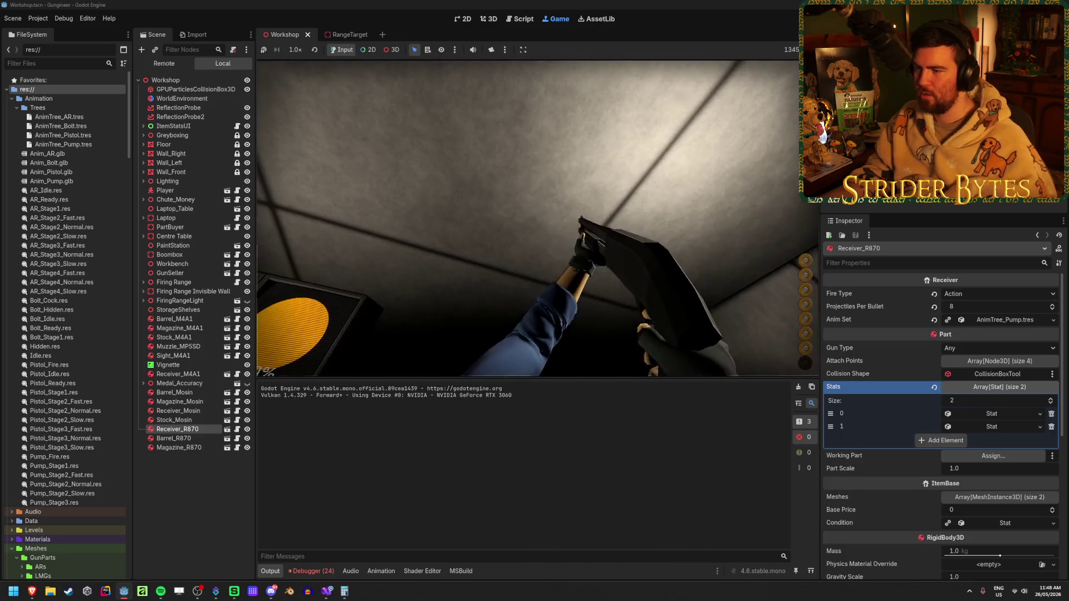
Stop the game, clear the error log, deselect Receiver_R870, and switch to Visual Studio.
{"action": "key", "text": "F8"}
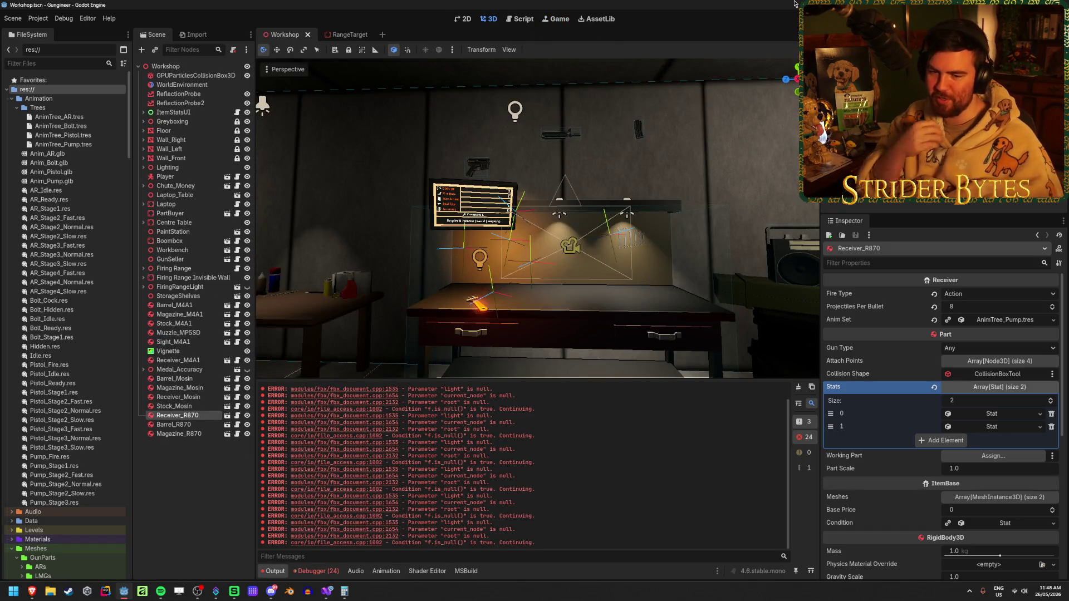
{"action": "left_click", "coordinate": [800, 387]}
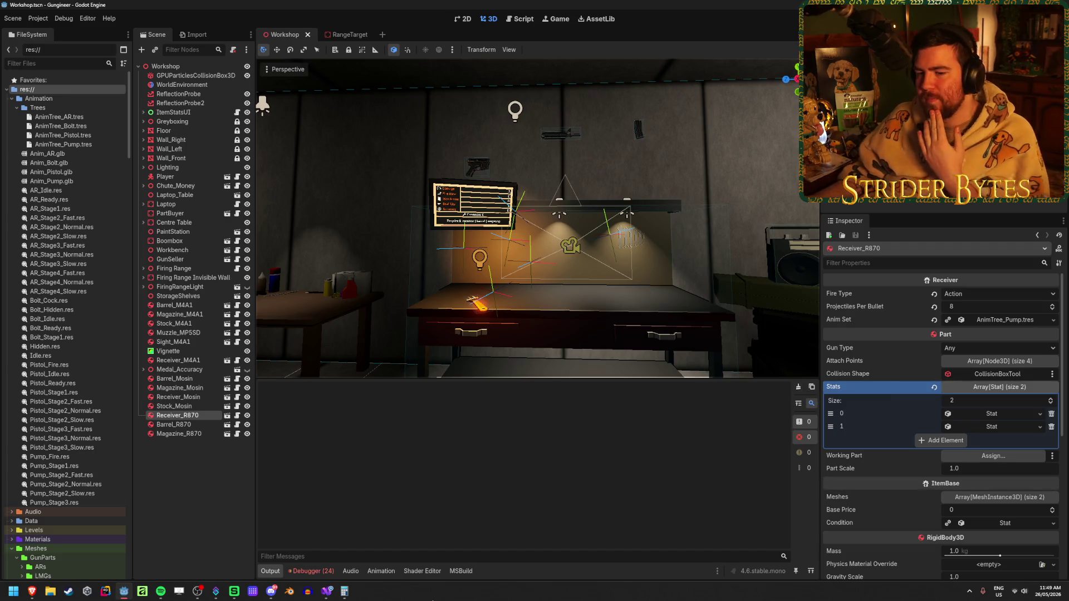
{"action": "left_click", "coordinate": [195, 508]}
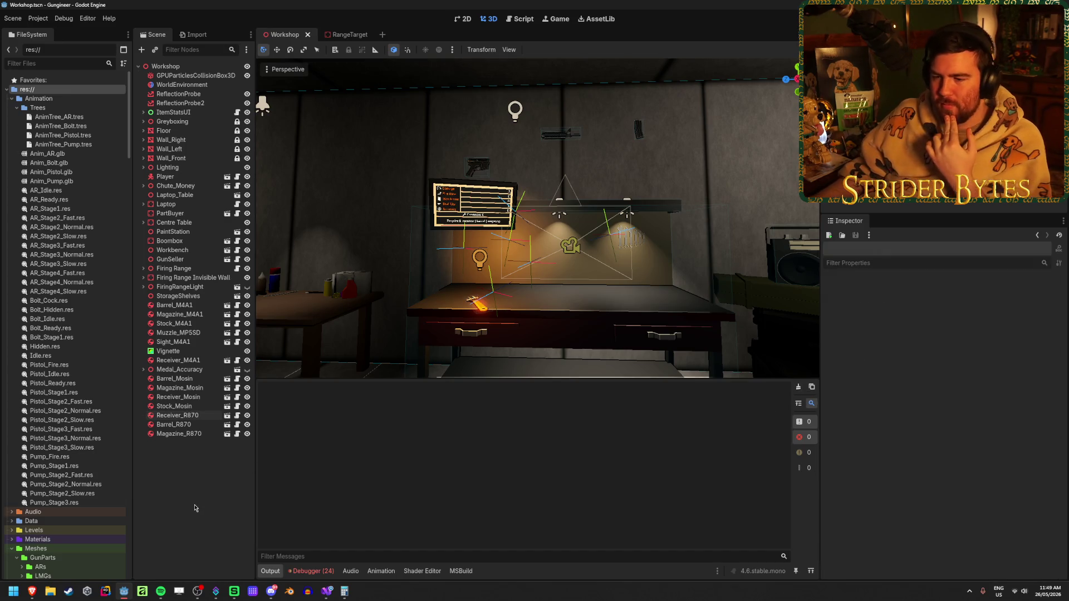
{"action": "left_click", "coordinate": [327, 591]}
Review the IntersectRay raycast code, then bring up the Godot 4.6 Ray-casting docs in the browser.
{"action": "left_click", "coordinate": [1049, 359]}
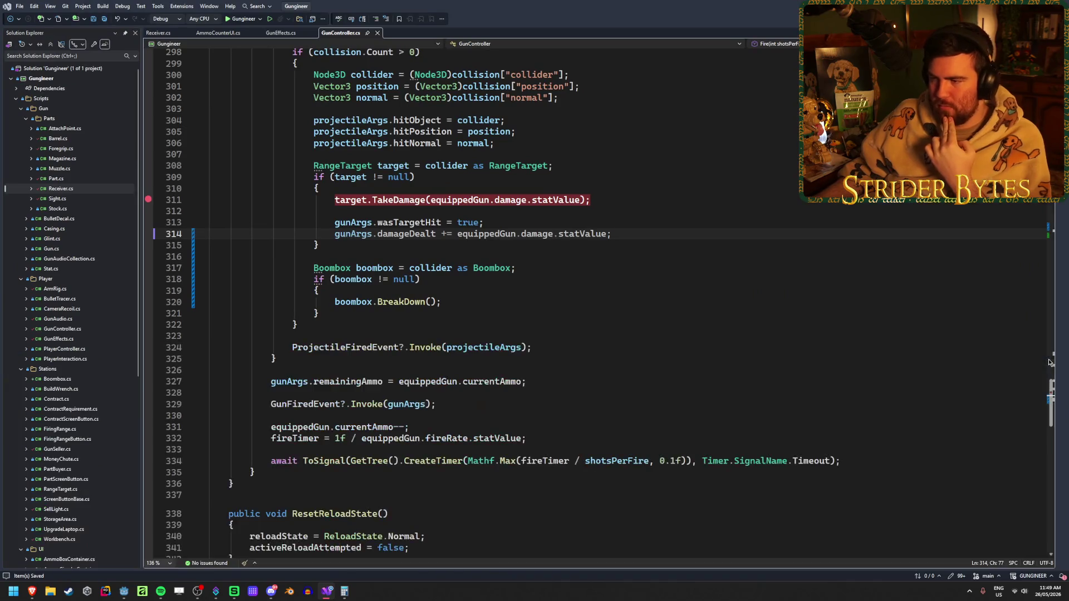
{"action": "scroll", "coordinate": [679, 273], "scroll_direction": "up", "scroll_amount": 6}
{"action": "scroll", "coordinate": [672, 277], "scroll_direction": "up", "scroll_amount": 2}
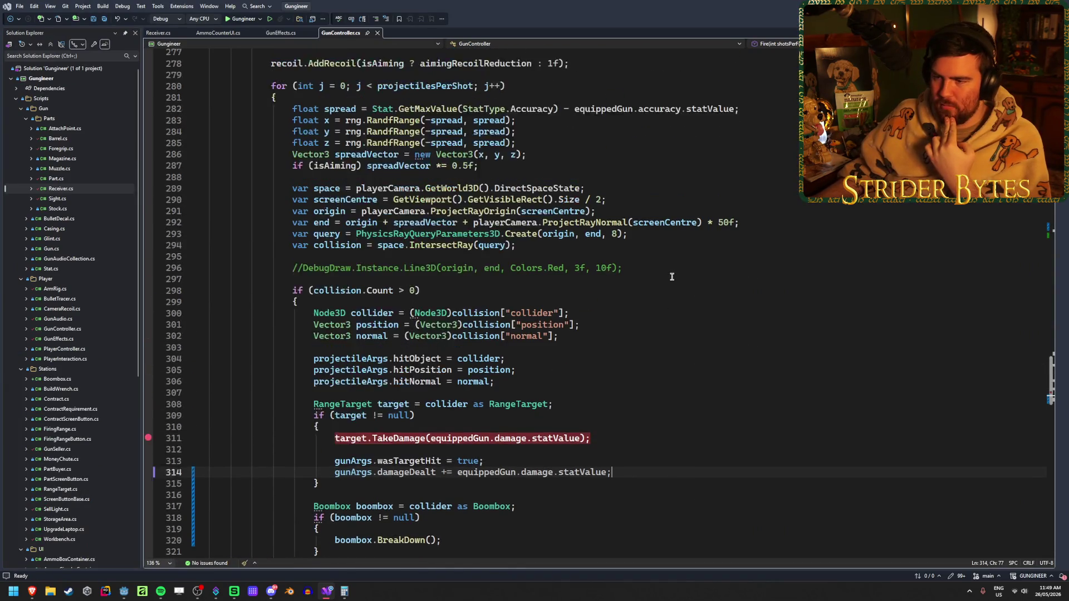
{"action": "mouse_move", "coordinate": [430, 277]}
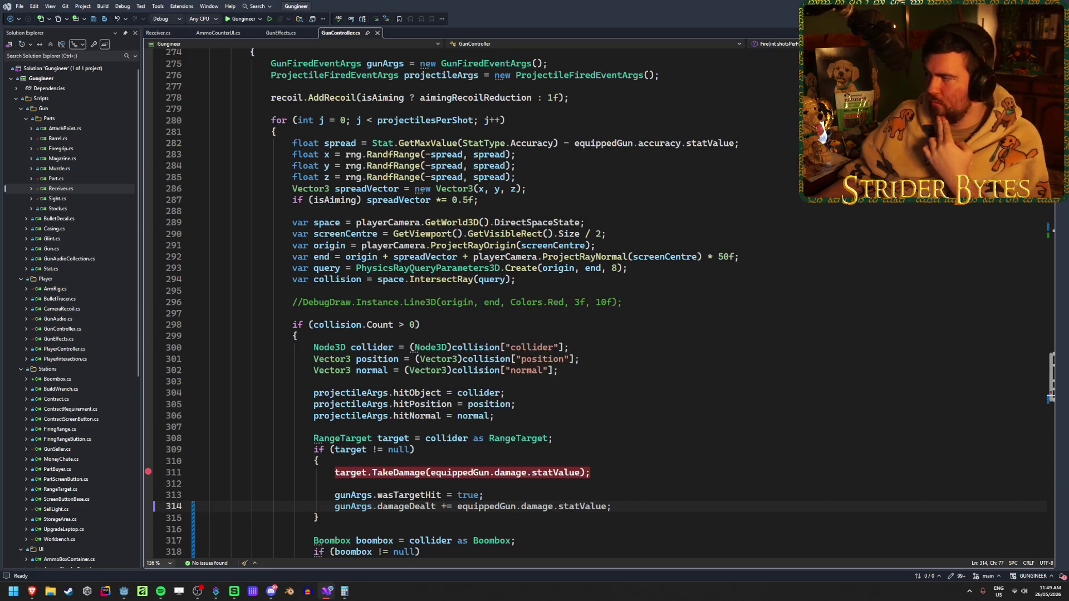
{"action": "key", "text": "alt+Tab"}
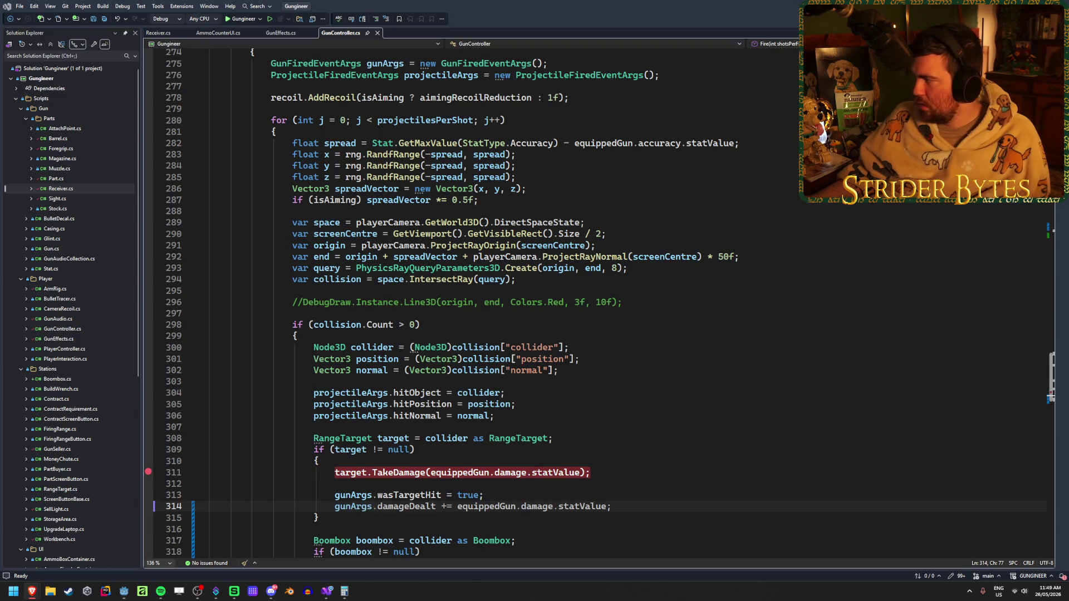
{"action": "key", "text": "alt+Tab"}
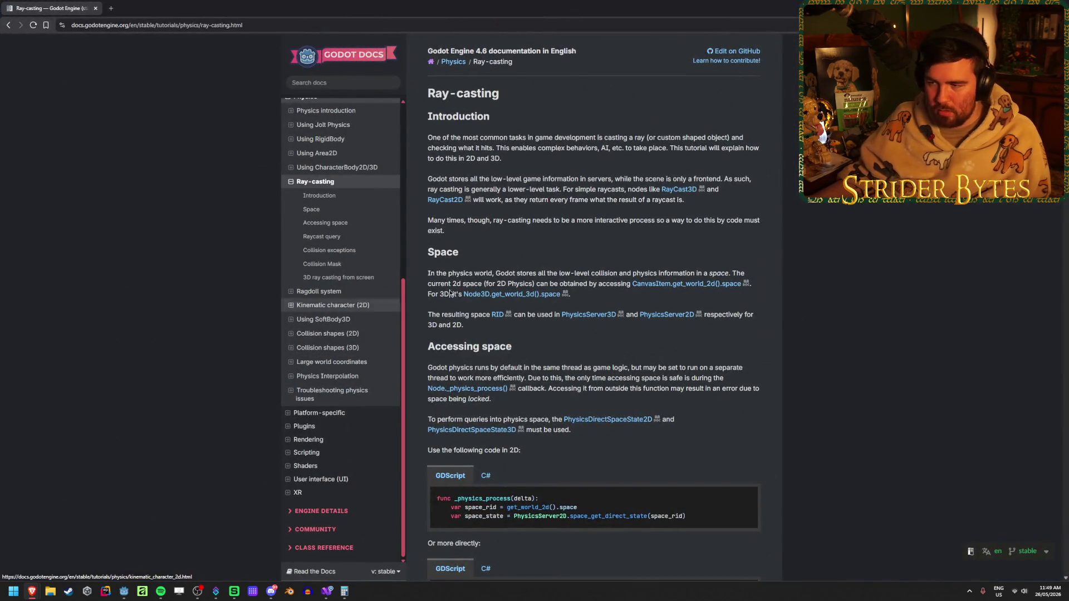
Switch the Ray-casting docs page's code samples to C#.
{"action": "scroll", "coordinate": [612, 237], "scroll_direction": "down", "scroll_amount": 1}
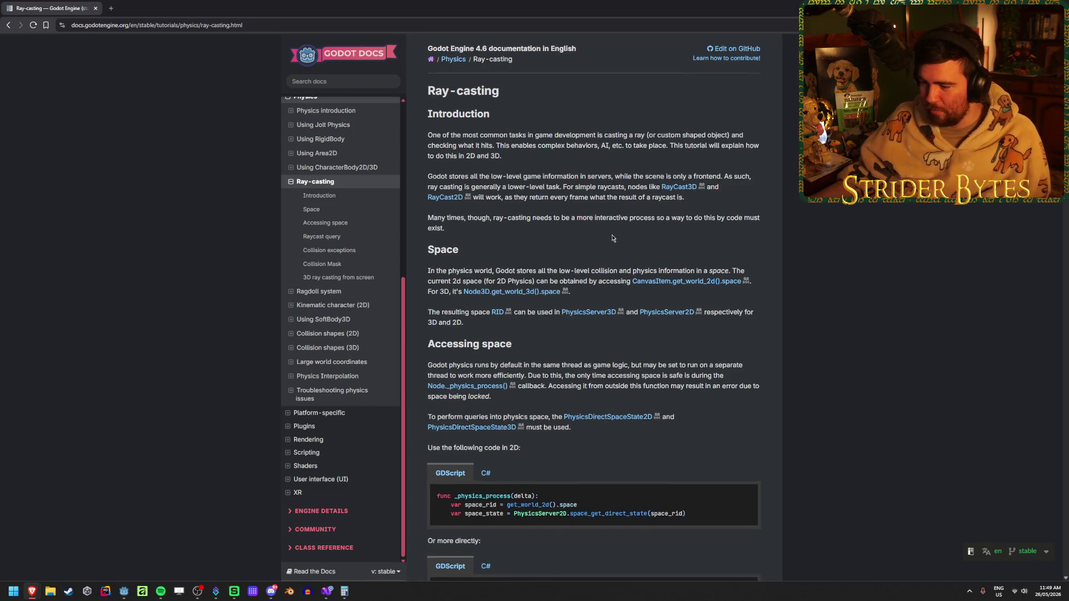
{"action": "scroll", "coordinate": [612, 238], "scroll_direction": "down", "scroll_amount": 2}
{"action": "left_click", "coordinate": [485, 351]}
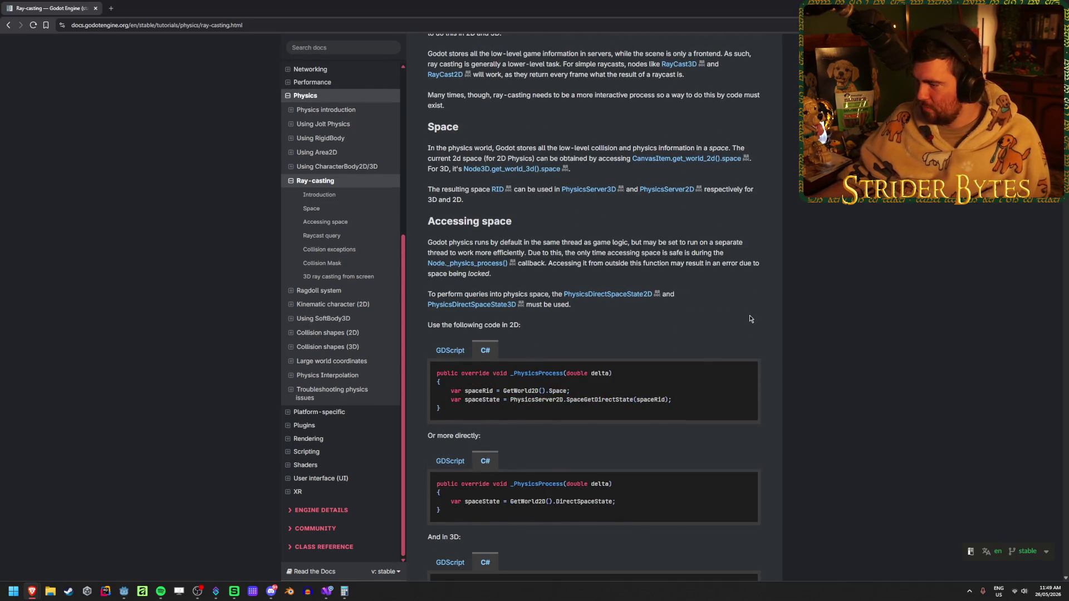
Read through the Raycast query and Collision exceptions sections of the Ray-casting page.
{"action": "scroll", "coordinate": [749, 317], "scroll_direction": "down", "scroll_amount": 1}
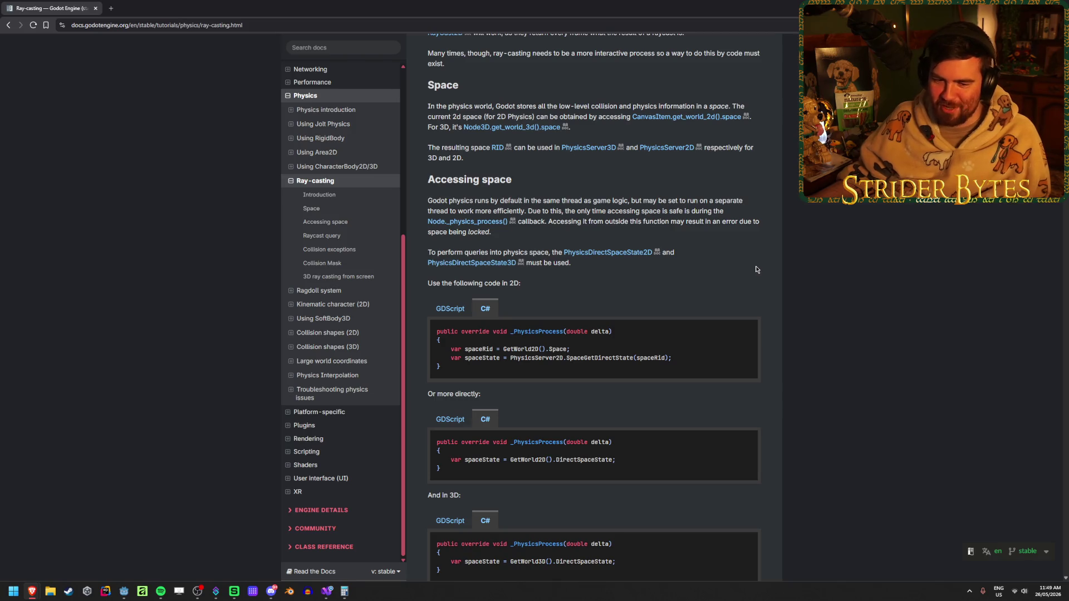
{"action": "scroll", "coordinate": [782, 264], "scroll_direction": "down", "scroll_amount": 5}
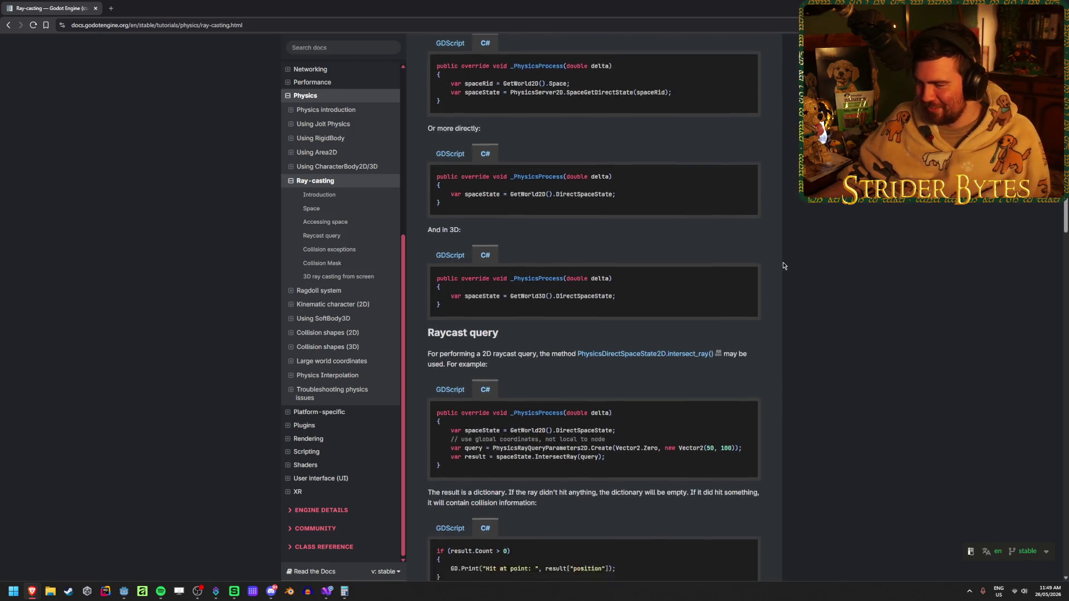
{"action": "scroll", "coordinate": [783, 265], "scroll_direction": "up", "scroll_amount": 3}
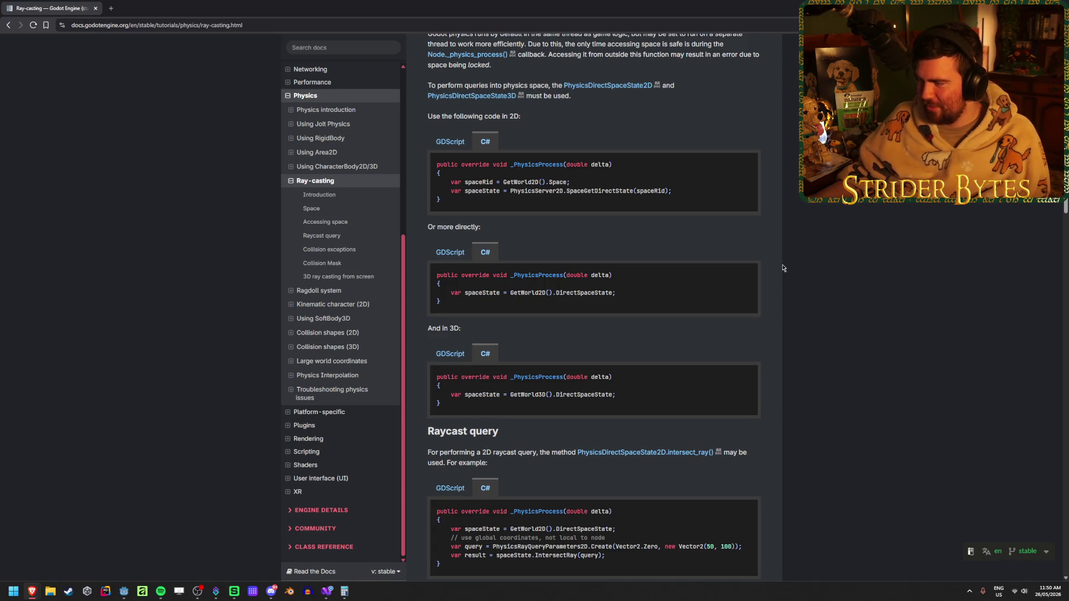
{"action": "scroll", "coordinate": [782, 268], "scroll_direction": "down", "scroll_amount": 9}
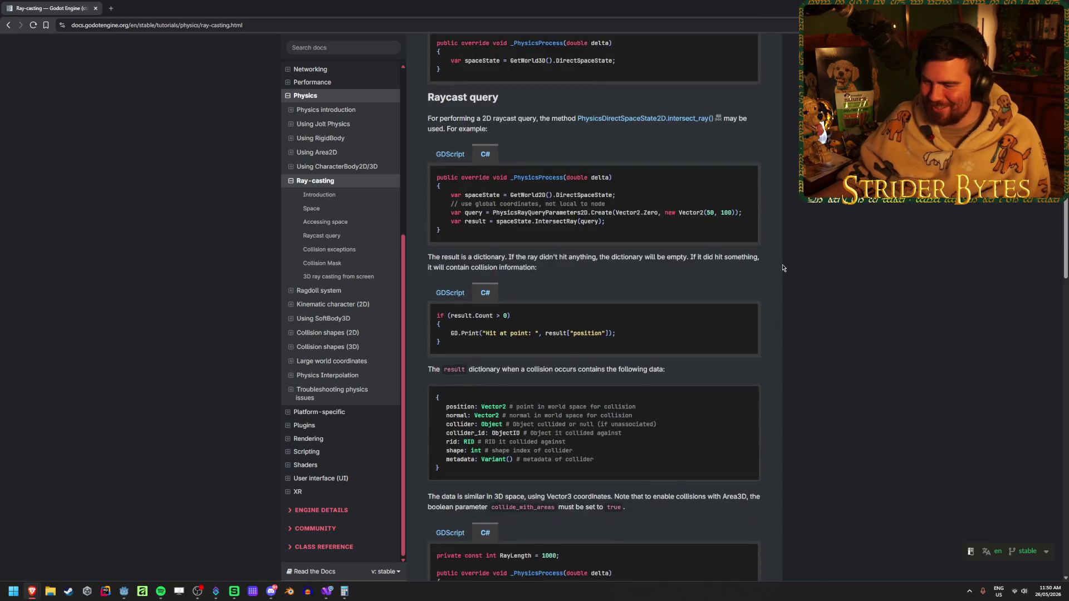
{"action": "scroll", "coordinate": [782, 267], "scroll_direction": "up", "scroll_amount": 1}
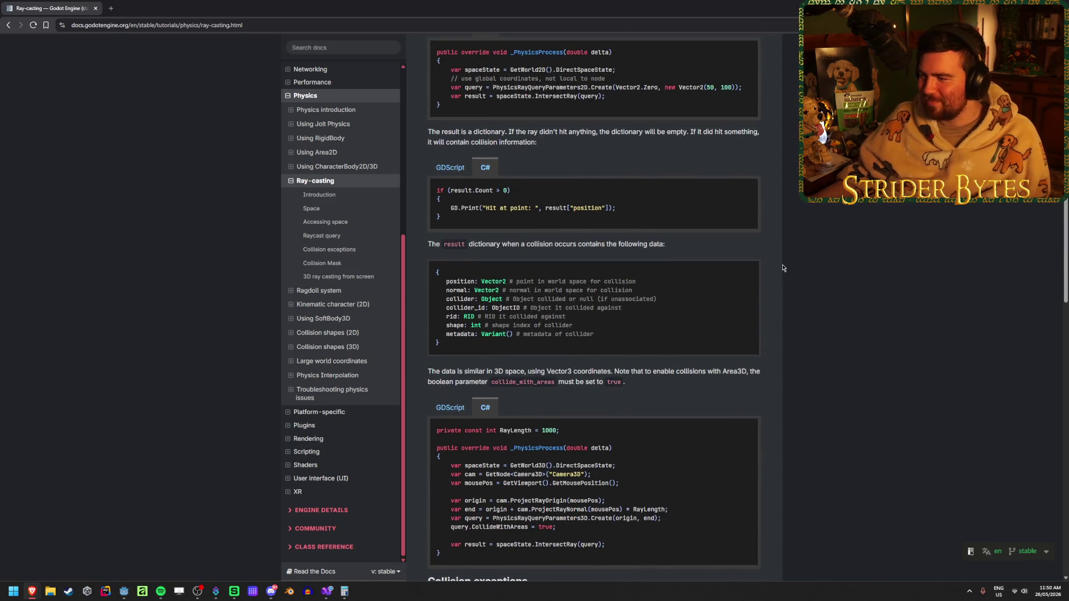
{"action": "scroll", "coordinate": [782, 268], "scroll_direction": "up", "scroll_amount": 6}
{"action": "scroll", "coordinate": [782, 268], "scroll_direction": "up", "scroll_amount": 1}
{"action": "scroll", "coordinate": [782, 268], "scroll_direction": "down", "scroll_amount": 2}
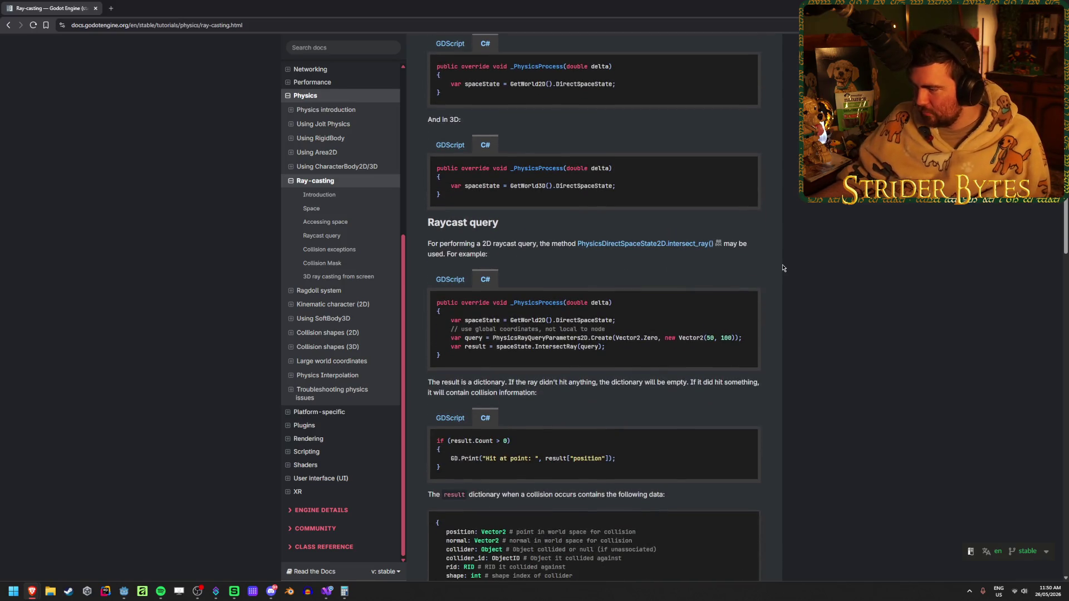
{"action": "scroll", "coordinate": [782, 268], "scroll_direction": "down", "scroll_amount": 5}
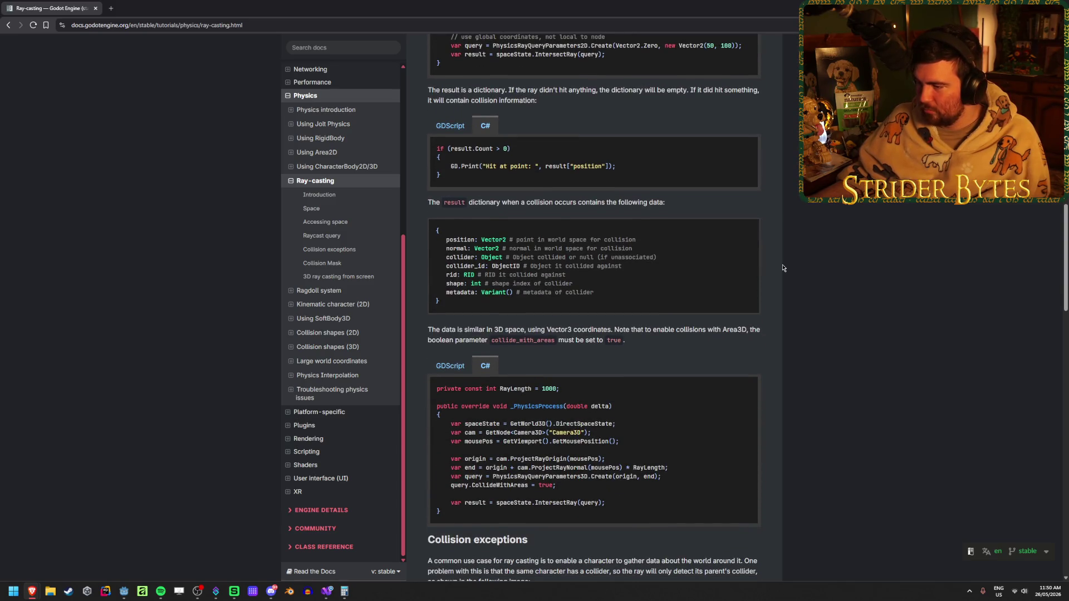
{"action": "scroll", "coordinate": [782, 268], "scroll_direction": "down", "scroll_amount": 3}
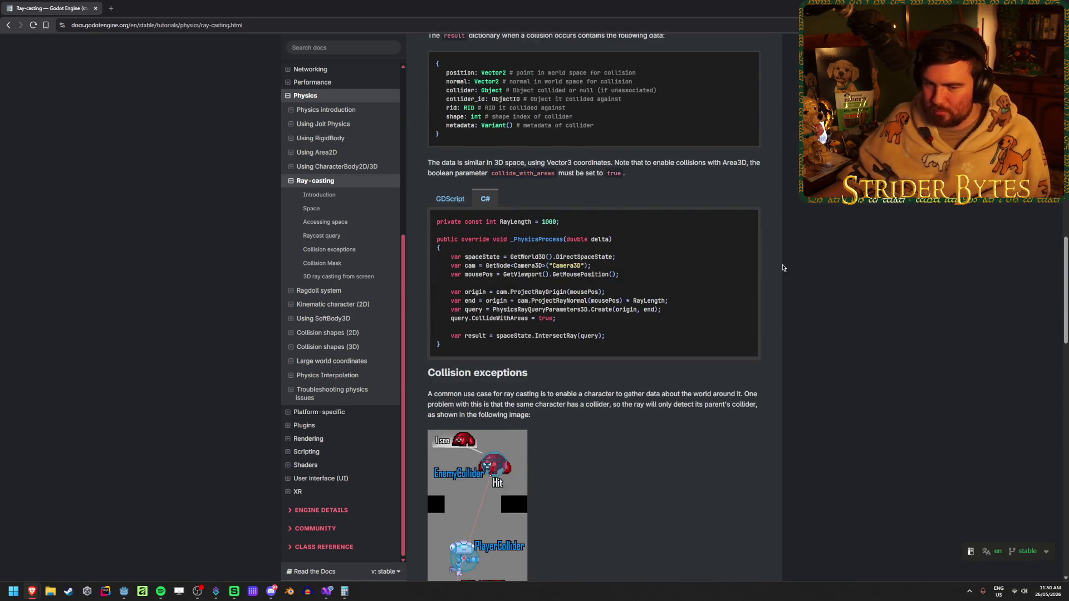
{"action": "scroll", "coordinate": [782, 268], "scroll_direction": "down", "scroll_amount": 2}
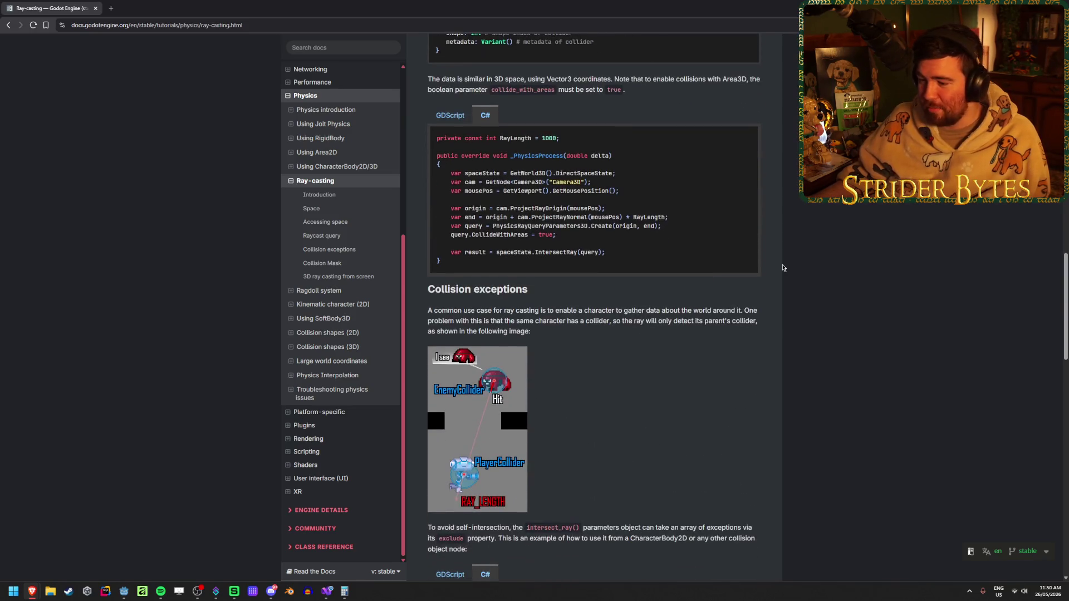
{"action": "scroll", "coordinate": [782, 268], "scroll_direction": "down", "scroll_amount": 13}
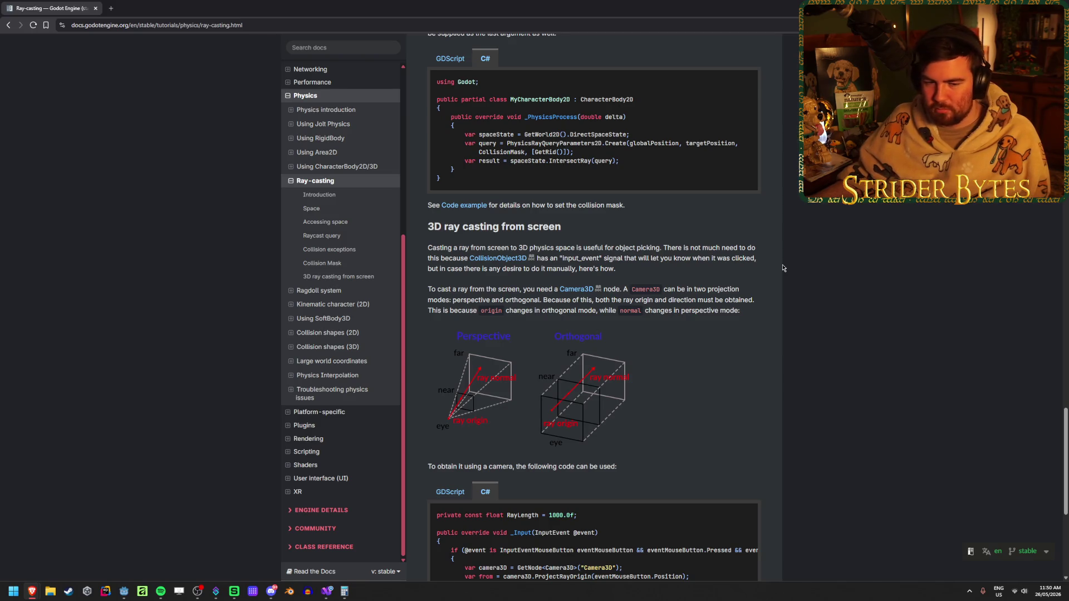
{"action": "scroll", "coordinate": [782, 267], "scroll_direction": "down", "scroll_amount": 1}
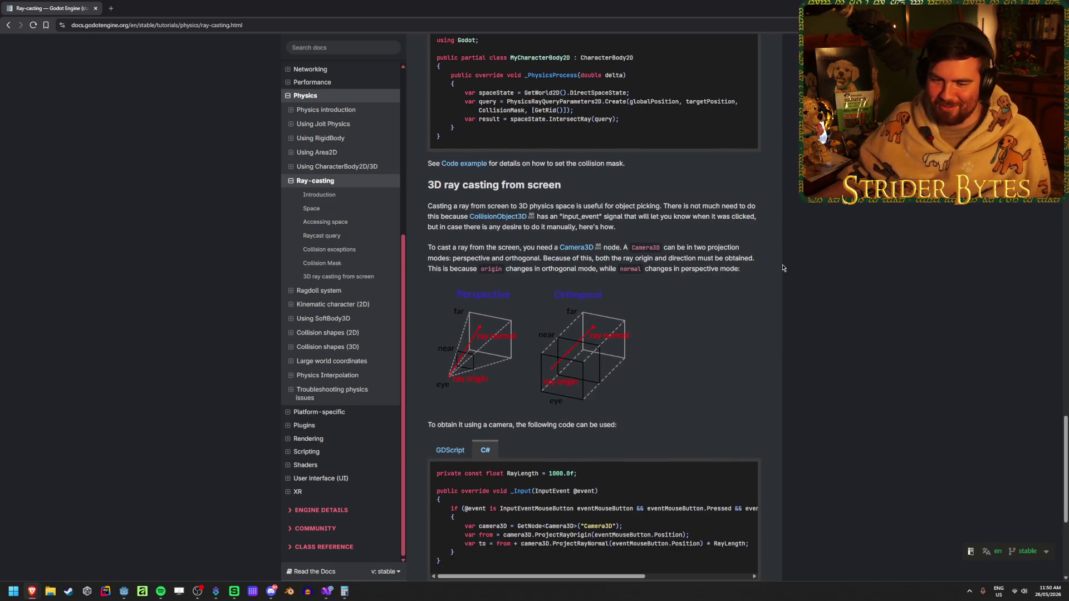
{"action": "scroll", "coordinate": [782, 268], "scroll_direction": "down", "scroll_amount": 2}
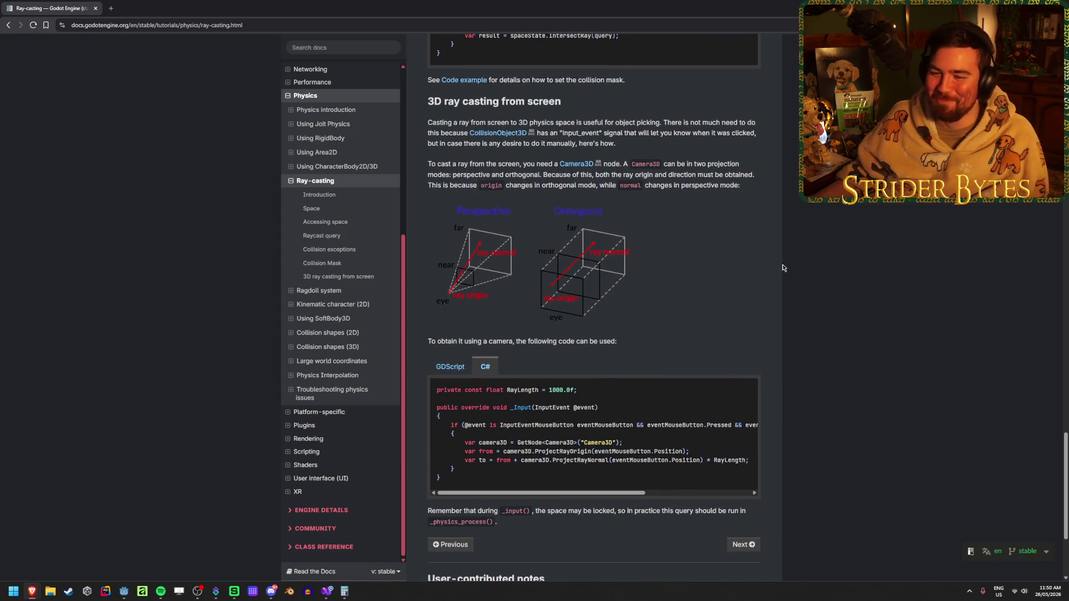
{"action": "scroll", "coordinate": [782, 268], "scroll_direction": "down", "scroll_amount": 5}
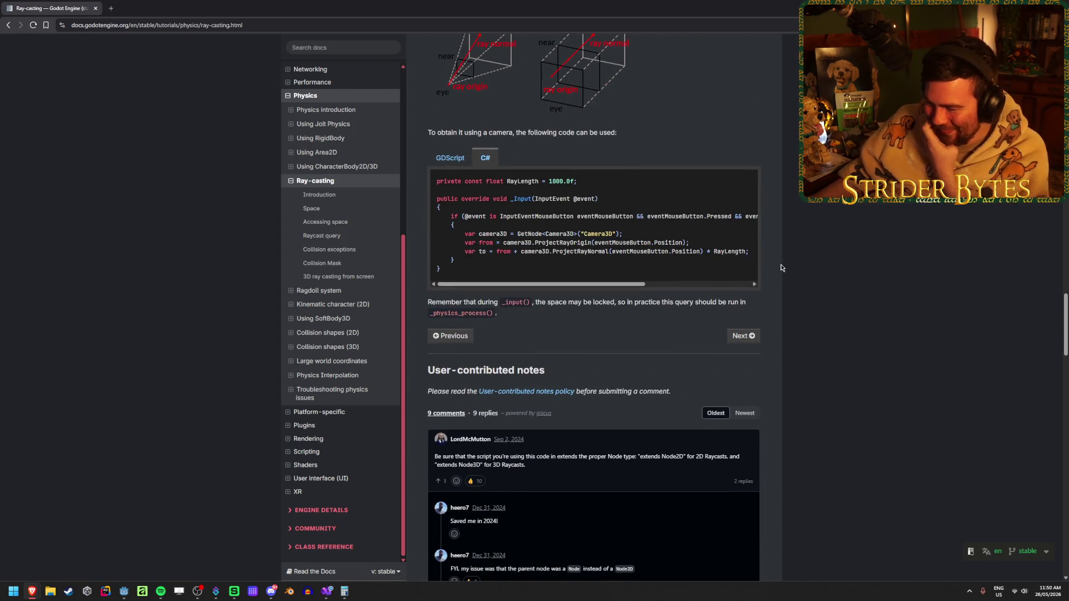
{"action": "scroll", "coordinate": [781, 268], "scroll_direction": "up", "scroll_amount": 15}
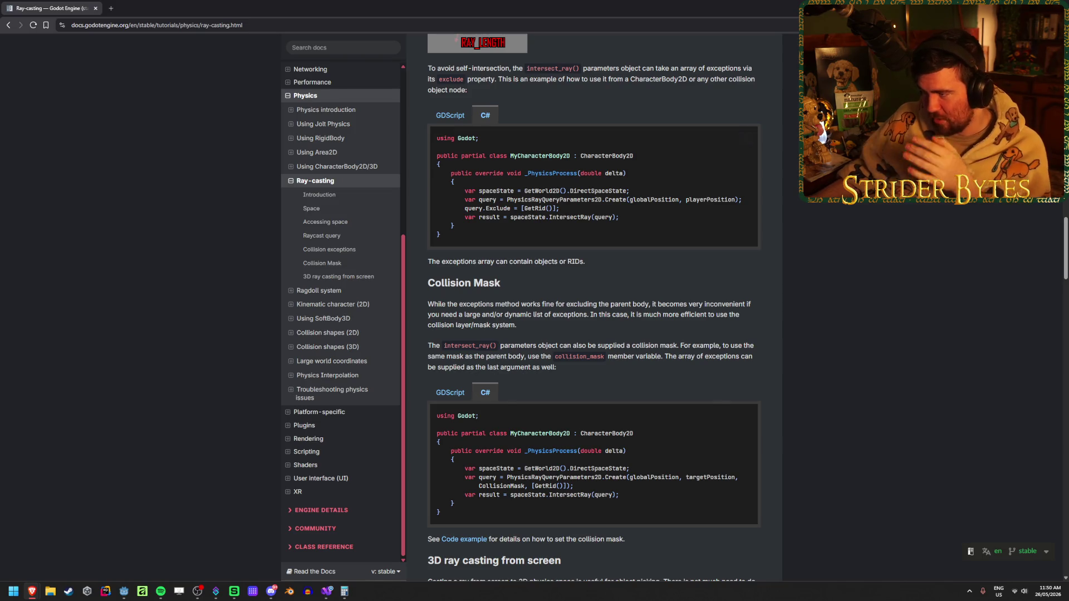
{"action": "scroll", "coordinate": [840, 245], "scroll_direction": "up", "scroll_amount": 10}
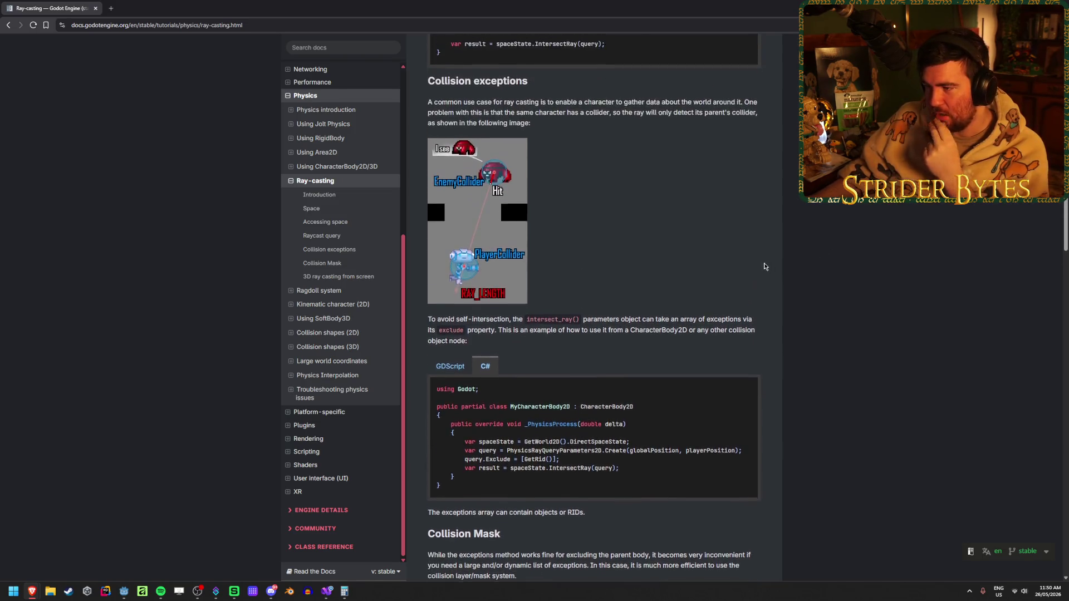
{"action": "scroll", "coordinate": [859, 257], "scroll_direction": "up", "scroll_amount": 5}
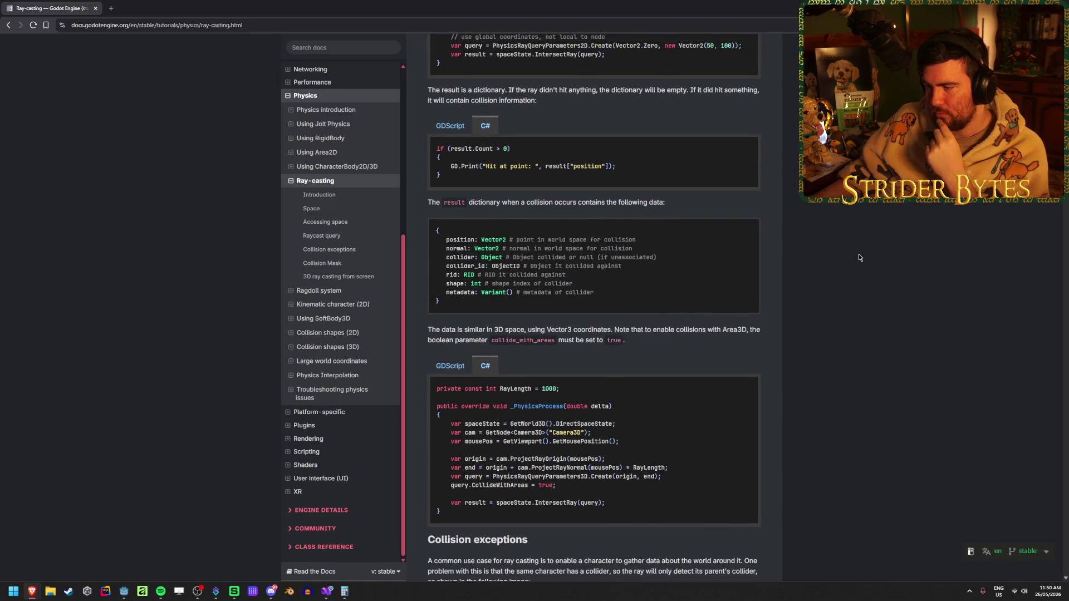
{"action": "scroll", "coordinate": [859, 256], "scroll_direction": "up", "scroll_amount": 6}
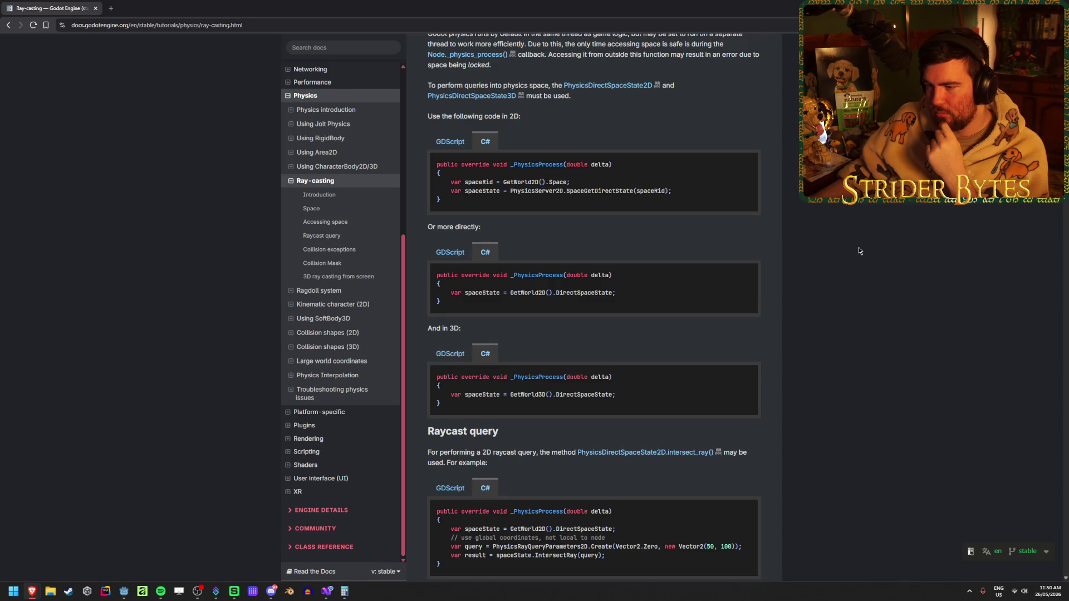
{"action": "scroll", "coordinate": [859, 251], "scroll_direction": "up", "scroll_amount": 4}
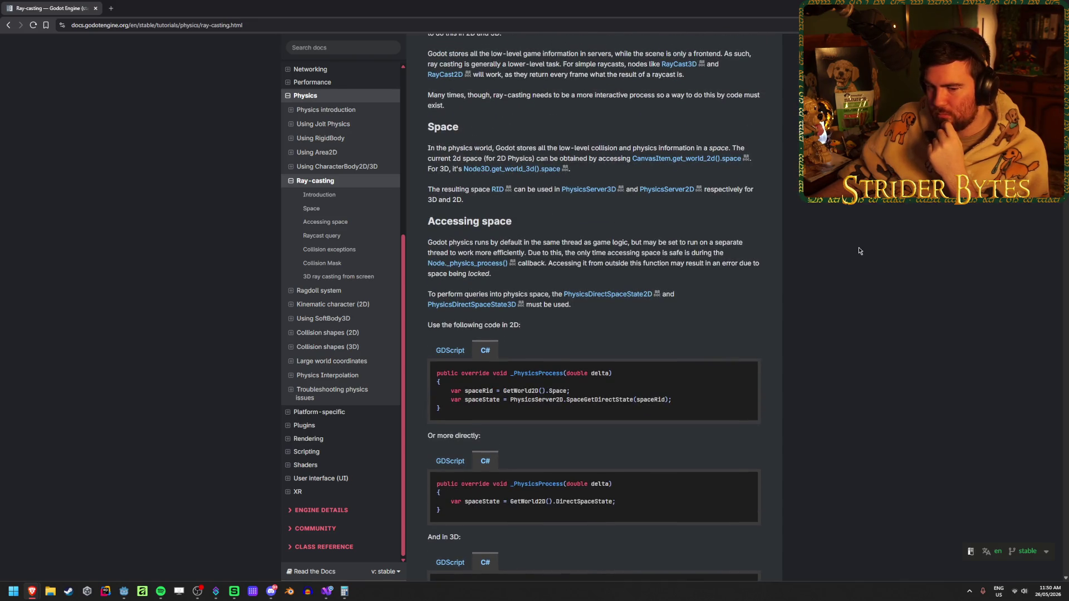
{"action": "scroll", "coordinate": [859, 251], "scroll_direction": "up", "scroll_amount": 3}
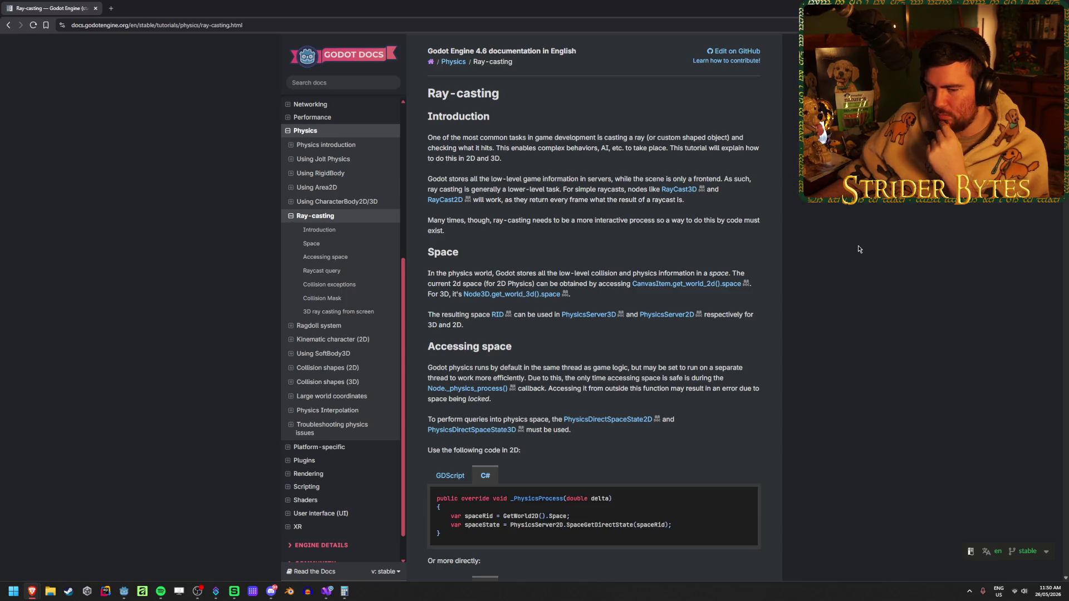
Continue through the Collision Mask section down to the screen ray casting C# samples.
{"action": "right_click", "coordinate": [858, 245]}
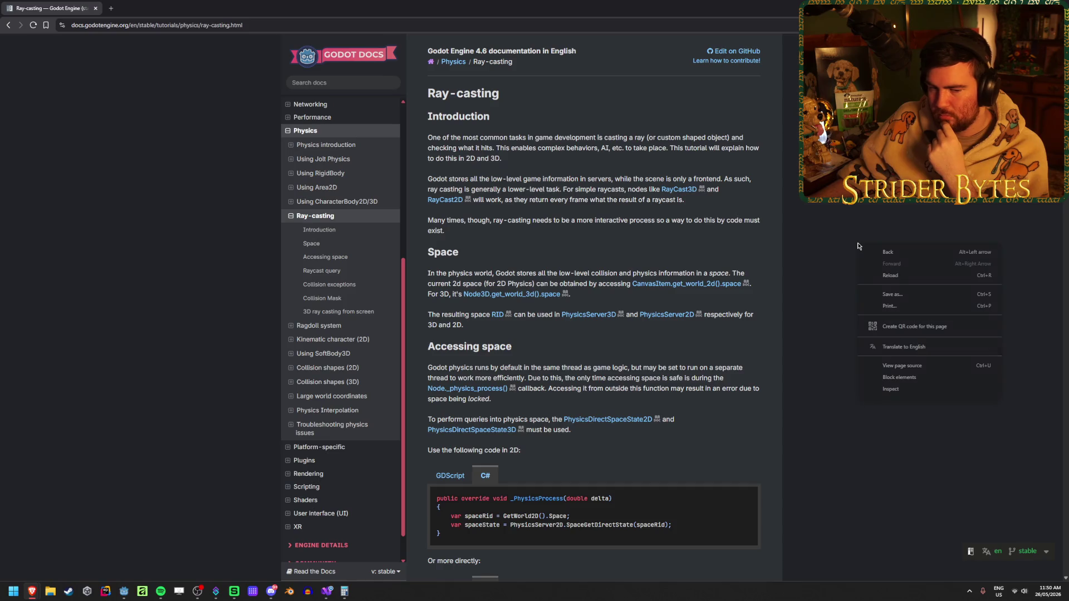
{"action": "left_click", "coordinate": [855, 203]}
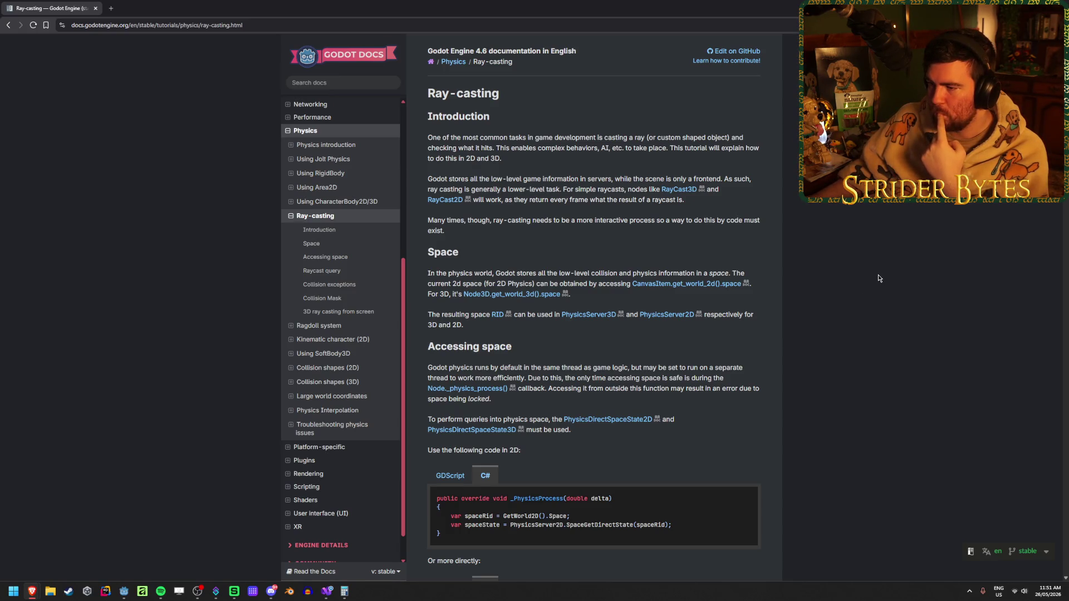
{"action": "scroll", "coordinate": [878, 279], "scroll_direction": "down", "scroll_amount": 4}
{"action": "scroll", "coordinate": [878, 278], "scroll_direction": "down", "scroll_amount": 3}
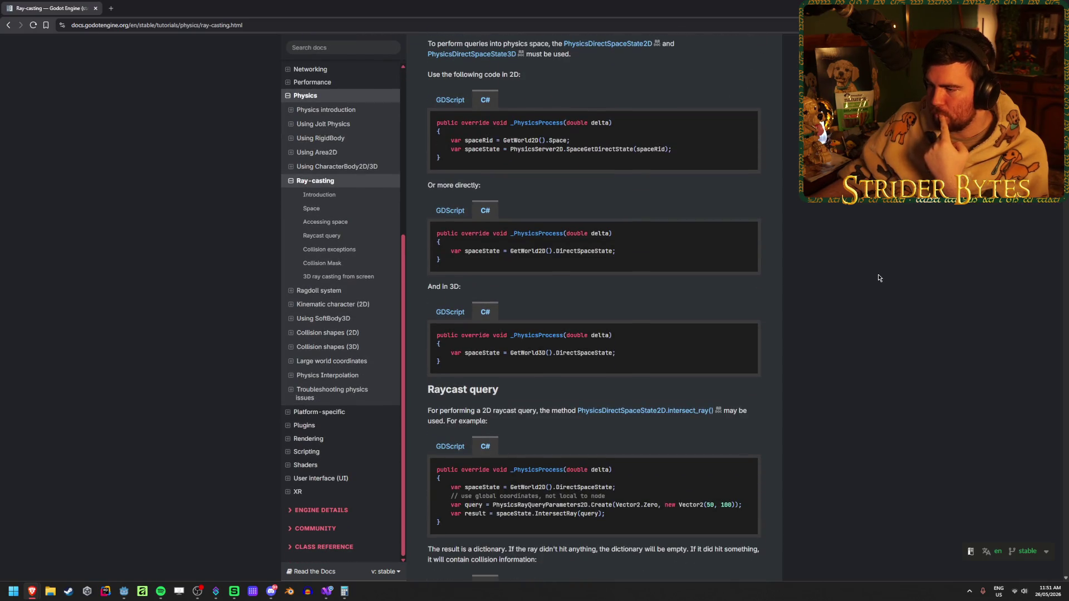
{"action": "scroll", "coordinate": [878, 278], "scroll_direction": "down", "scroll_amount": 2}
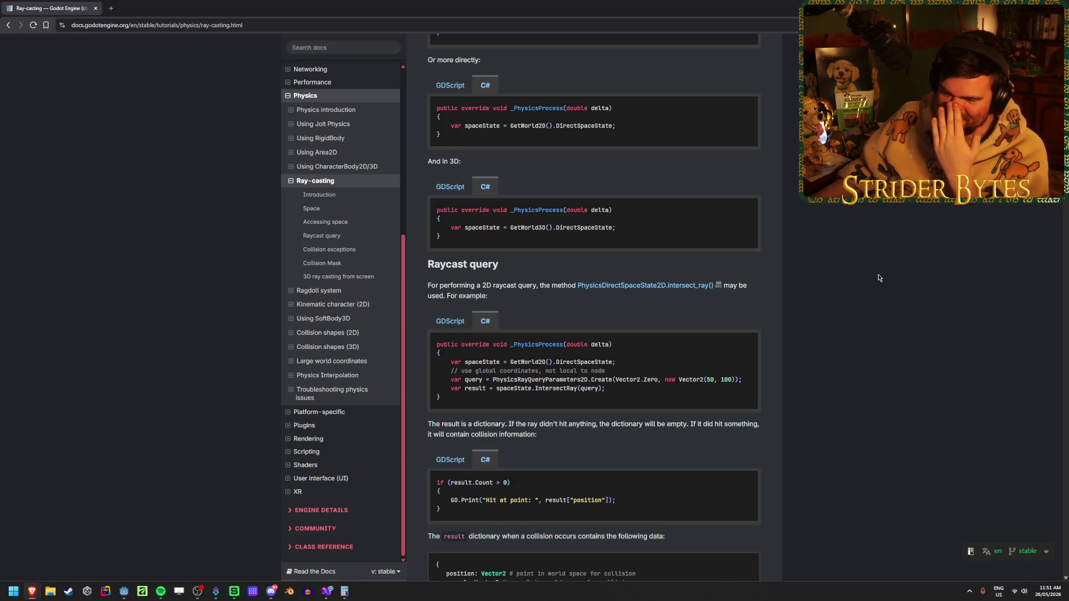
{"action": "scroll", "coordinate": [878, 273], "scroll_direction": "down", "scroll_amount": 2}
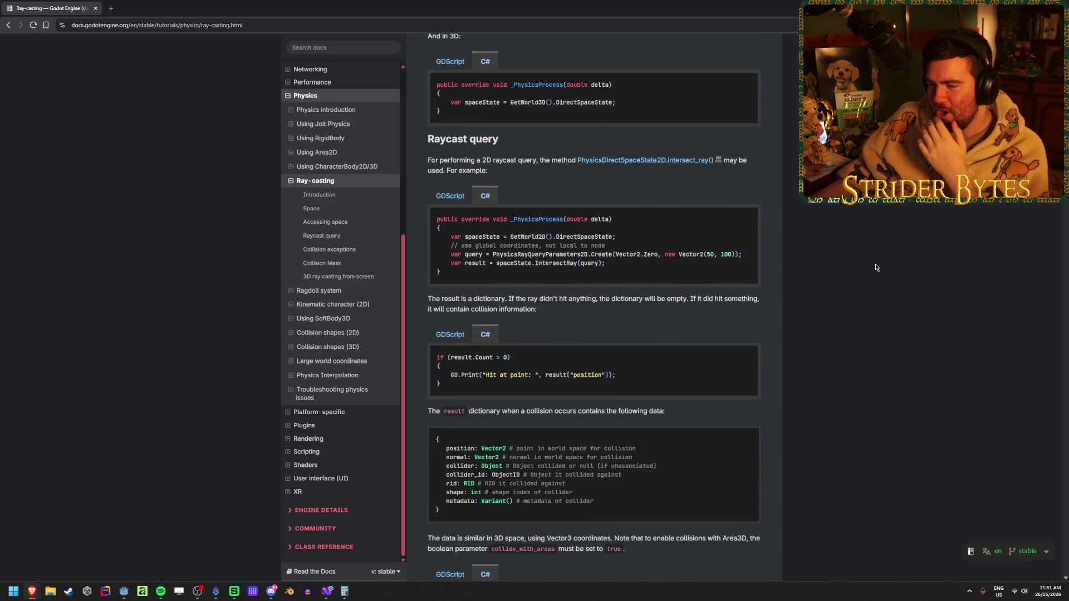
{"action": "scroll", "coordinate": [875, 264], "scroll_direction": "down", "scroll_amount": 3}
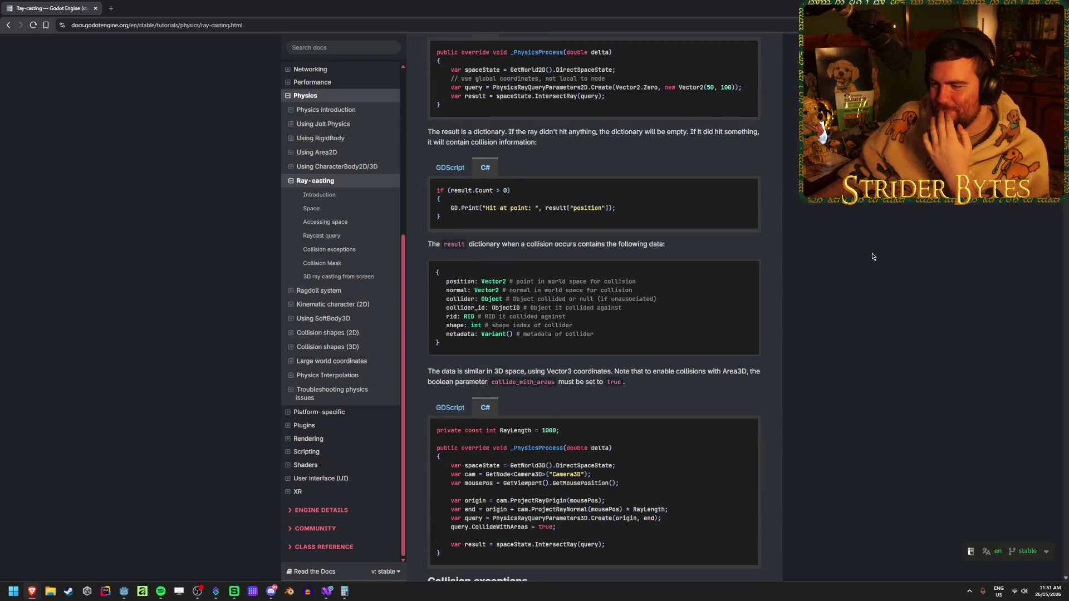
{"action": "scroll", "coordinate": [872, 256], "scroll_direction": "up", "scroll_amount": 3}
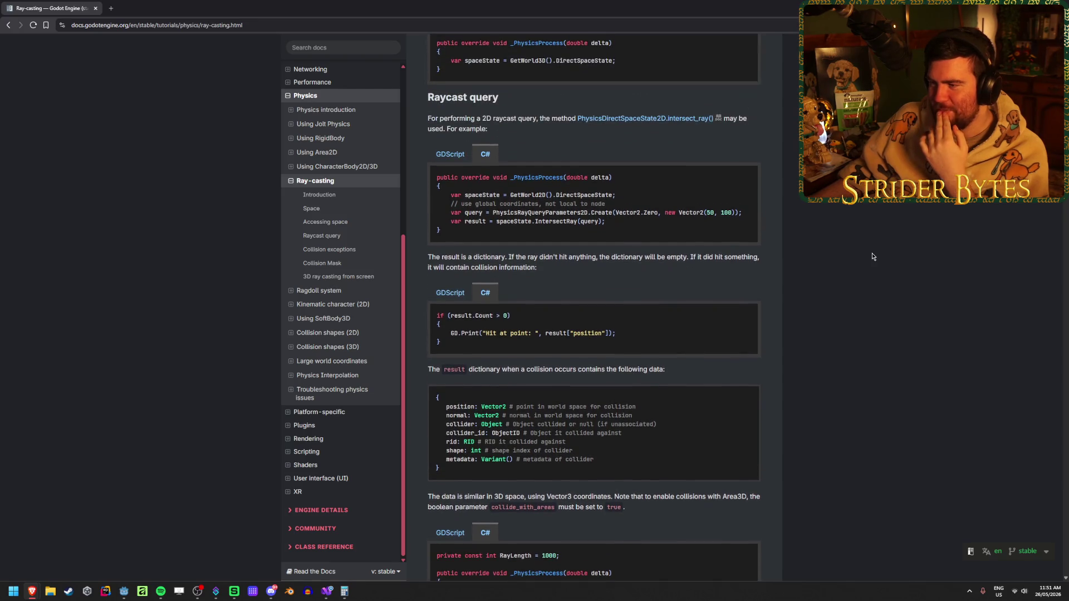
{"action": "scroll", "coordinate": [865, 274], "scroll_direction": "down", "scroll_amount": 6}
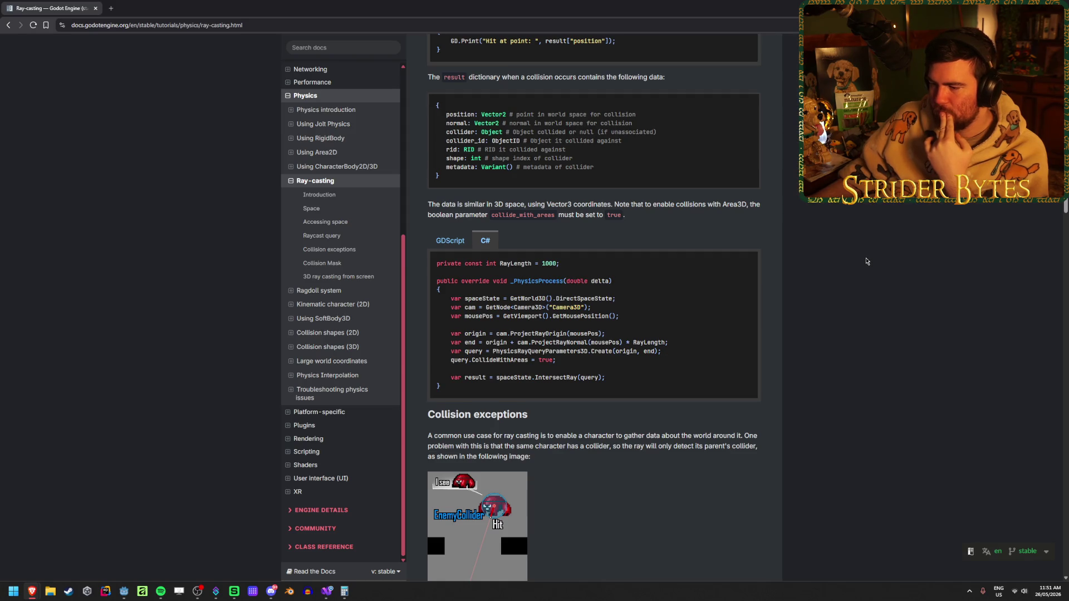
{"action": "scroll", "coordinate": [866, 265], "scroll_direction": "down", "scroll_amount": 4}
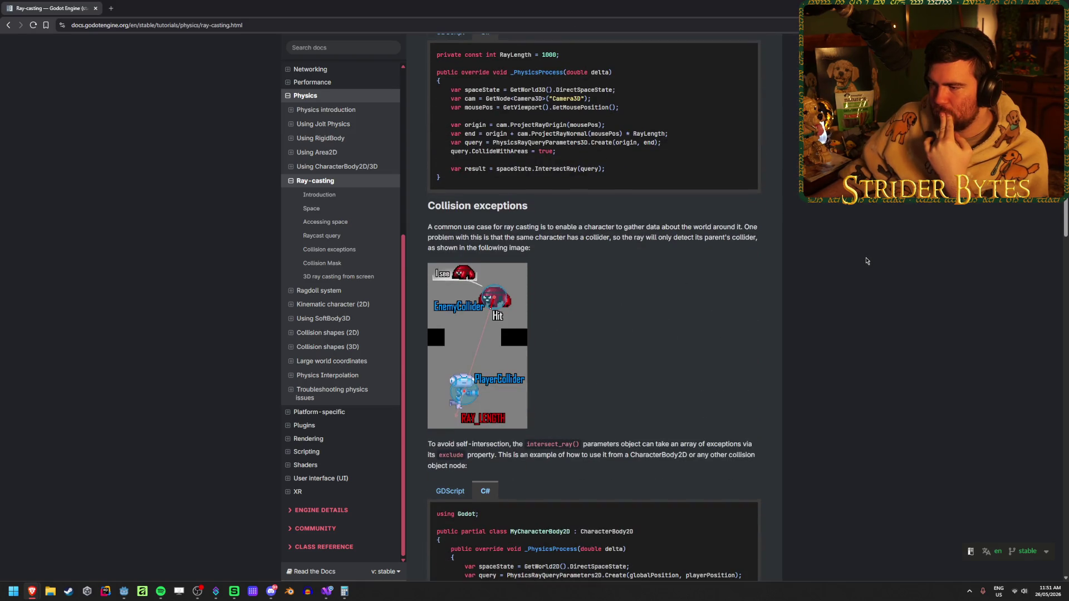
{"action": "scroll", "coordinate": [865, 260], "scroll_direction": "down", "scroll_amount": 2}
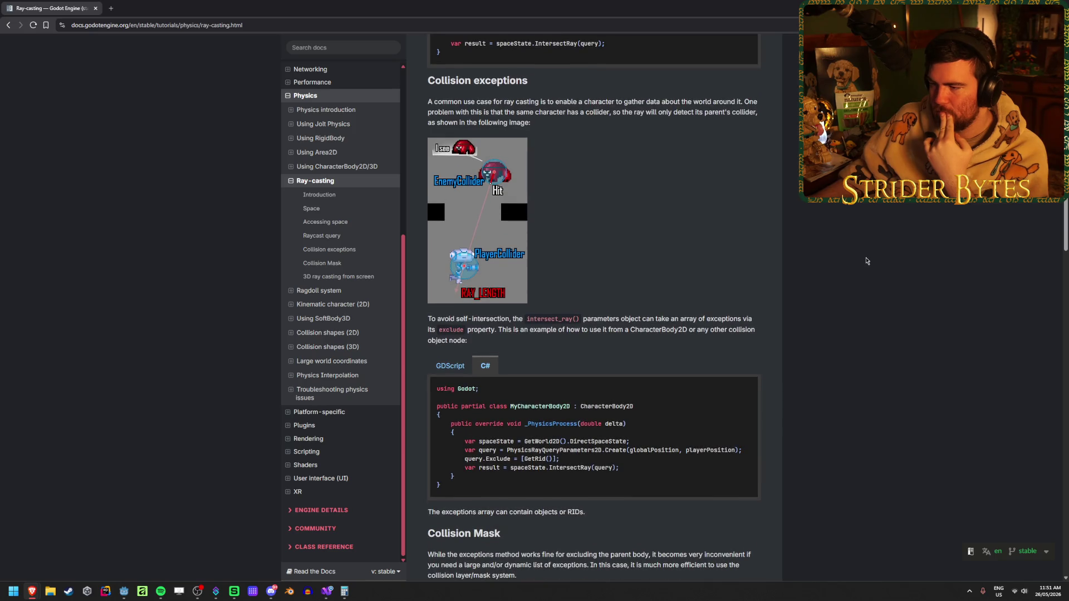
{"action": "scroll", "coordinate": [869, 260], "scroll_direction": "down", "scroll_amount": 4}
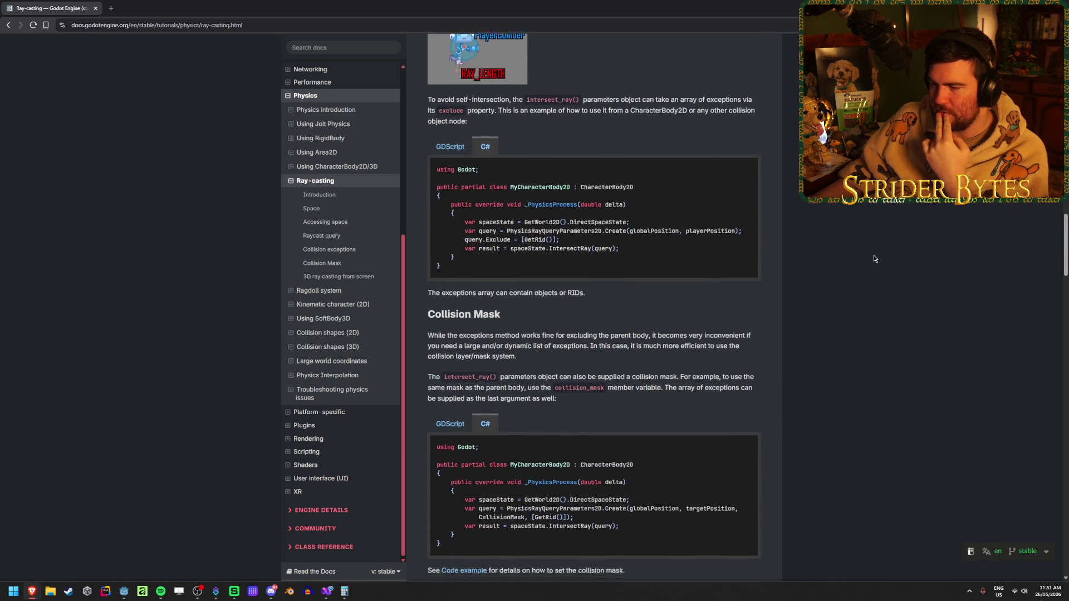
{"action": "scroll", "coordinate": [874, 259], "scroll_direction": "down", "scroll_amount": 6}
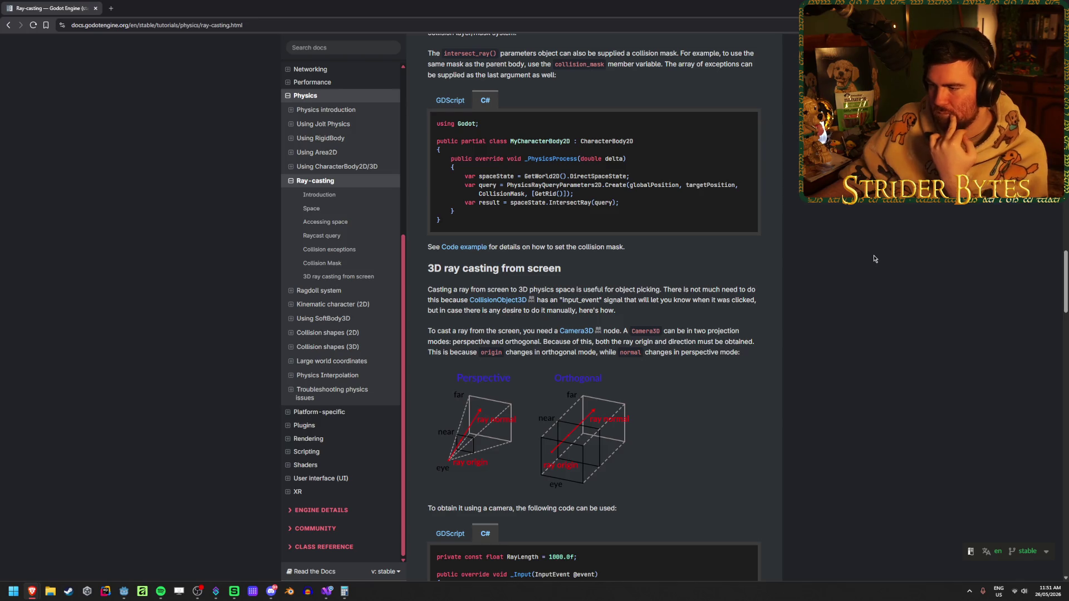
{"action": "scroll", "coordinate": [874, 259], "scroll_direction": "down", "scroll_amount": 2}
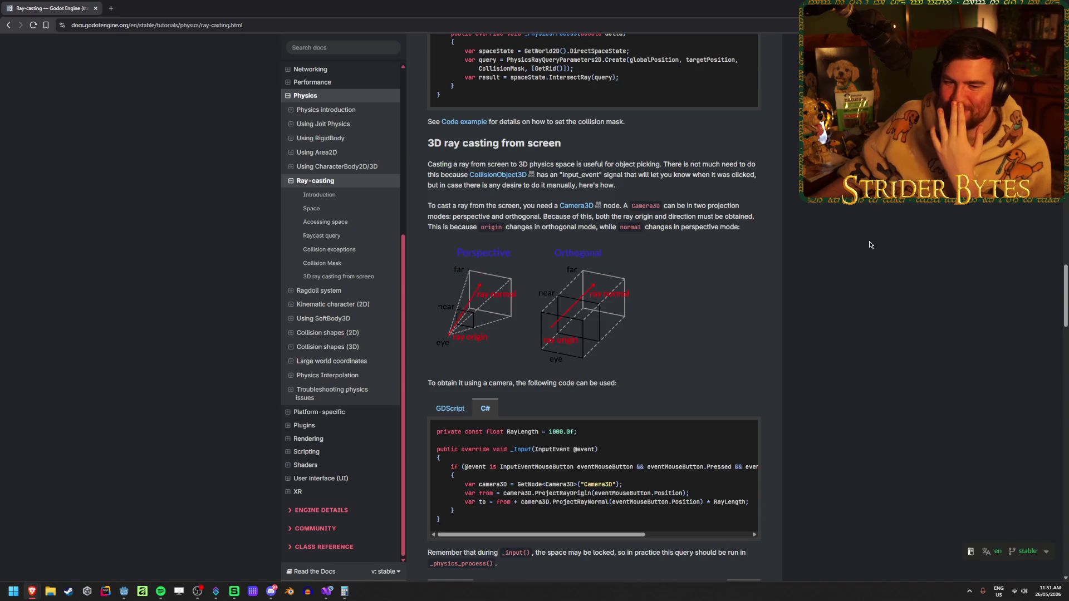
{"action": "scroll", "coordinate": [869, 245], "scroll_direction": "down", "scroll_amount": 1}
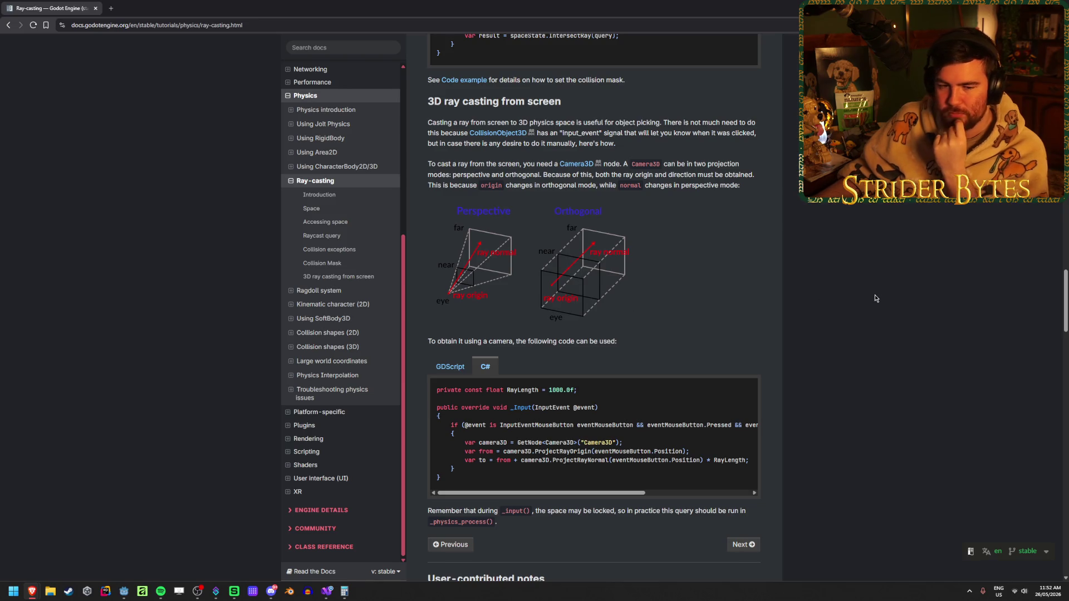
{"action": "scroll", "coordinate": [875, 298], "scroll_direction": "down", "scroll_amount": 3}
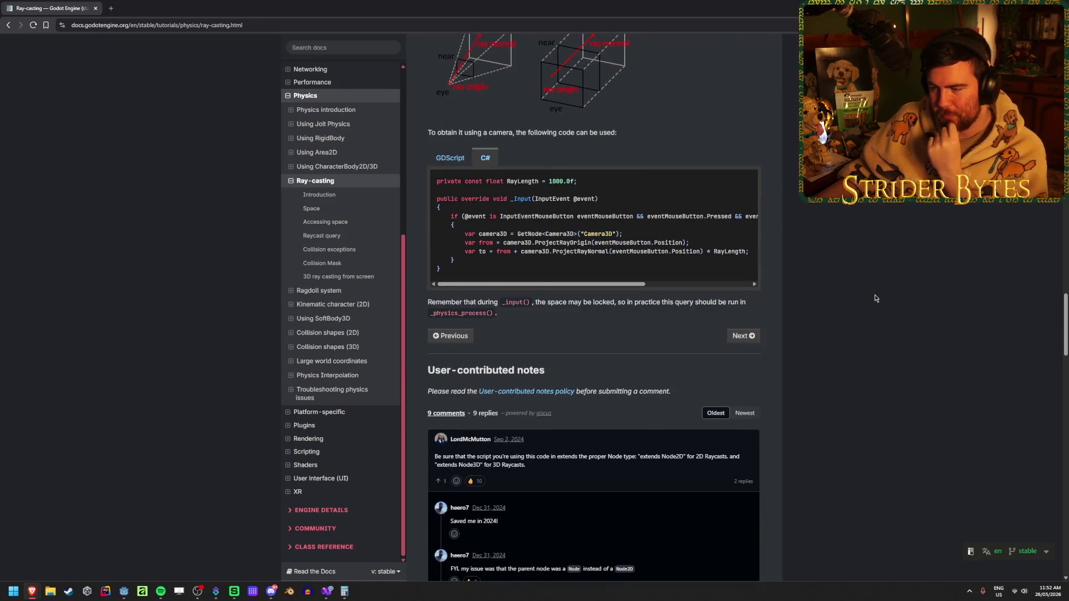
{"action": "scroll", "coordinate": [874, 295], "scroll_direction": "up", "scroll_amount": 15}
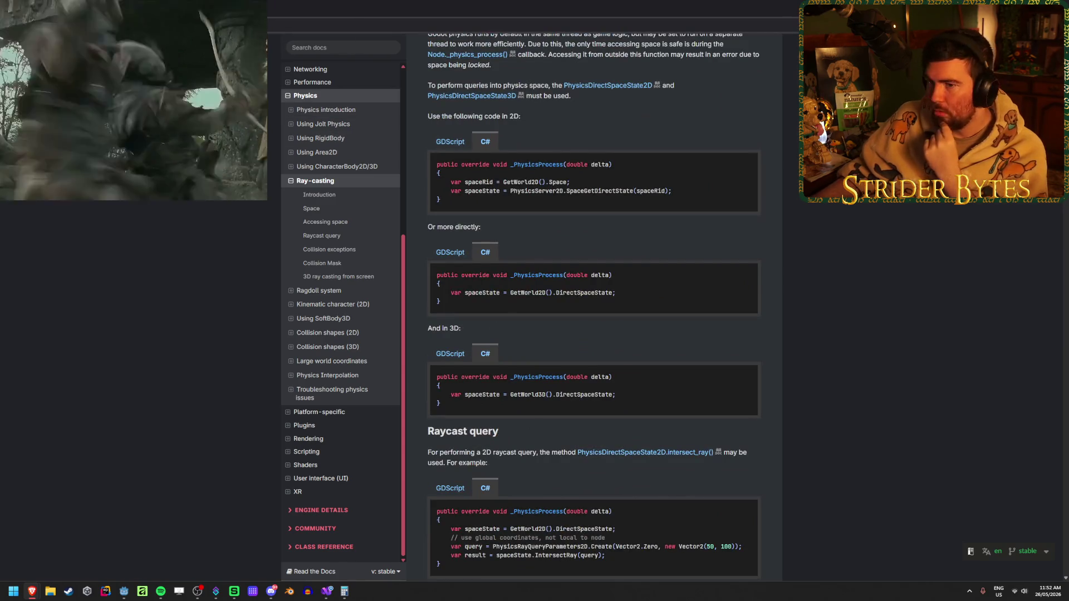
From the 'godot raycast through objects' results, open the forum thread on raycasts ignoring the first hit.
{"action": "key", "text": "alt+Left"}
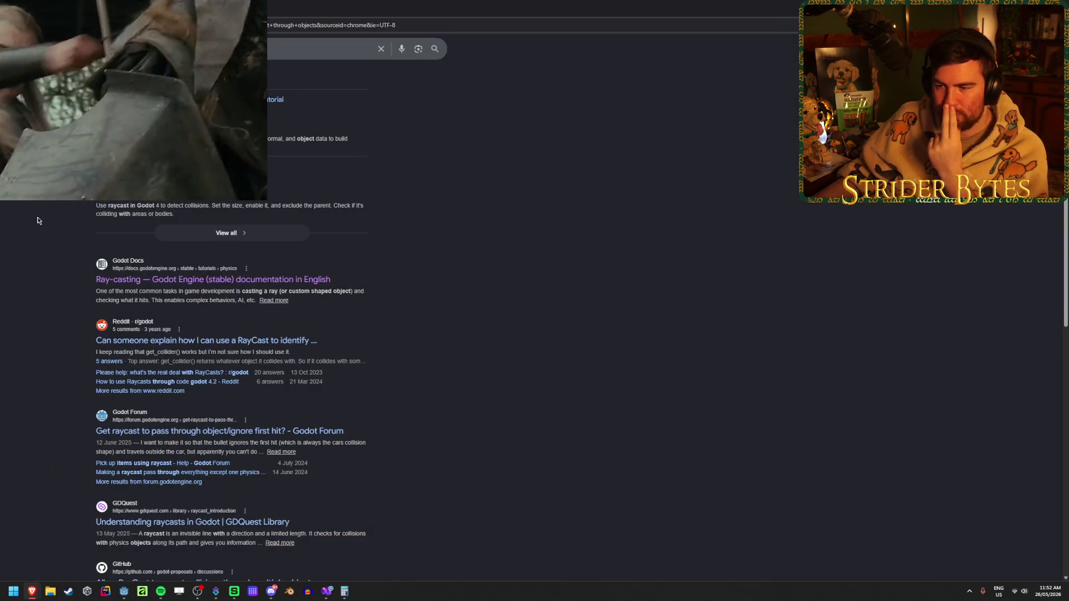
{"action": "scroll", "coordinate": [38, 218], "scroll_direction": "down", "scroll_amount": 1}
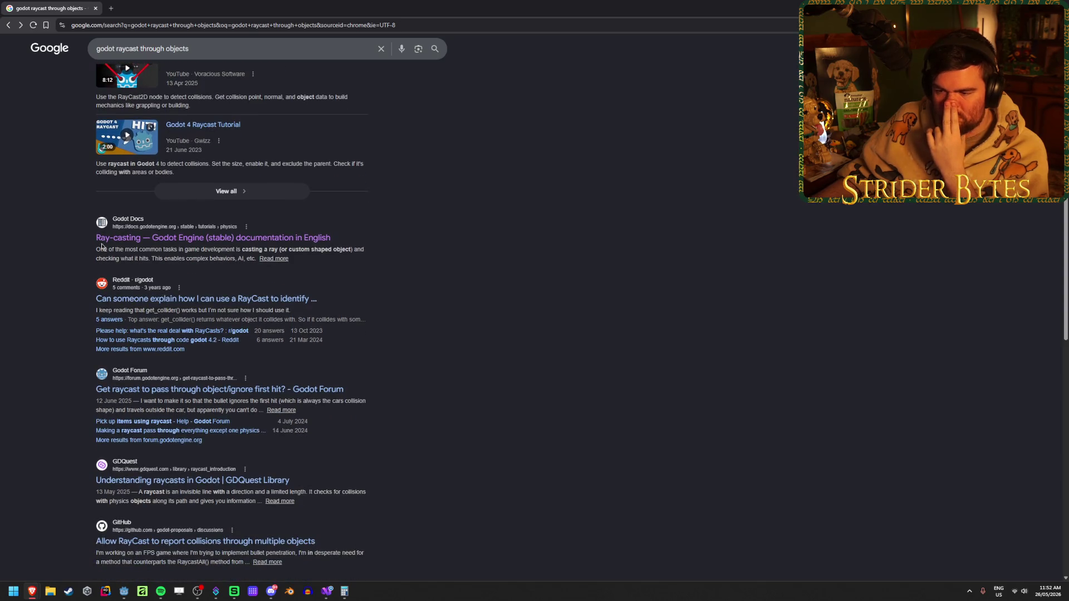
{"action": "left_click", "coordinate": [281, 390]}
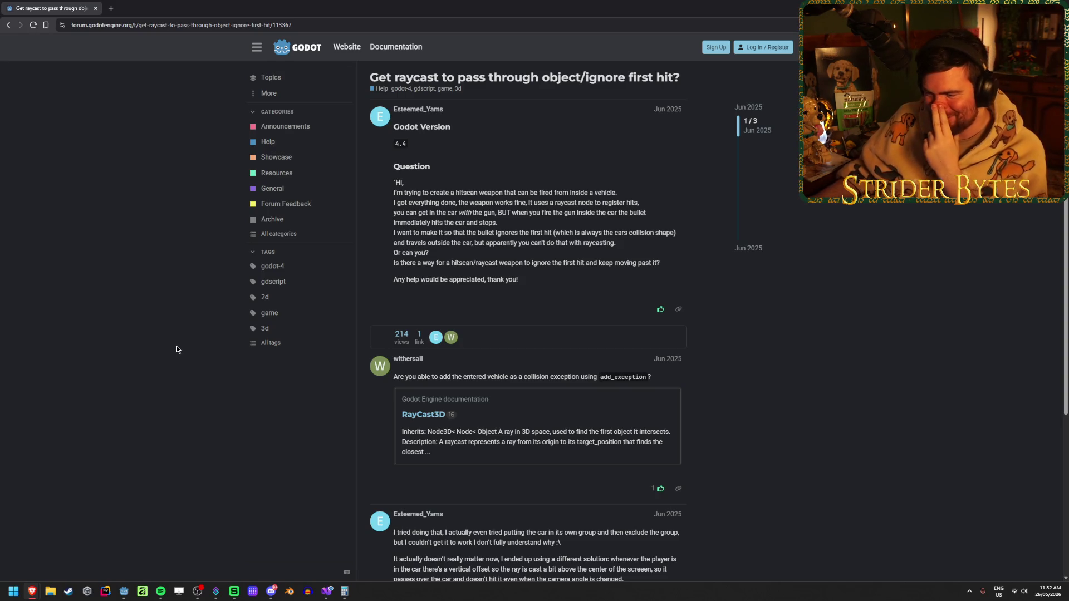
{"action": "scroll", "coordinate": [414, 337], "scroll_direction": "down", "scroll_amount": 1}
{"action": "left_click_drag", "start_coordinate": [414, 338], "coordinate": [534, 335]}
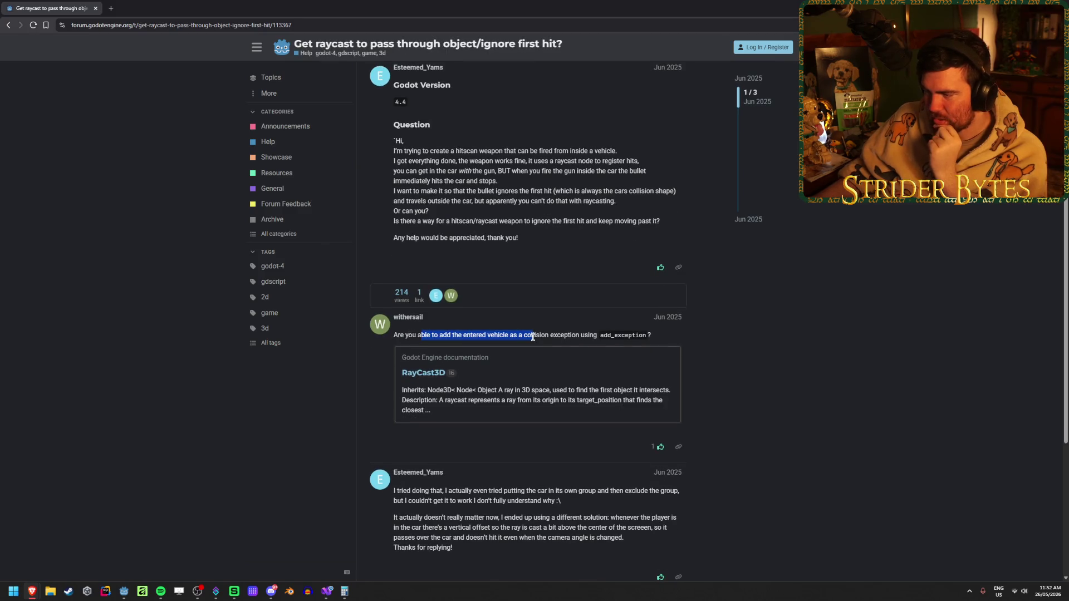
{"action": "left_click", "coordinate": [535, 336]}
{"action": "scroll", "coordinate": [145, 371], "scroll_direction": "down", "scroll_amount": 3}
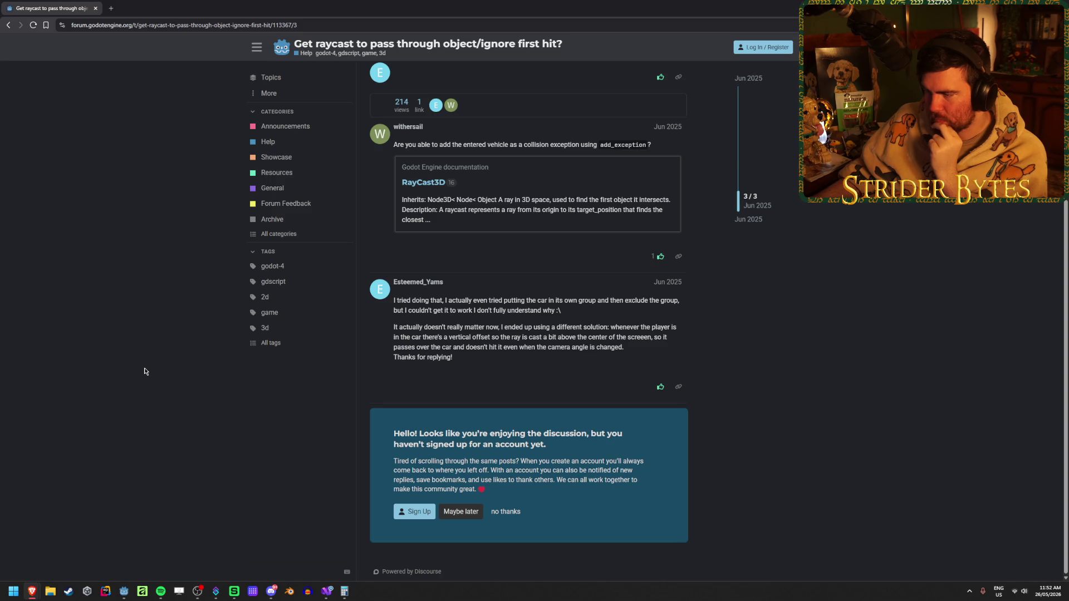
Change the Google query from 'through objects' to 'all' and rerun the search.
{"action": "left_click", "coordinate": [8, 26]}
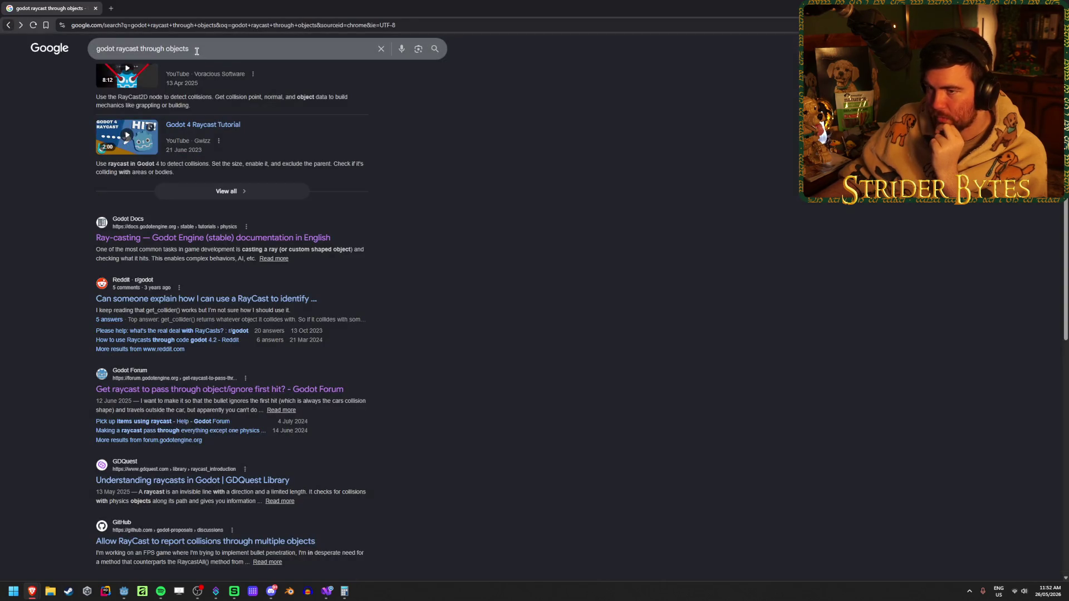
{"action": "left_click_drag", "start_coordinate": [189, 49], "coordinate": [148, 50]}
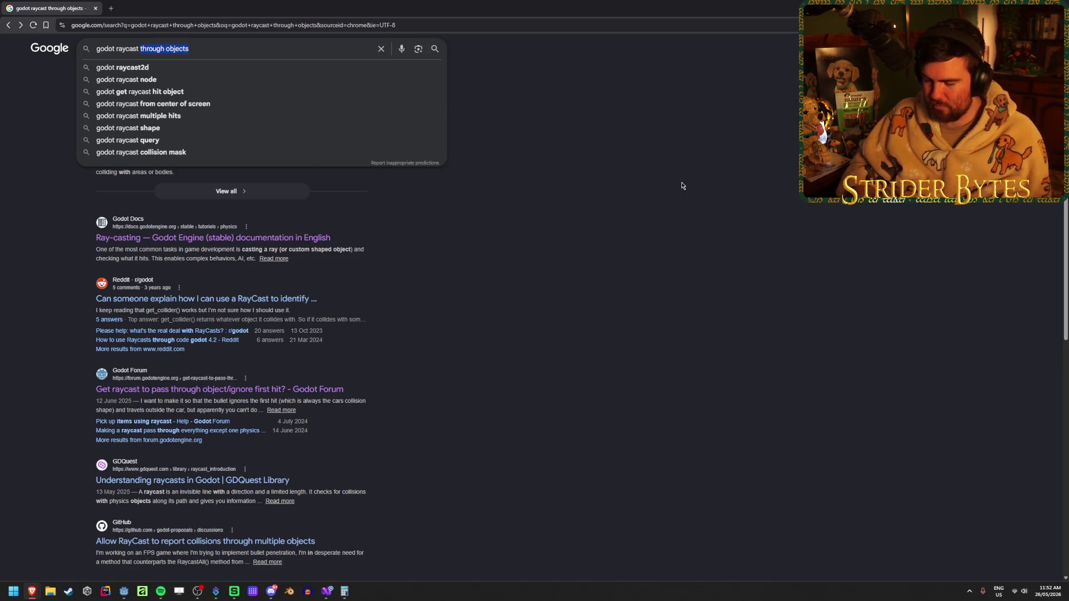
{"action": "type", "text": "all"}
{"action": "key", "text": "Return"}
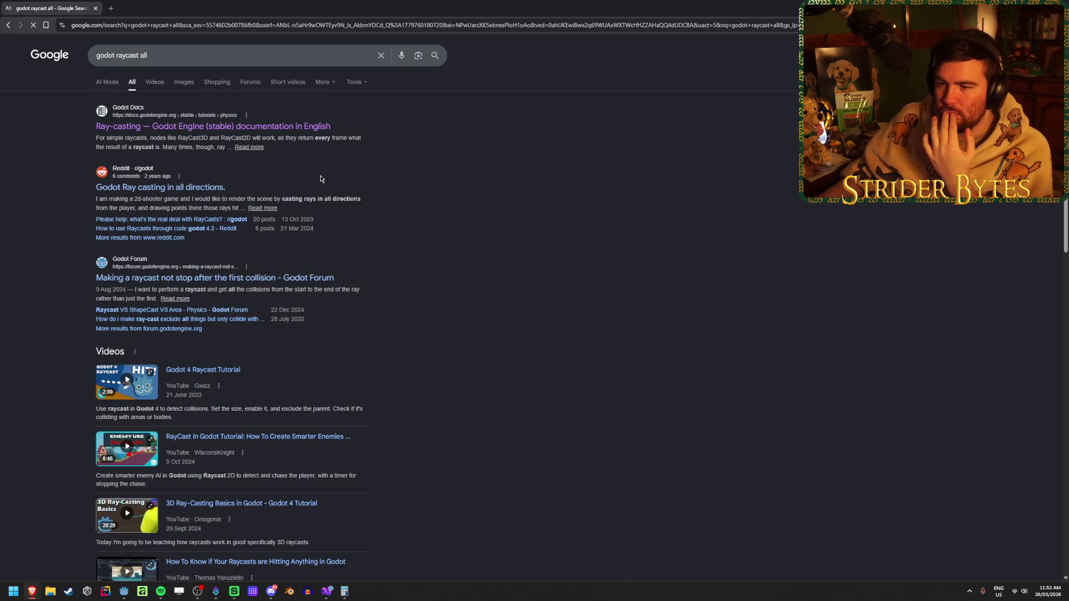
Open the forum thread 'Making a raycast not stop after the first collision' and read the question.
{"action": "left_click", "coordinate": [281, 278]}
{"action": "left_click_drag", "start_coordinate": [393, 362], "coordinate": [517, 382]}
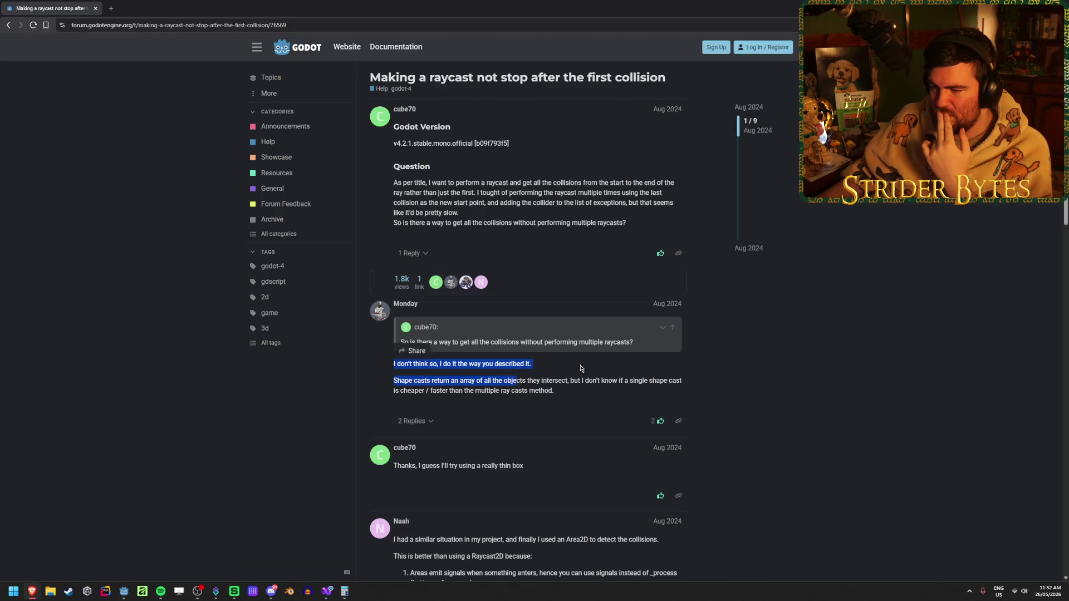
{"action": "left_click_drag", "start_coordinate": [394, 380], "coordinate": [600, 394]}
{"action": "left_click", "coordinate": [601, 393]}
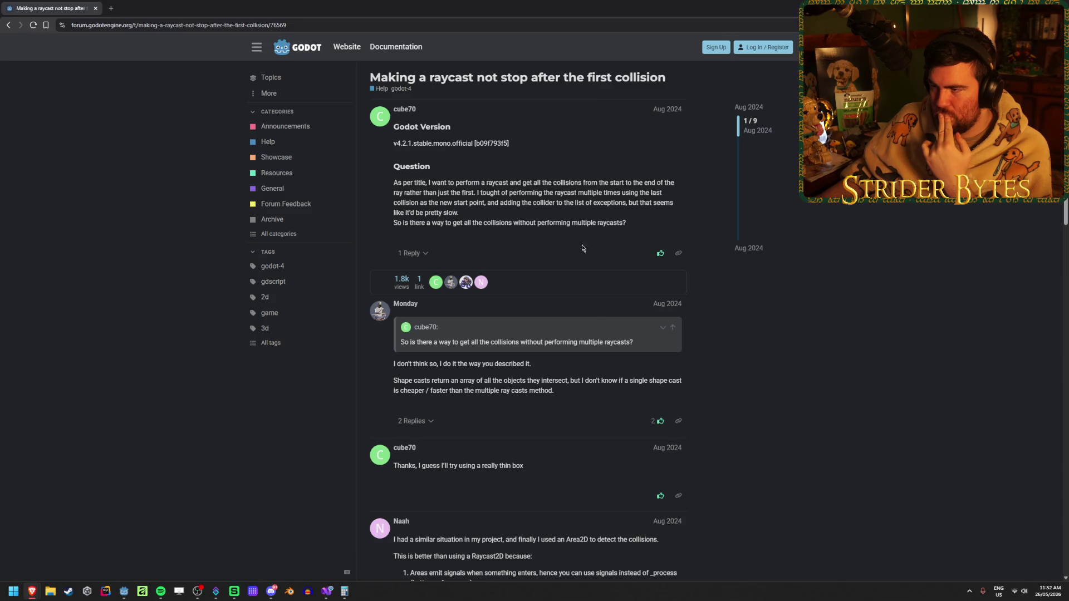
{"action": "left_click_drag", "start_coordinate": [436, 183], "coordinate": [629, 183]}
{"action": "left_click", "coordinate": [518, 186]}
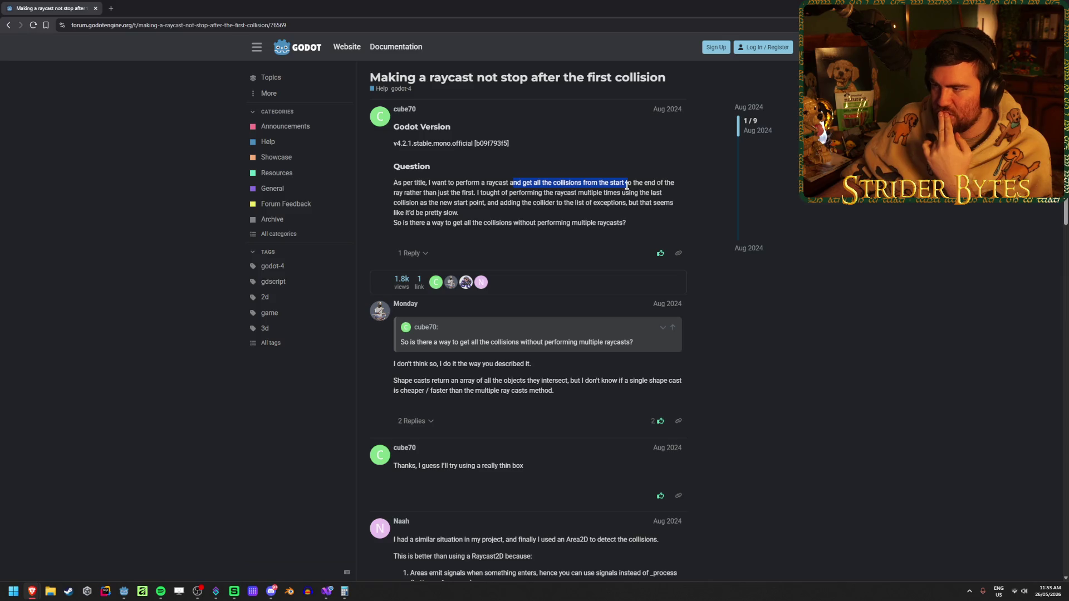
{"action": "left_click", "coordinate": [629, 183]}
{"action": "left_click_drag", "start_coordinate": [399, 192], "coordinate": [521, 192]}
{"action": "left_click", "coordinate": [523, 195]}
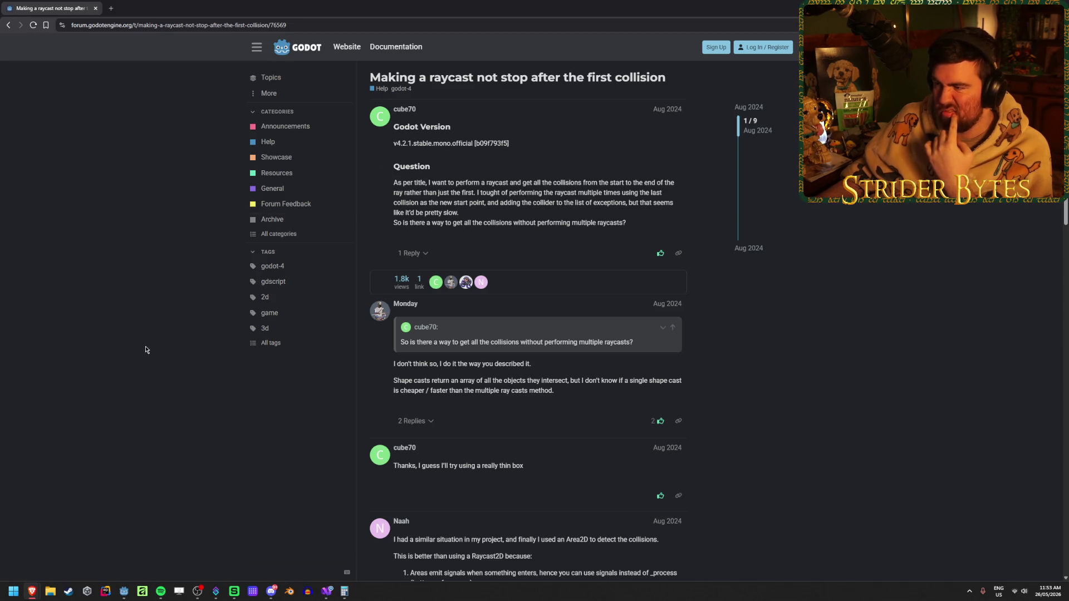
Read the thread's shape casts and thin box replies.
{"action": "scroll", "coordinate": [146, 342], "scroll_direction": "down", "scroll_amount": 2}
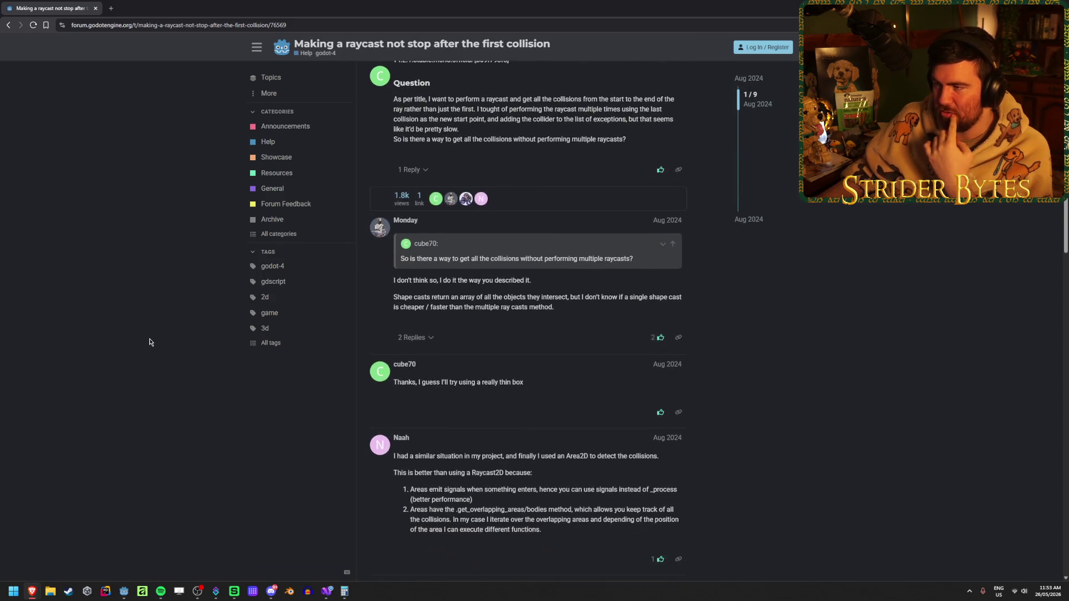
{"action": "scroll", "coordinate": [150, 339], "scroll_direction": "up", "scroll_amount": 1}
{"action": "scroll", "coordinate": [166, 332], "scroll_direction": "down", "scroll_amount": 3}
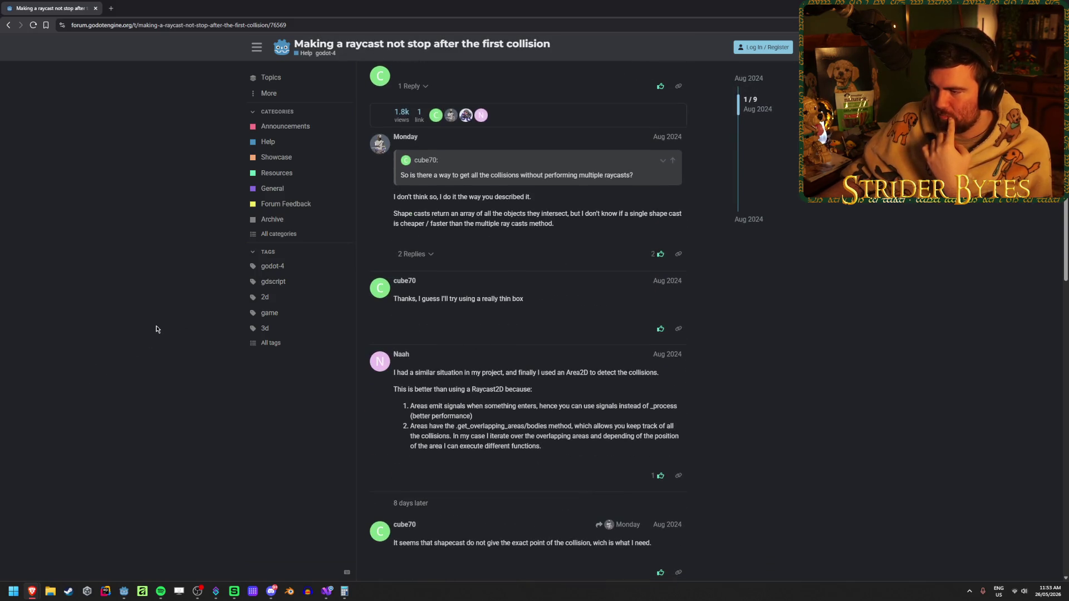
{"action": "scroll", "coordinate": [390, 267], "scroll_direction": "up", "scroll_amount": 1}
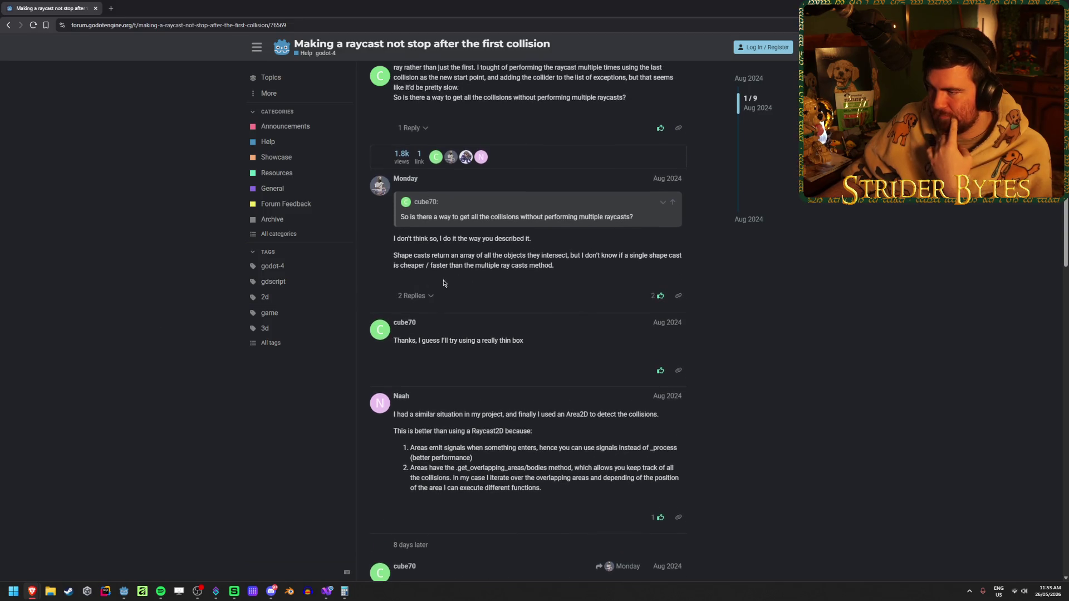
{"action": "left_click_drag", "start_coordinate": [433, 256], "coordinate": [574, 266]}
{"action": "left_click", "coordinate": [574, 265]}
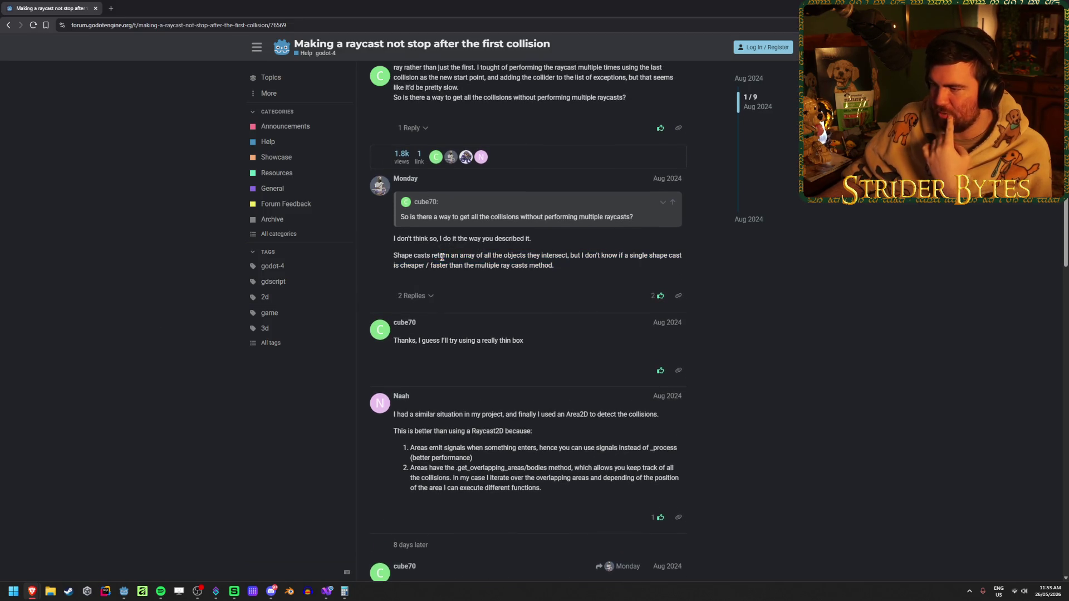
{"action": "left_click_drag", "start_coordinate": [458, 255], "coordinate": [554, 256]}
{"action": "left_click", "coordinate": [591, 269]}
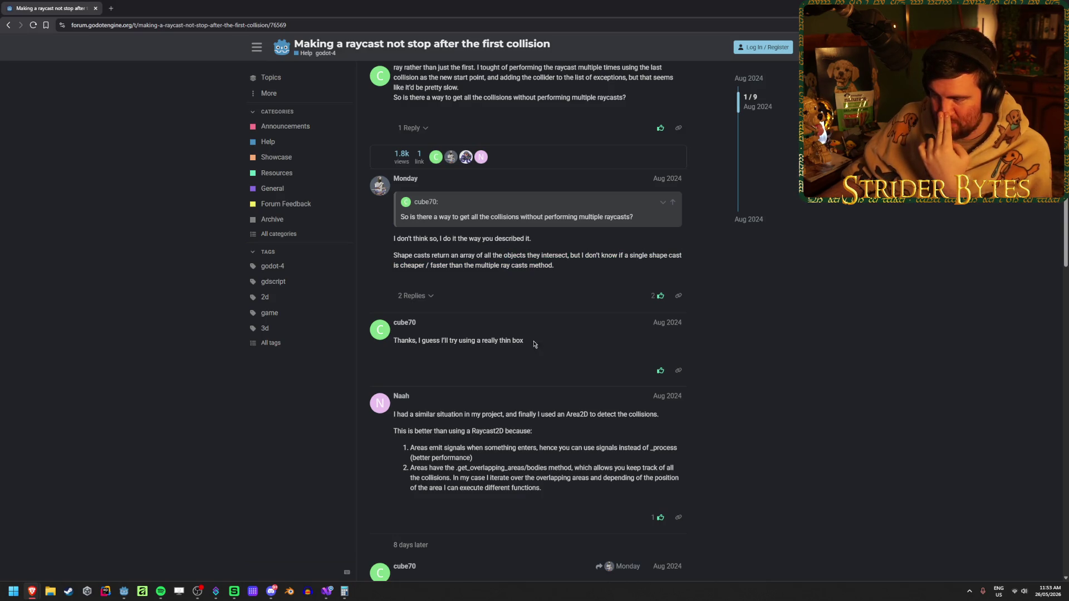
{"action": "left_click_drag", "start_coordinate": [534, 344], "coordinate": [440, 343]}
{"action": "left_click", "coordinate": [440, 343]}
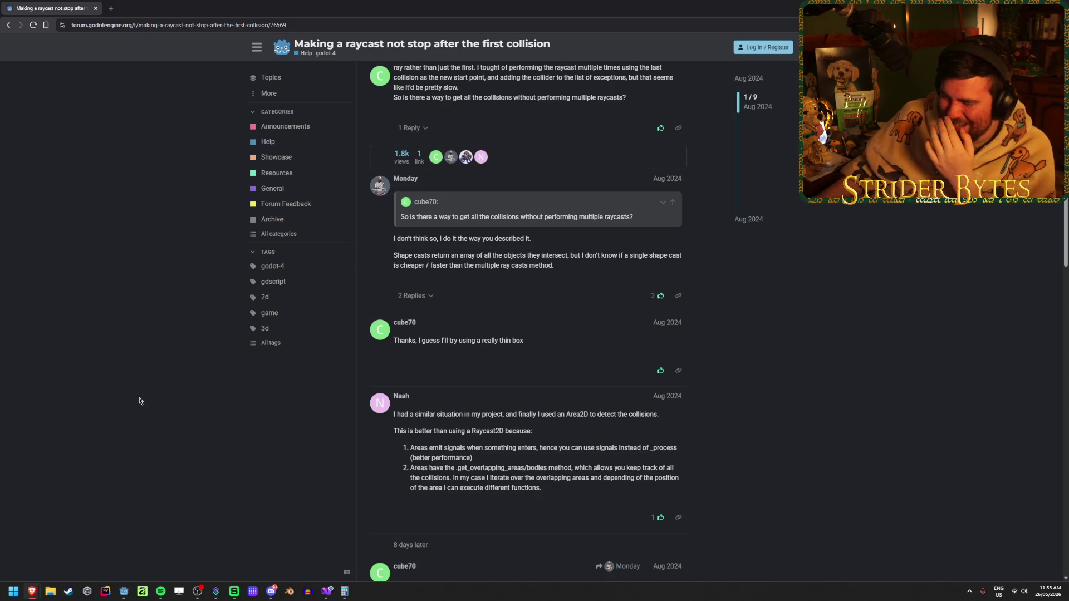
{"action": "scroll", "coordinate": [140, 401], "scroll_direction": "down", "scroll_amount": 2}
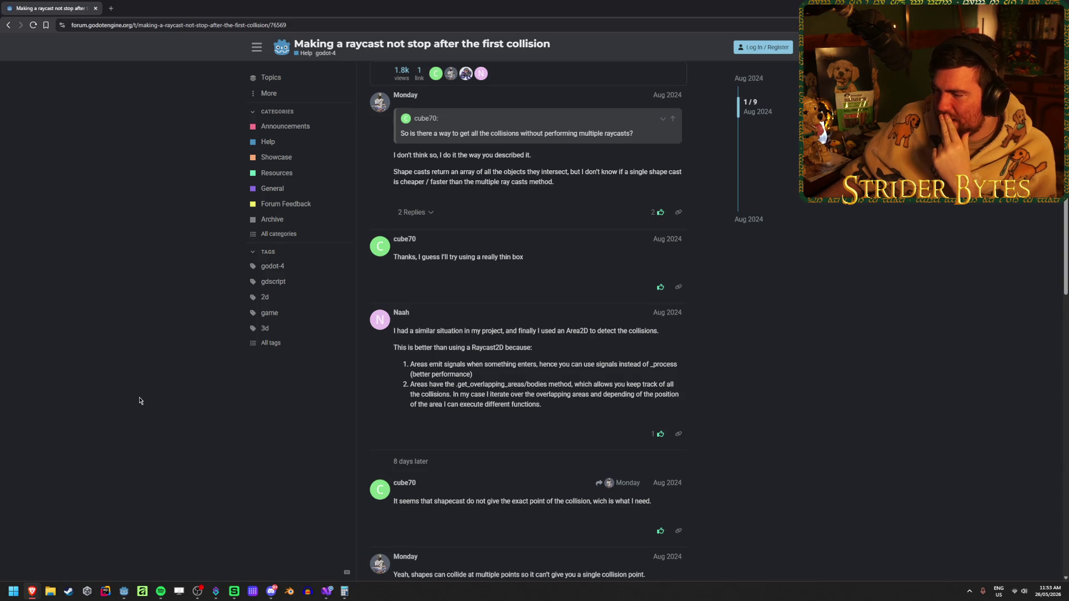
{"action": "scroll", "coordinate": [139, 401], "scroll_direction": "down", "scroll_amount": 1}
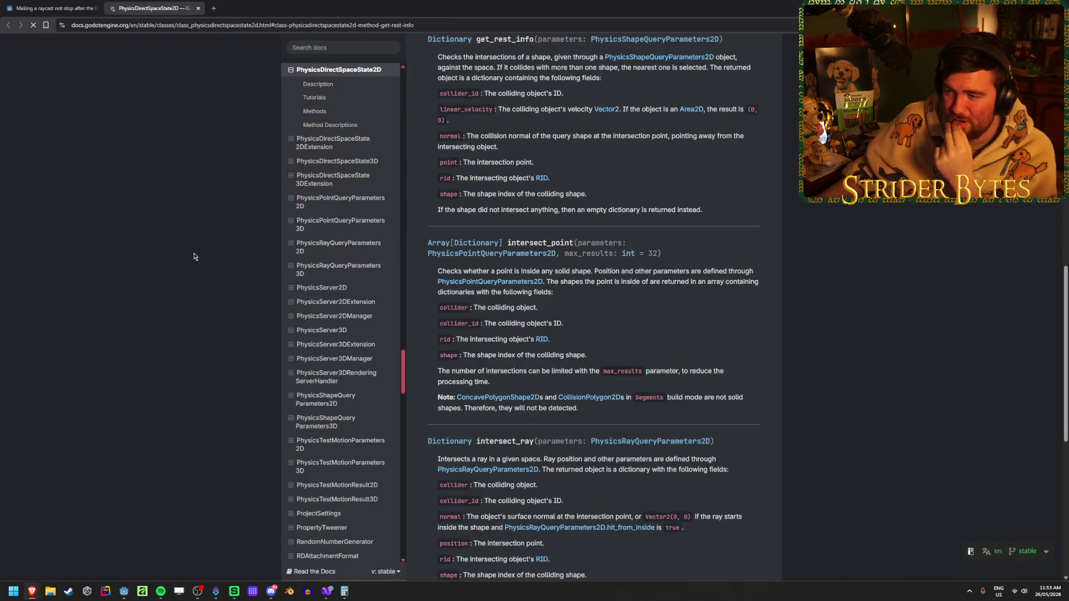
Read the PhysicsDirectSpaceState2D get_rest_info description and its returned dictionary.
{"action": "scroll", "coordinate": [448, 99], "scroll_direction": "up", "scroll_amount": 1}
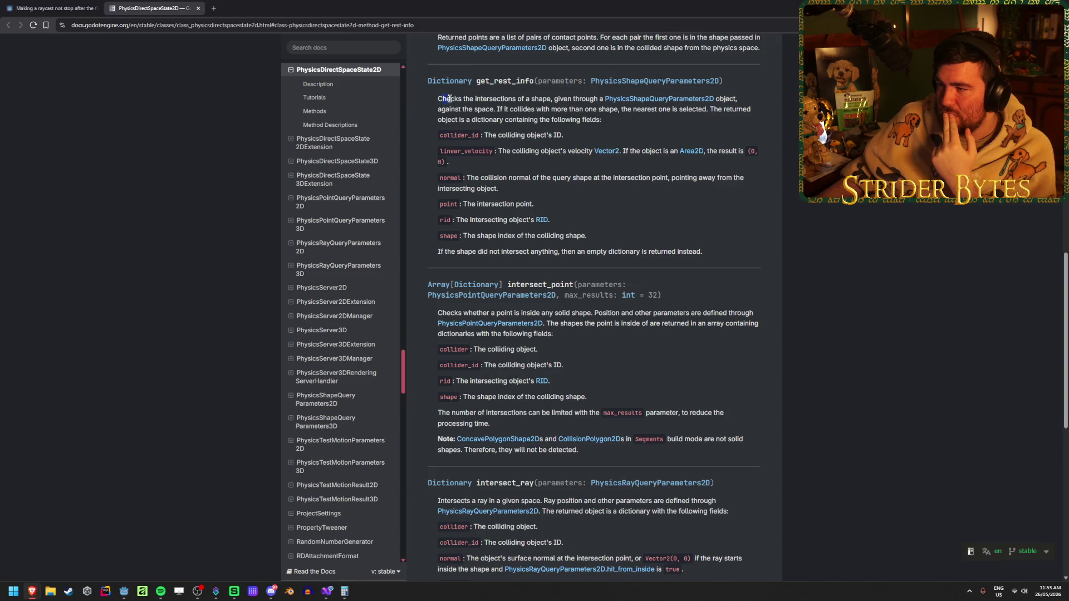
{"action": "left_click_drag", "start_coordinate": [485, 110], "coordinate": [693, 109]}
{"action": "left_click", "coordinate": [560, 109]}
{"action": "left_click", "coordinate": [619, 120]}
{"action": "left_click_drag", "start_coordinate": [620, 121], "coordinate": [513, 120]}
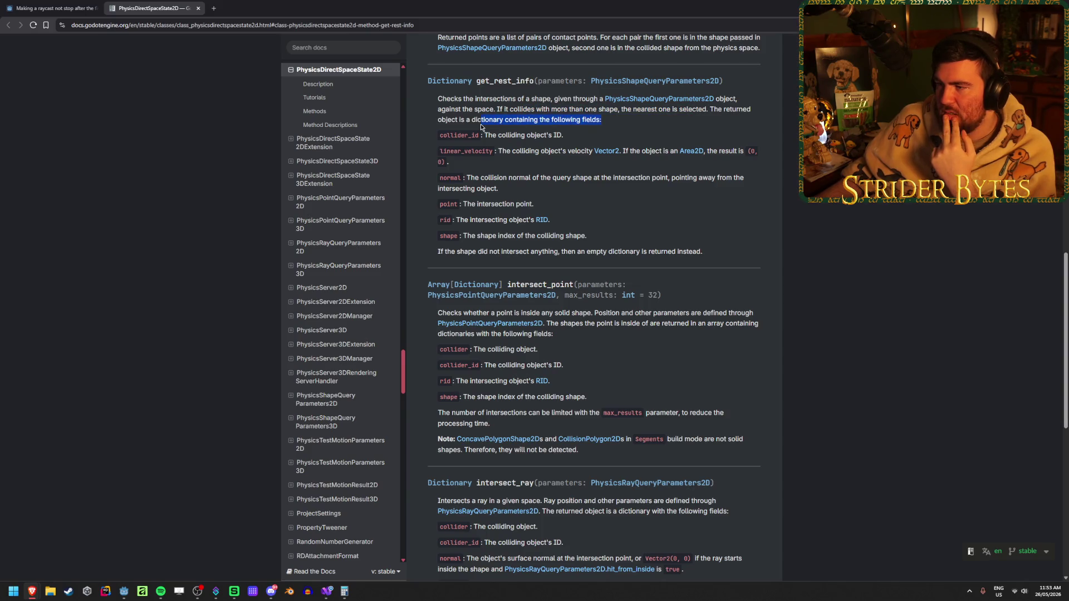
{"action": "left_click", "coordinate": [482, 121]}
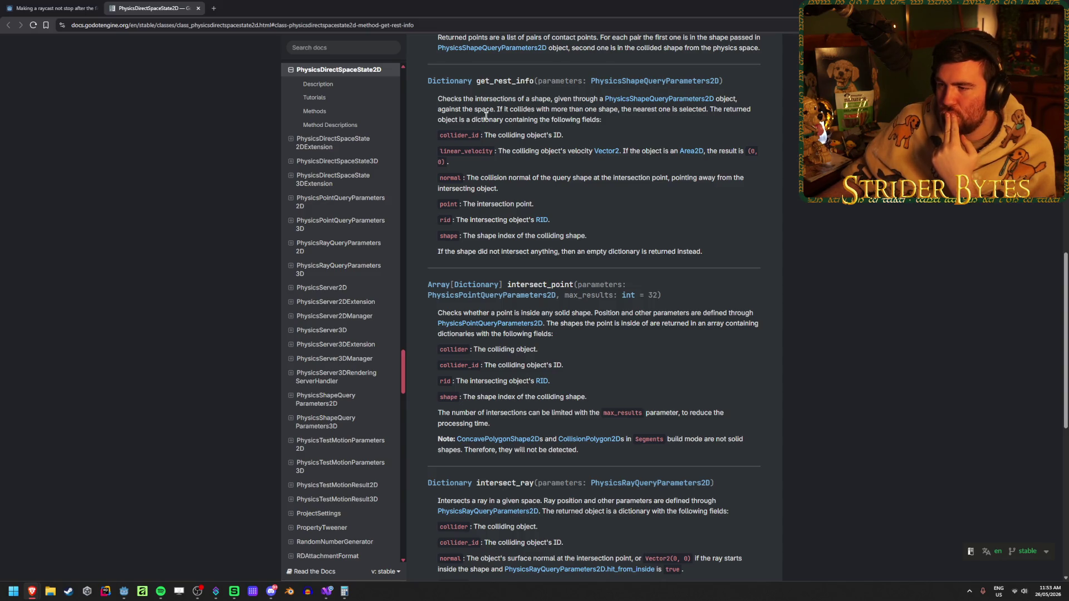
{"action": "mouse_move", "coordinate": [606, 109]}
{"action": "left_mouse_down"}
{"action": "mouse_move", "coordinate": [491, 109]}
{"action": "mouse_move", "coordinate": [719, 109]}
{"action": "mouse_move", "coordinate": [501, 101]}
{"action": "left_mouse_up"}
{"action": "left_click", "coordinate": [529, 105]}
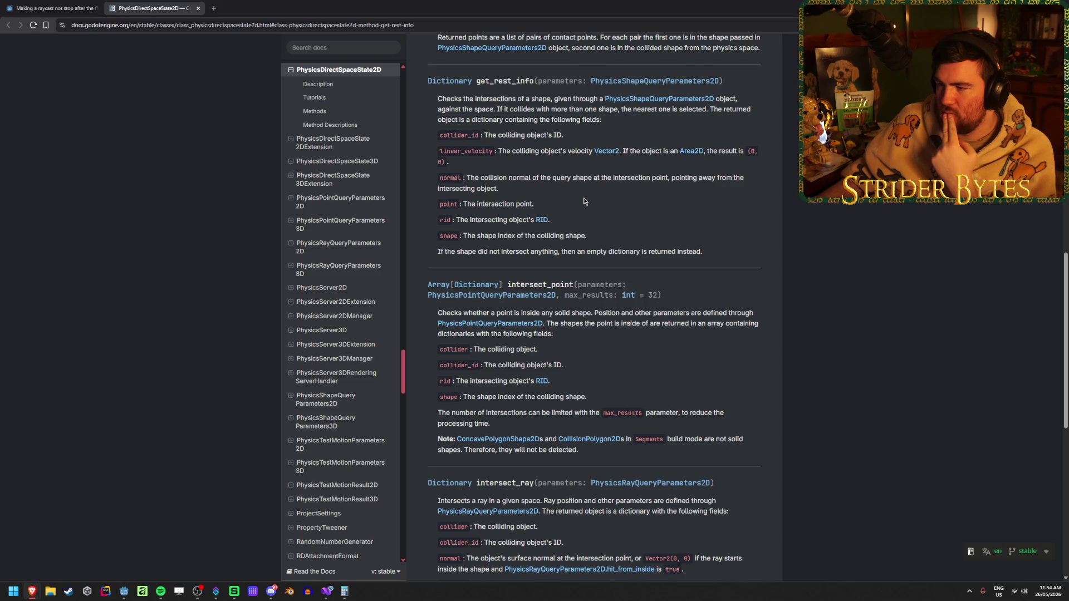
Scroll up the class reference to read the intersect_point description.
{"action": "scroll", "coordinate": [583, 199], "scroll_direction": "up", "scroll_amount": 3}
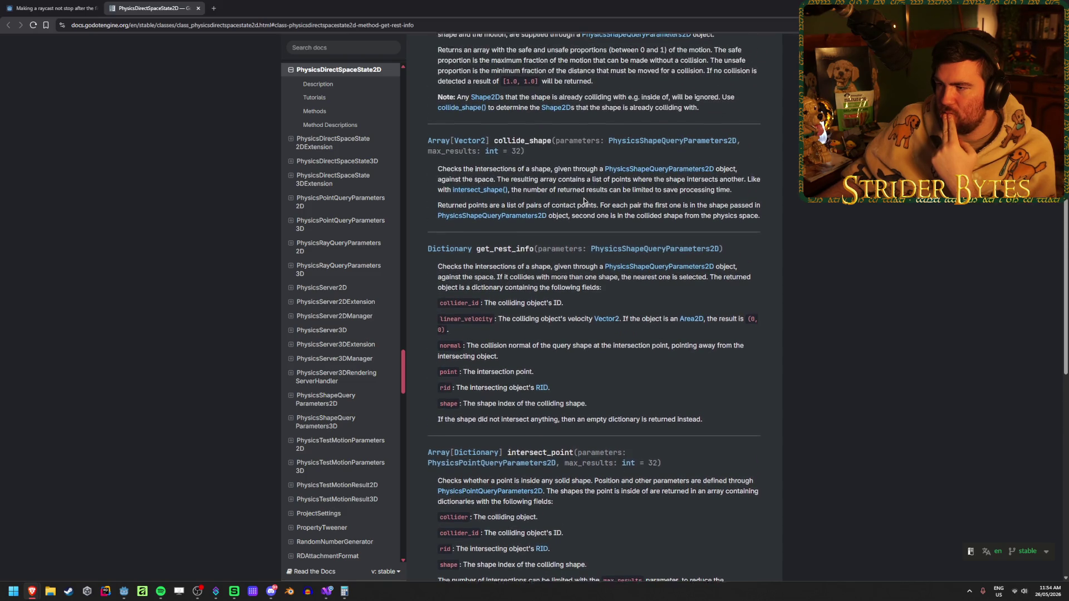
{"action": "scroll", "coordinate": [584, 198], "scroll_direction": "up", "scroll_amount": 8}
{"action": "scroll", "coordinate": [584, 199], "scroll_direction": "up", "scroll_amount": 1}
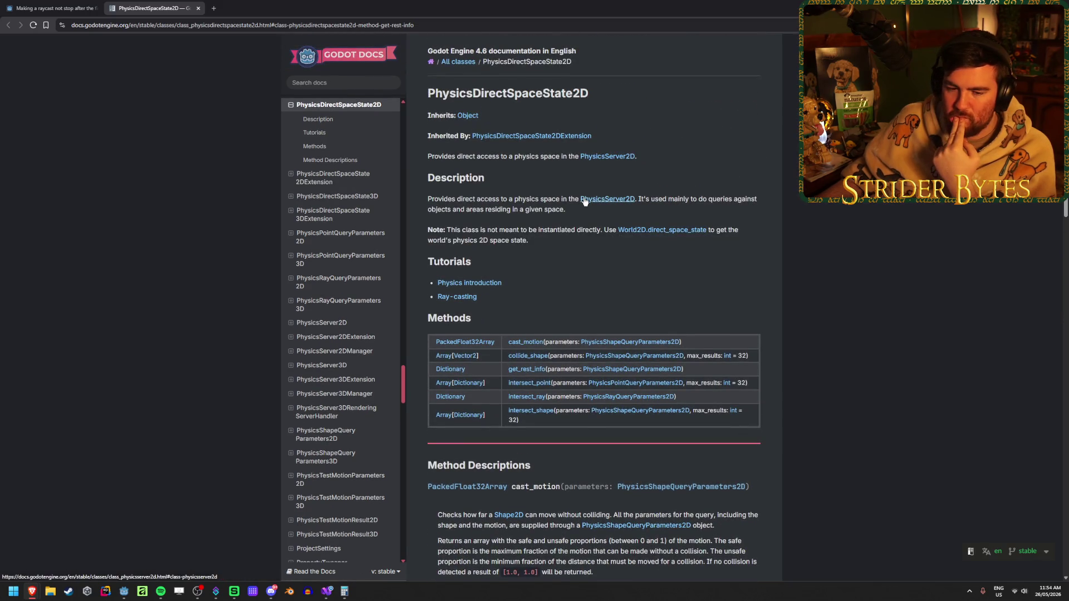
{"action": "scroll", "coordinate": [583, 200], "scroll_direction": "down", "scroll_amount": 20}
{"action": "scroll", "coordinate": [583, 200], "scroll_direction": "up", "scroll_amount": 4}
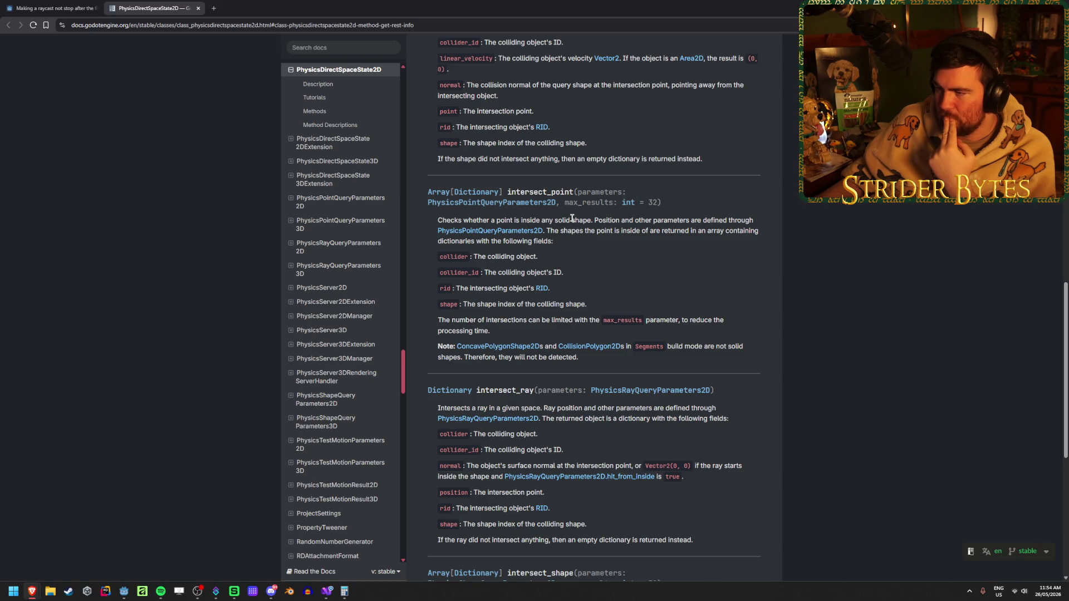
{"action": "scroll", "coordinate": [575, 212], "scroll_direction": "up", "scroll_amount": 4}
{"action": "scroll", "coordinate": [578, 206], "scroll_direction": "down", "scroll_amount": 6}
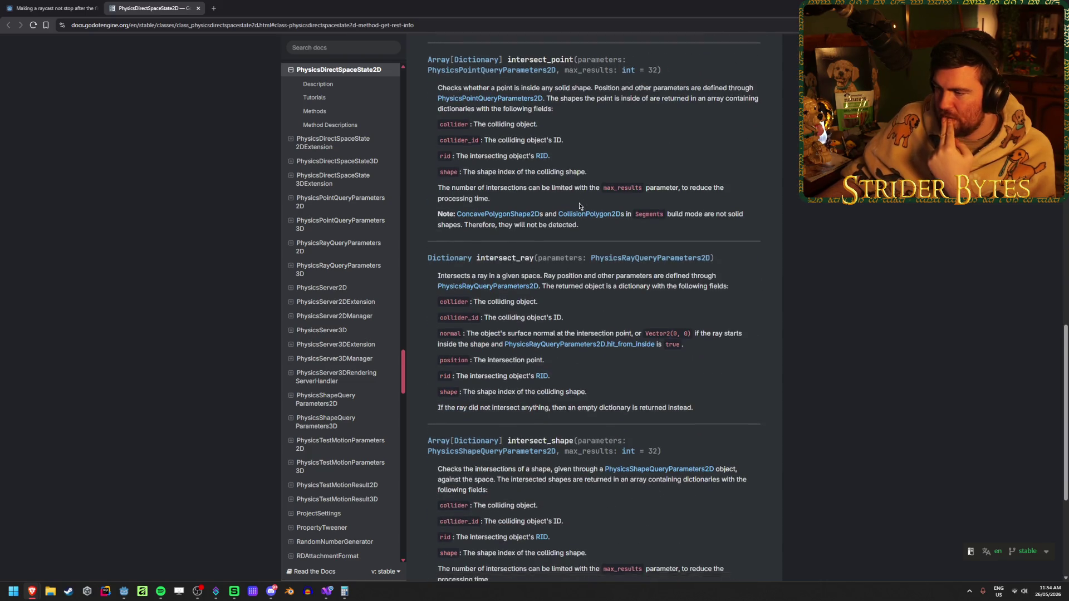
{"action": "scroll", "coordinate": [579, 205], "scroll_direction": "down", "scroll_amount": 1}
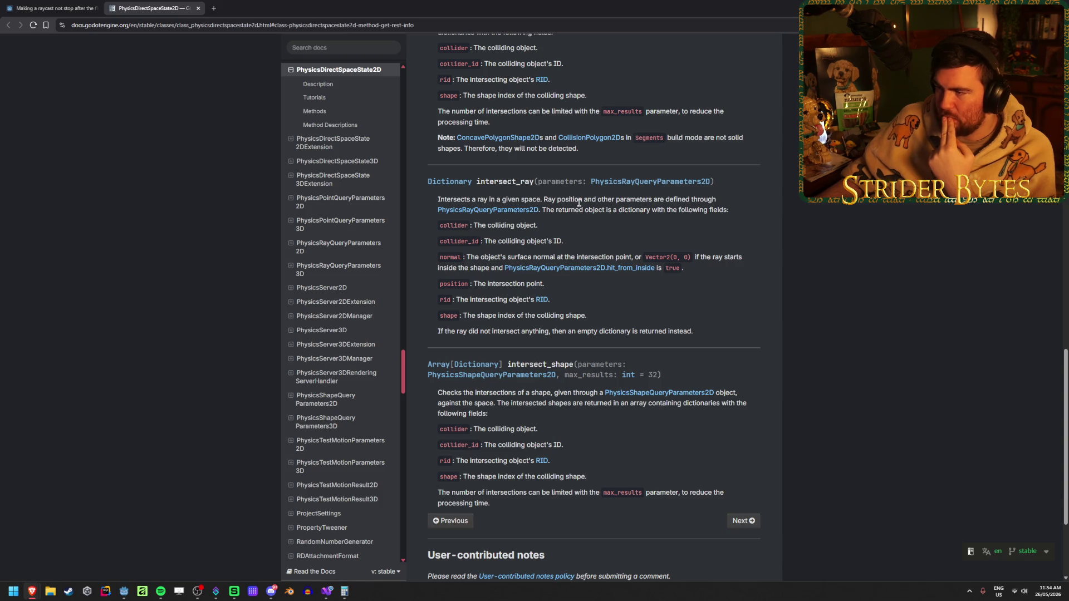
{"action": "scroll", "coordinate": [578, 204], "scroll_direction": "up", "scroll_amount": 3}
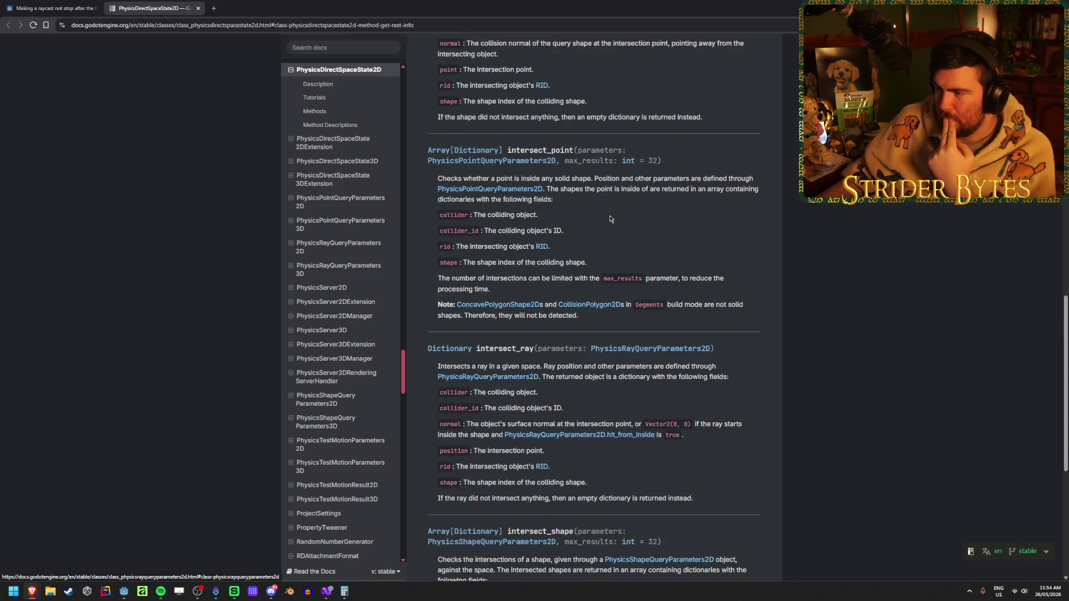
{"action": "left_click_drag", "start_coordinate": [504, 178], "coordinate": [650, 178]}
{"action": "left_click", "coordinate": [648, 179]}
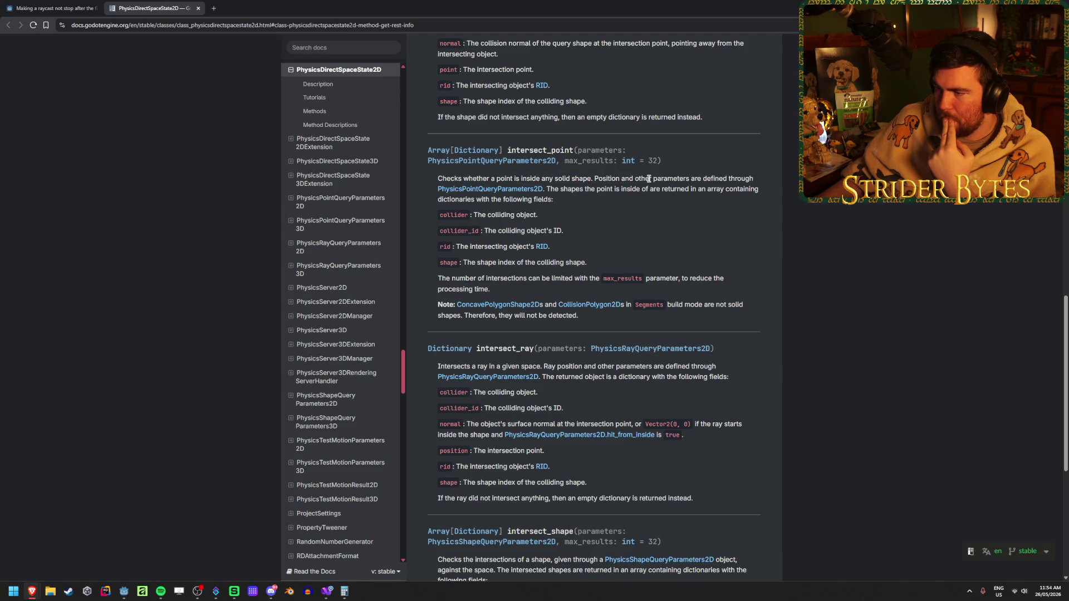
{"action": "scroll", "coordinate": [648, 179], "scroll_direction": "down", "scroll_amount": 5}
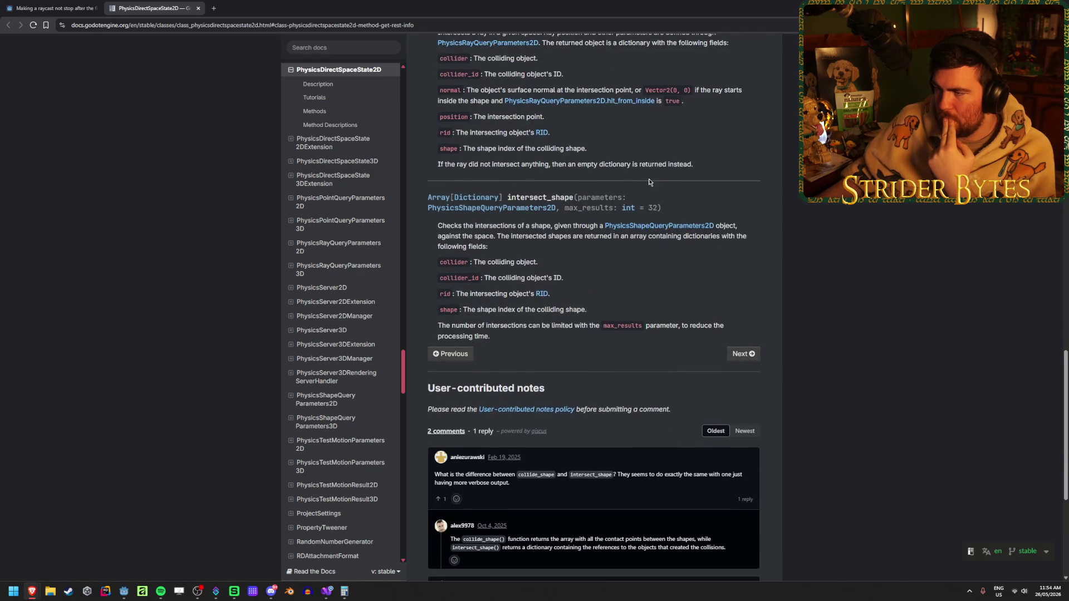
{"action": "scroll", "coordinate": [648, 182], "scroll_direction": "up", "scroll_amount": 2}
{"action": "scroll", "coordinate": [599, 330], "scroll_direction": "up", "scroll_amount": 4}
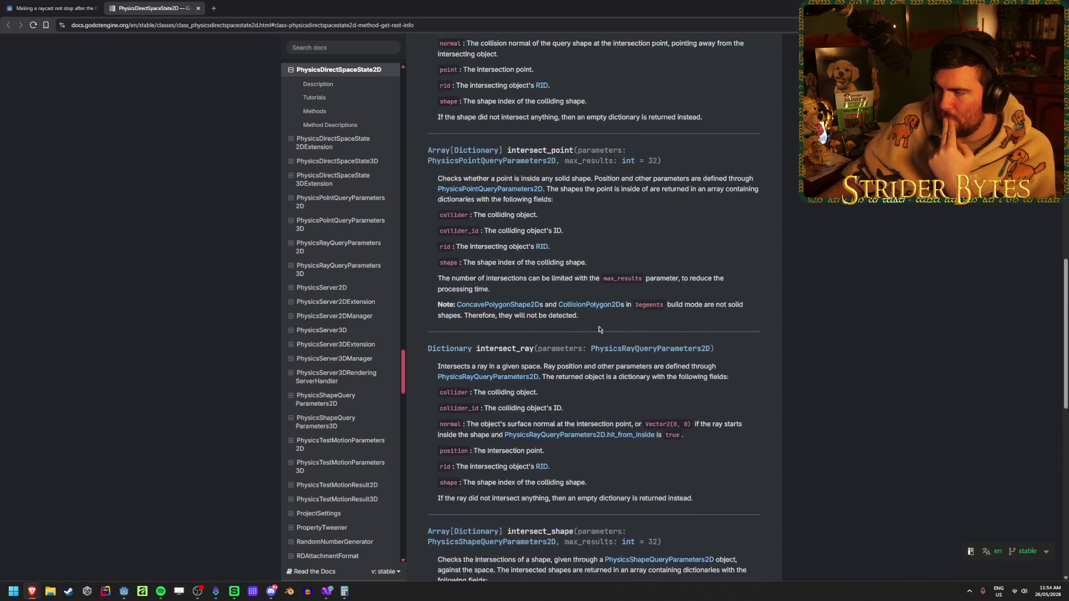
{"action": "scroll", "coordinate": [599, 330], "scroll_direction": "up", "scroll_amount": 4}
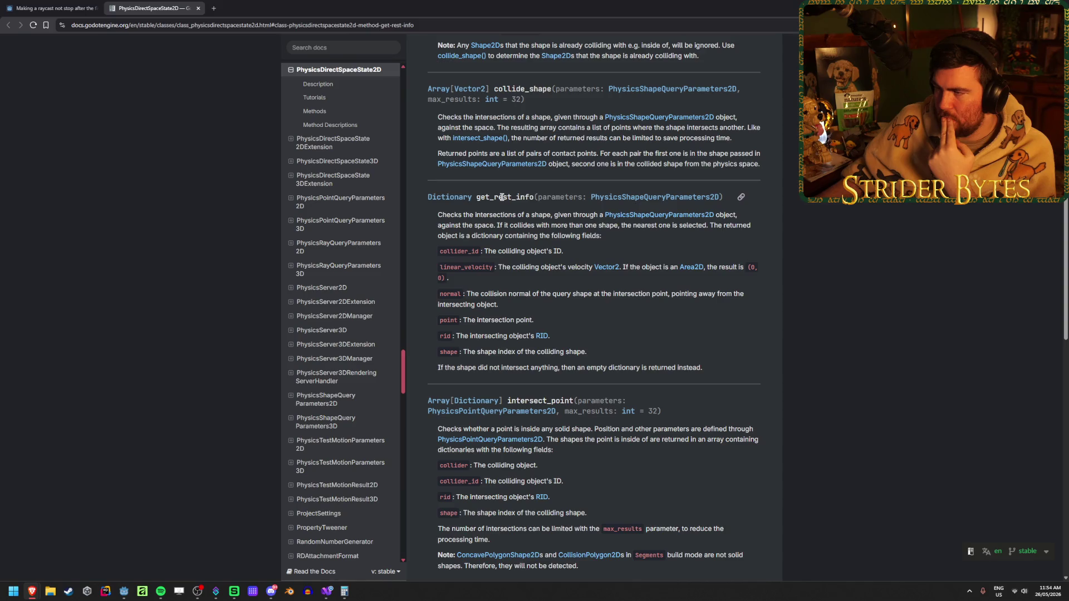
{"action": "scroll", "coordinate": [502, 197], "scroll_direction": "up", "scroll_amount": 1}
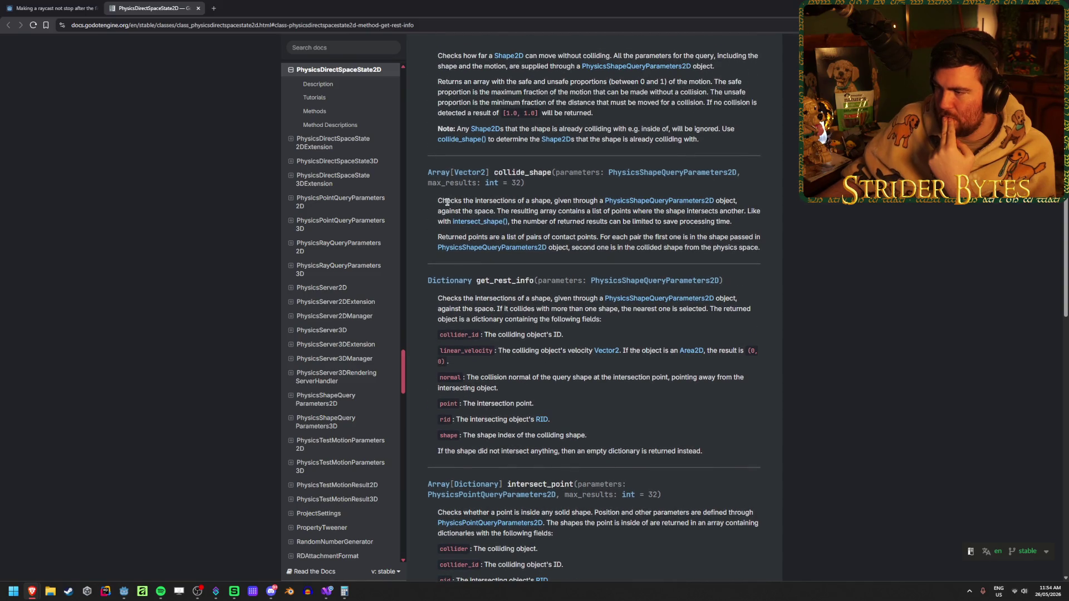
{"action": "scroll", "coordinate": [545, 198], "scroll_direction": "up", "scroll_amount": 1}
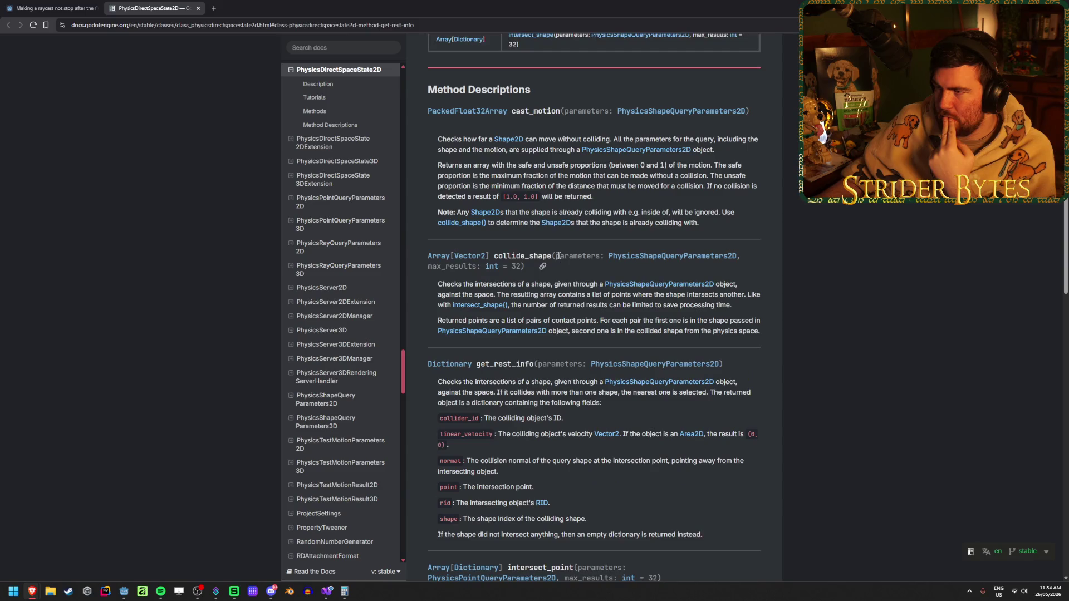
{"action": "scroll", "coordinate": [559, 256], "scroll_direction": "down", "scroll_amount": 1}
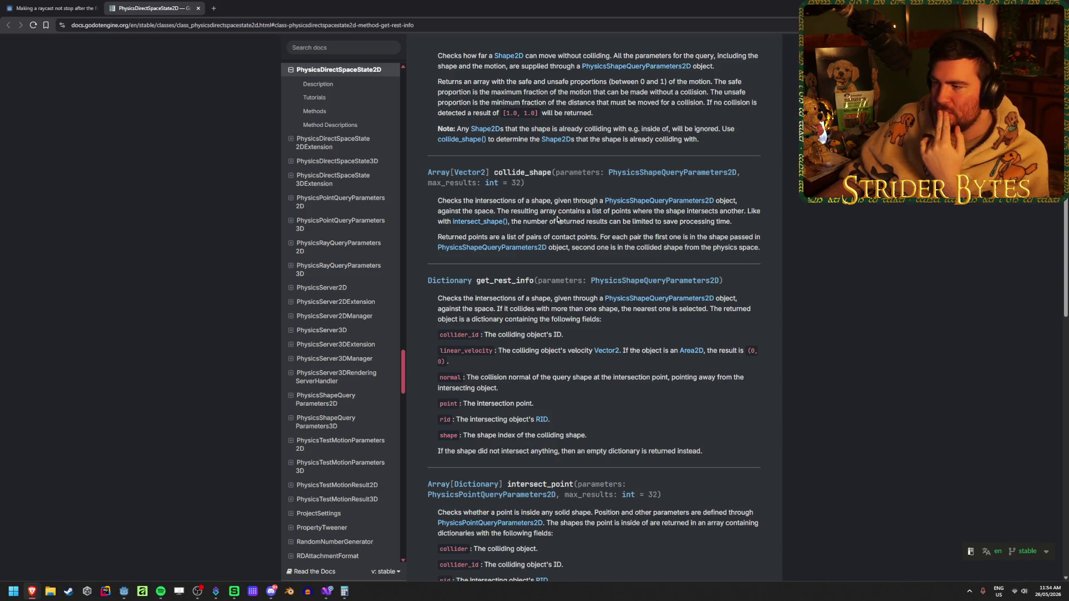
Read the collide_shape description, then return to the raycast forum thread tab.
{"action": "left_click_drag", "start_coordinate": [561, 210], "coordinate": [702, 210]}
{"action": "left_click", "coordinate": [622, 244]}
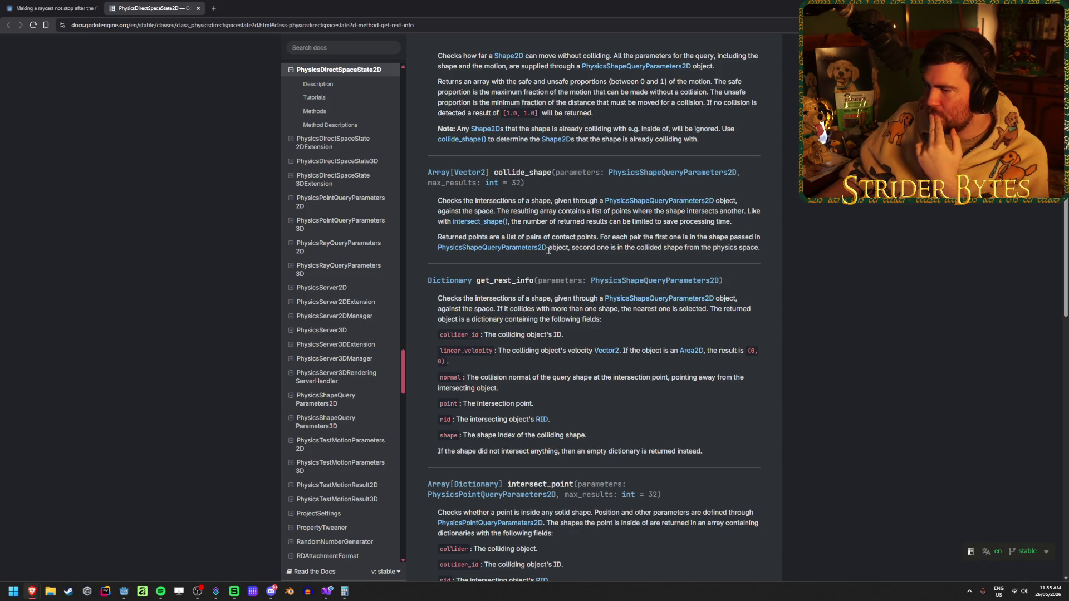
{"action": "scroll", "coordinate": [547, 250], "scroll_direction": "up", "scroll_amount": 4}
{"action": "scroll", "coordinate": [548, 251], "scroll_direction": "down", "scroll_amount": 4}
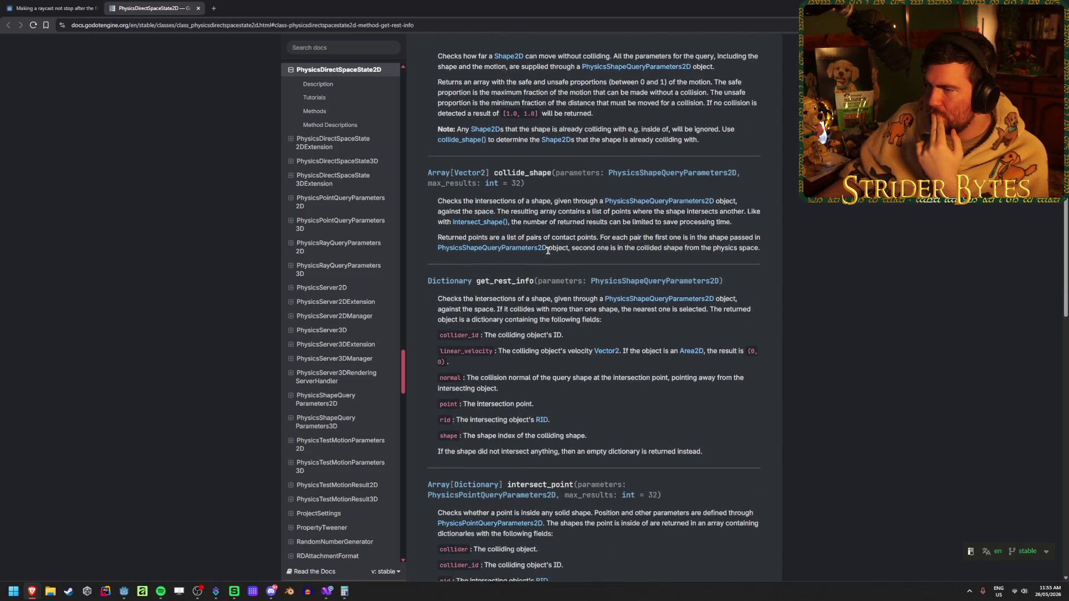
{"action": "left_click", "coordinate": [66, 8]}
{"action": "scroll", "coordinate": [124, 288], "scroll_direction": "down", "scroll_amount": 3}
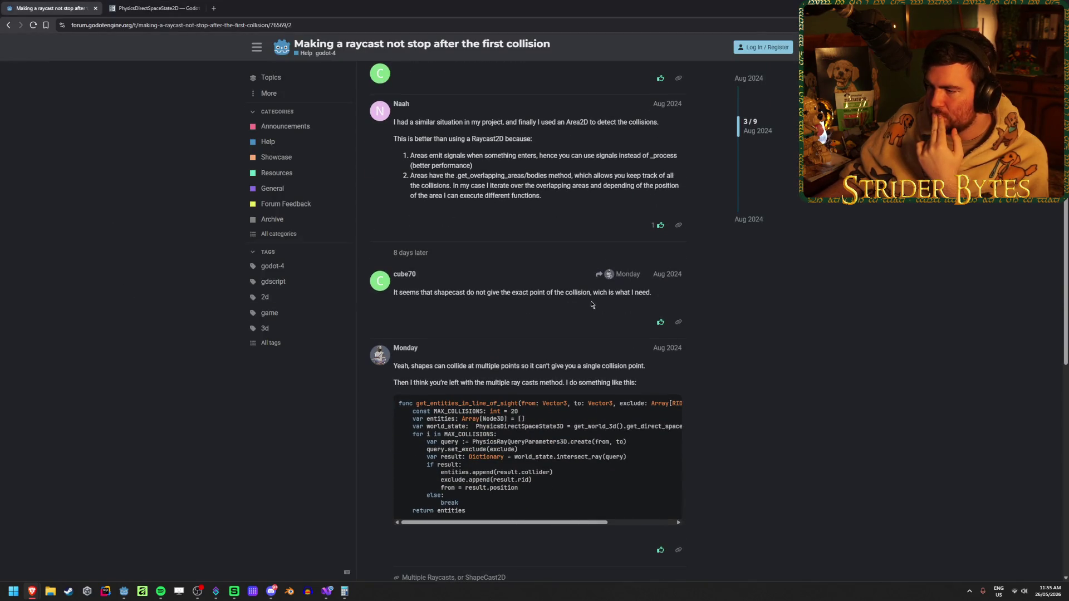
{"action": "left_click_drag", "start_coordinate": [561, 293], "coordinate": [463, 292]}
{"action": "left_click", "coordinate": [463, 293]}
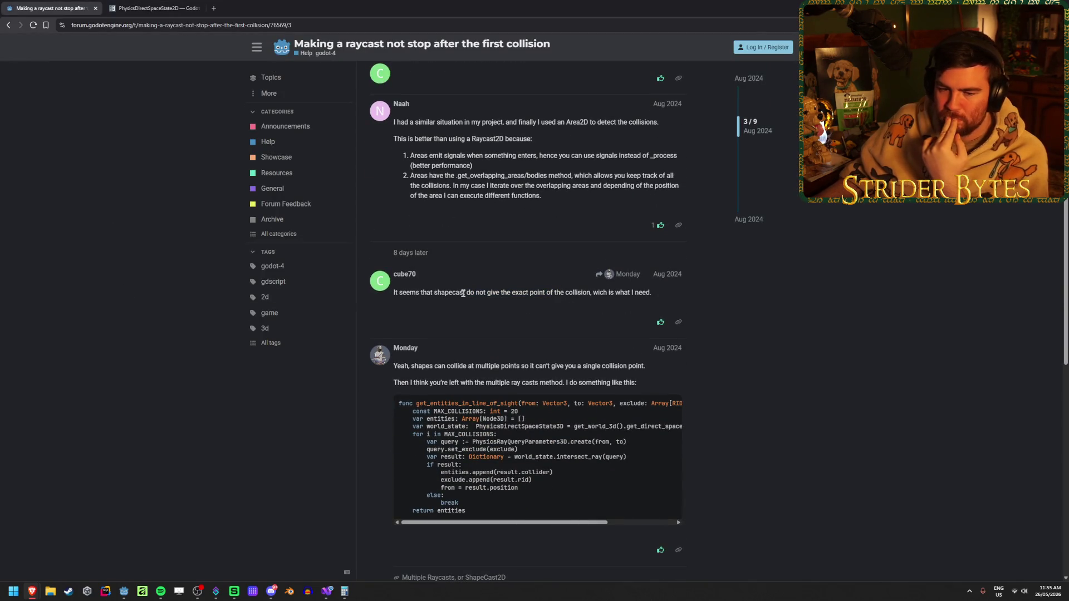
{"action": "scroll", "coordinate": [199, 351], "scroll_direction": "down", "scroll_amount": 2}
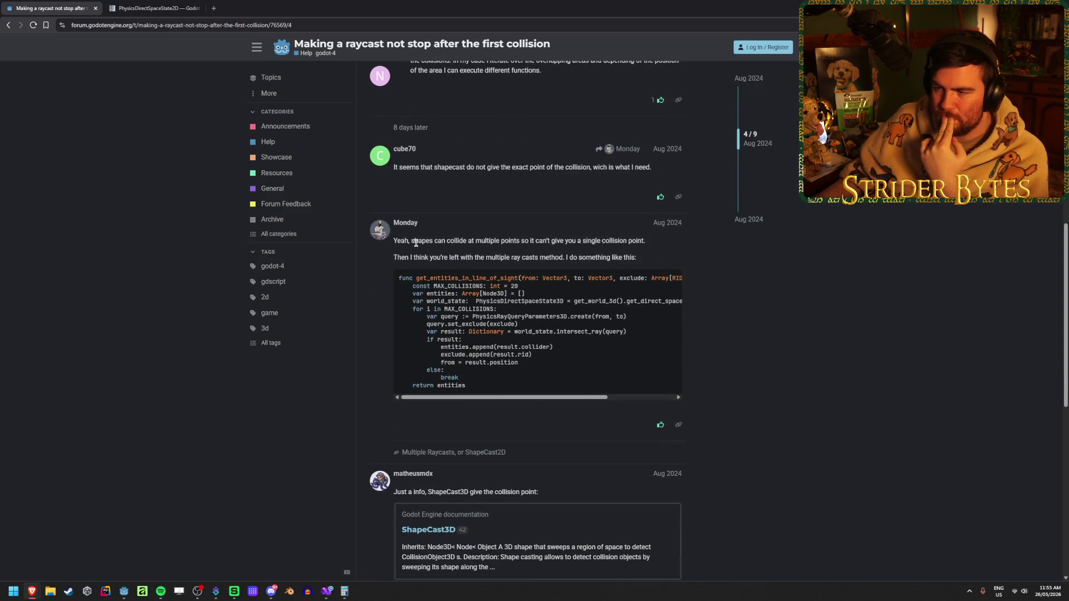
{"action": "mouse_move", "coordinate": [416, 242]}
{"action": "left_mouse_down"}
{"action": "mouse_move", "coordinate": [614, 242]}
{"action": "mouse_move", "coordinate": [539, 242]}
{"action": "left_mouse_up"}
{"action": "left_click", "coordinate": [615, 242]}
{"action": "left_click", "coordinate": [539, 242]}
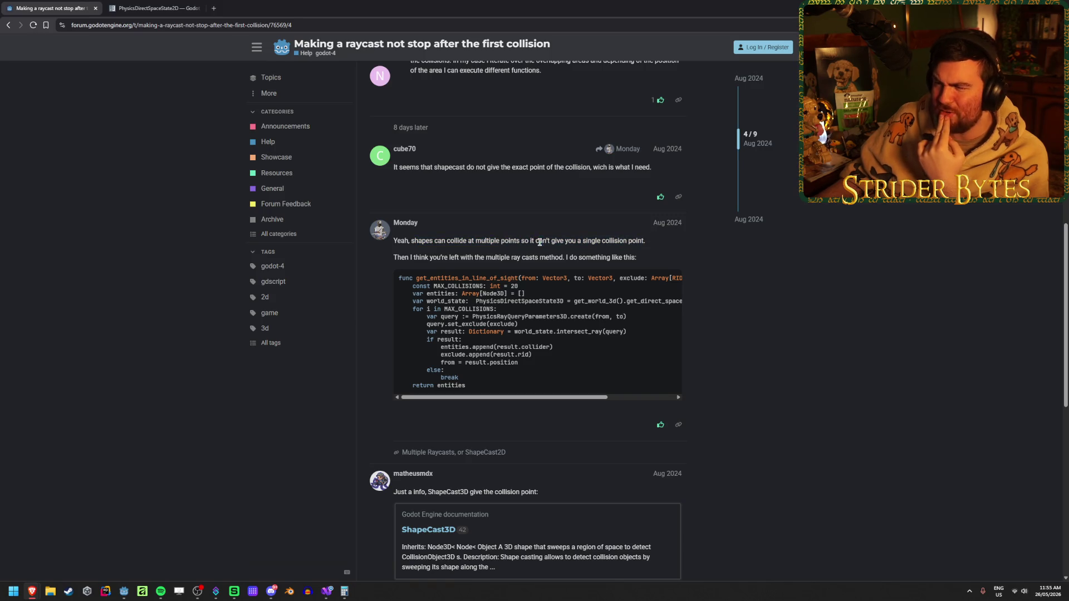
{"action": "left_click_drag", "start_coordinate": [459, 257], "coordinate": [486, 257]}
{"action": "left_click", "coordinate": [486, 257]}
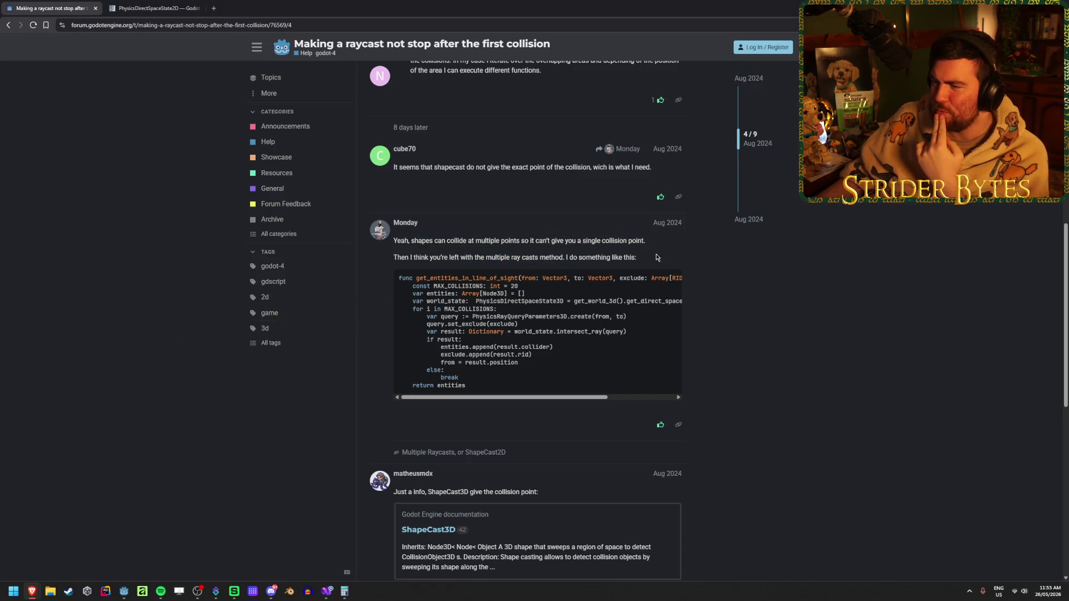
{"action": "left_click_drag", "start_coordinate": [636, 258], "coordinate": [515, 257]}
{"action": "left_click", "coordinate": [514, 258]}
{"action": "scroll", "coordinate": [156, 354], "scroll_direction": "down", "scroll_amount": 1}
{"action": "scroll", "coordinate": [156, 354], "scroll_direction": "down", "scroll_amount": 4}
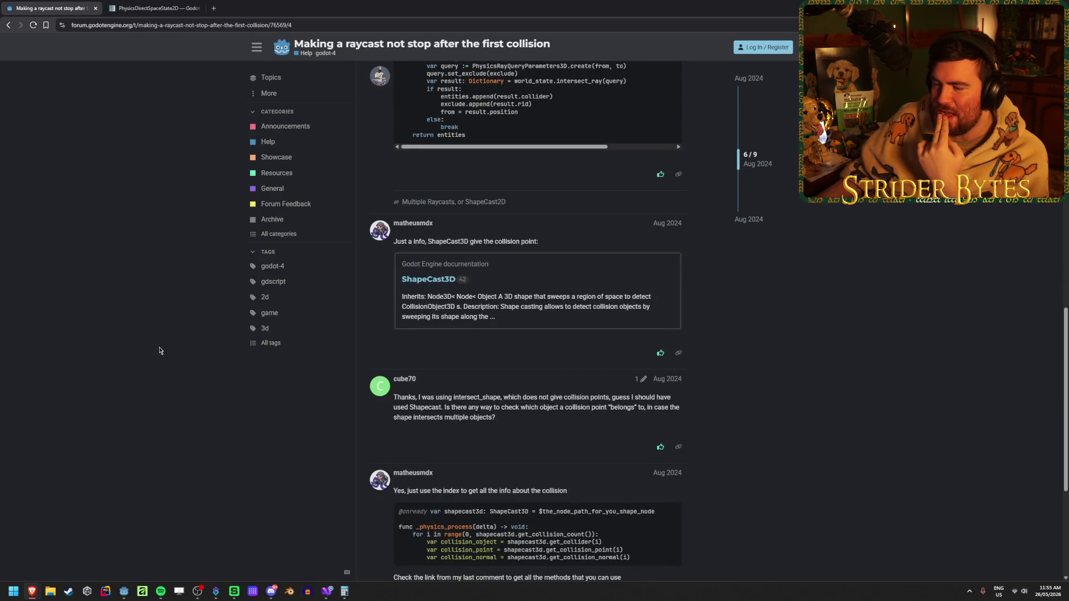
{"action": "scroll", "coordinate": [160, 350], "scroll_direction": "down", "scroll_amount": 1}
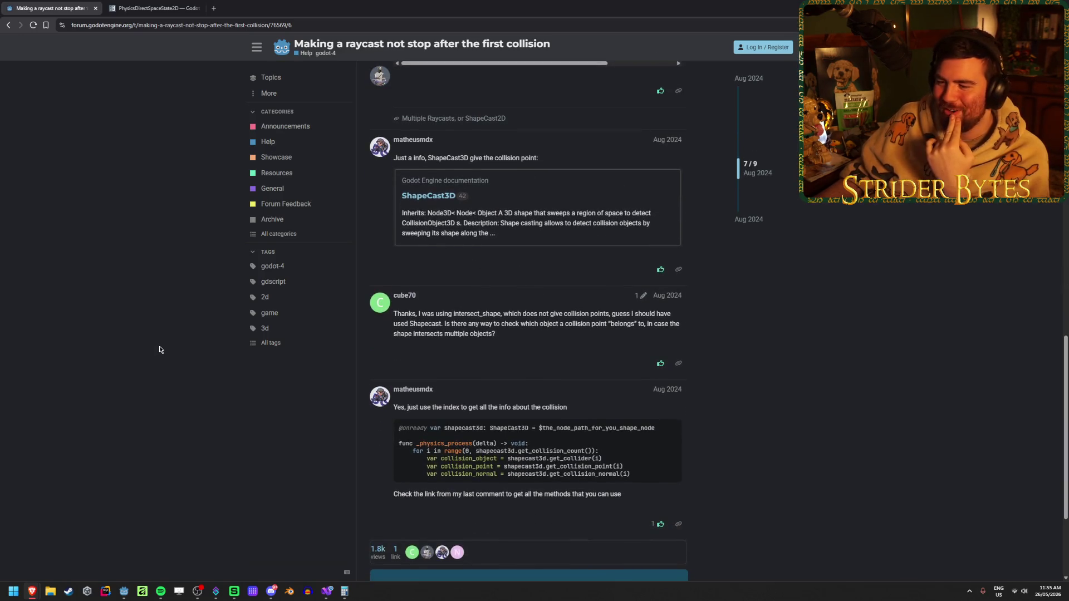
{"action": "scroll", "coordinate": [160, 349], "scroll_direction": "down", "scroll_amount": 1}
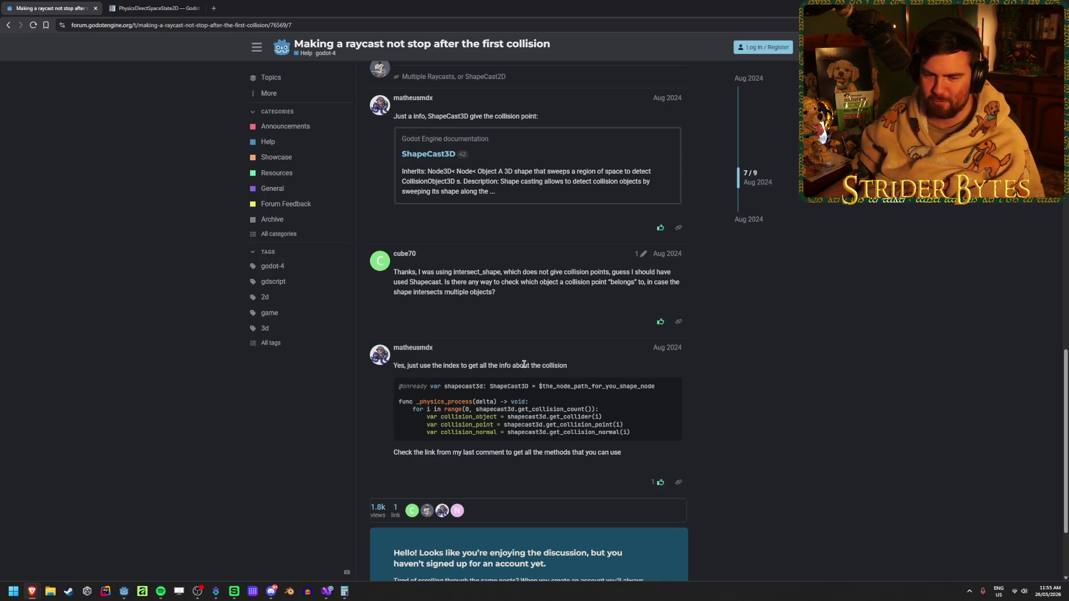
{"action": "scroll", "coordinate": [58, 335], "scroll_direction": "up", "scroll_amount": 15}
From the 'godot raycast all' results, open the GitHub 'Allow RayCast to report collisions through multiple objects' discussion.
{"action": "left_click", "coordinate": [10, 25]}
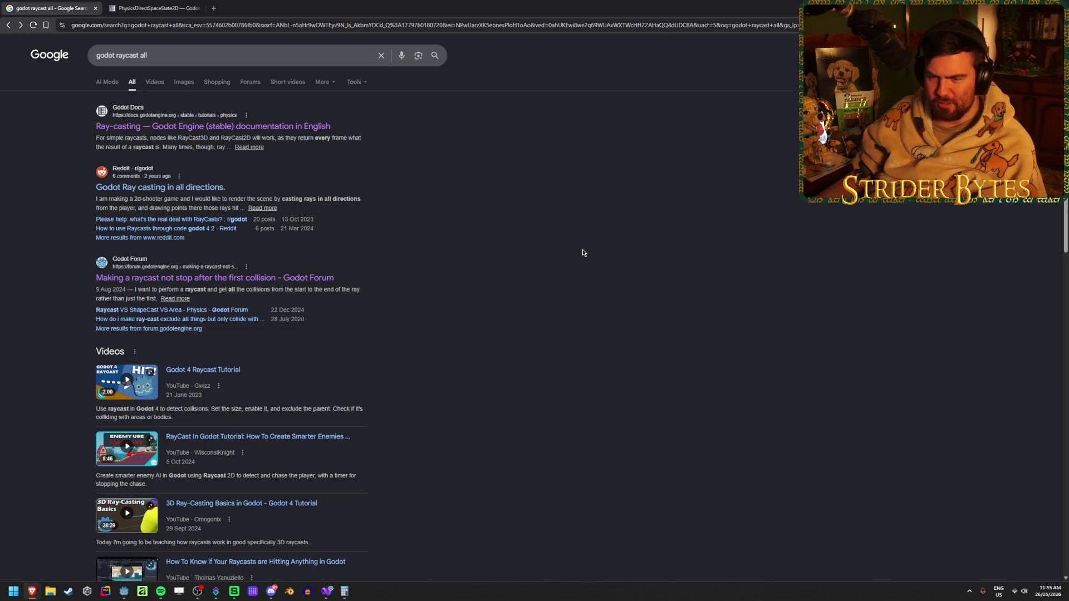
{"action": "scroll", "coordinate": [582, 253], "scroll_direction": "down", "scroll_amount": 3}
{"action": "scroll", "coordinate": [580, 252], "scroll_direction": "down", "scroll_amount": 1}
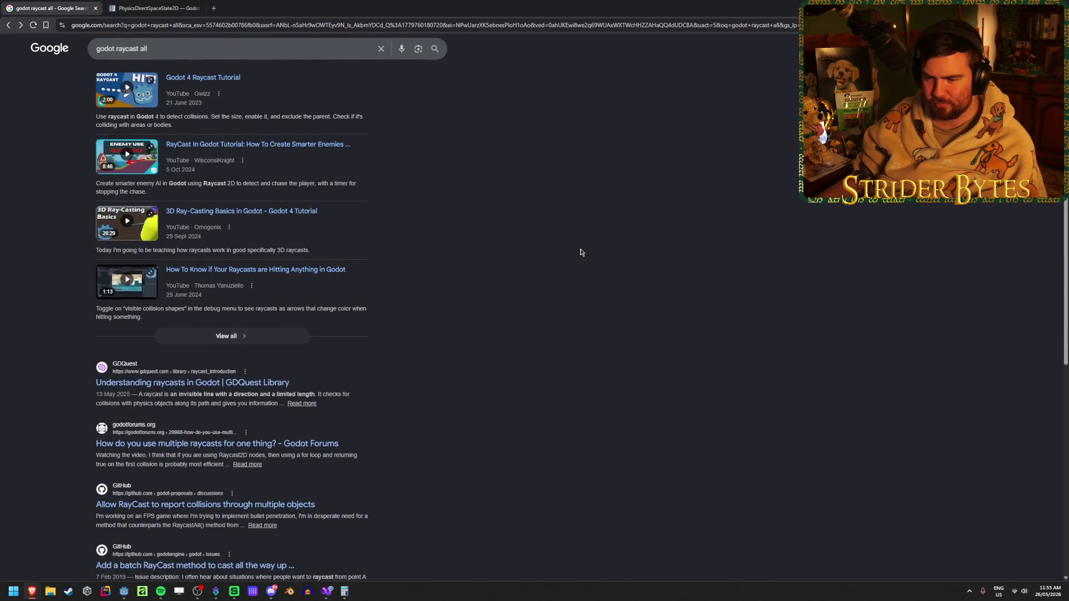
{"action": "scroll", "coordinate": [581, 252], "scroll_direction": "down", "scroll_amount": 1}
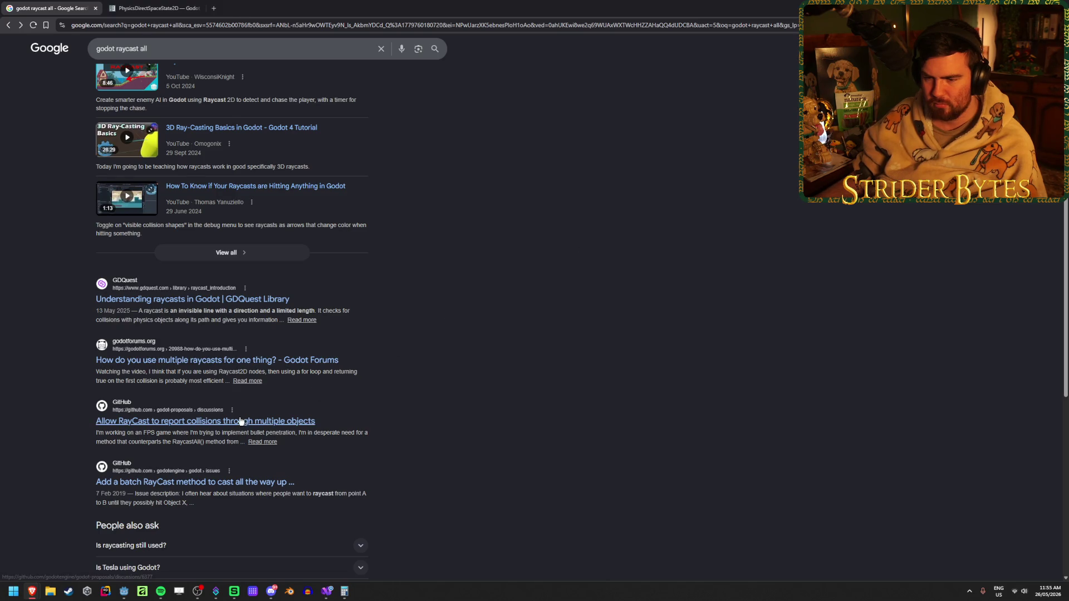
{"action": "middle_click", "coordinate": [217, 421]}
{"action": "scroll", "coordinate": [540, 289], "scroll_direction": "up", "scroll_amount": 1}
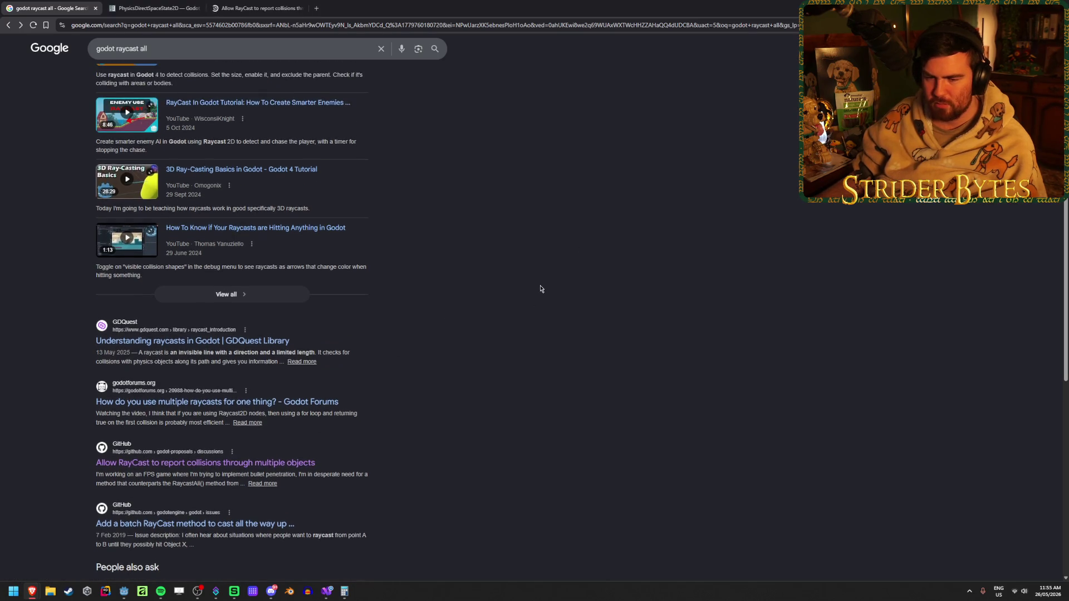
Read the GitHub RayCast discussion's comments and their print-line code example.
{"action": "left_click", "coordinate": [256, 8]}
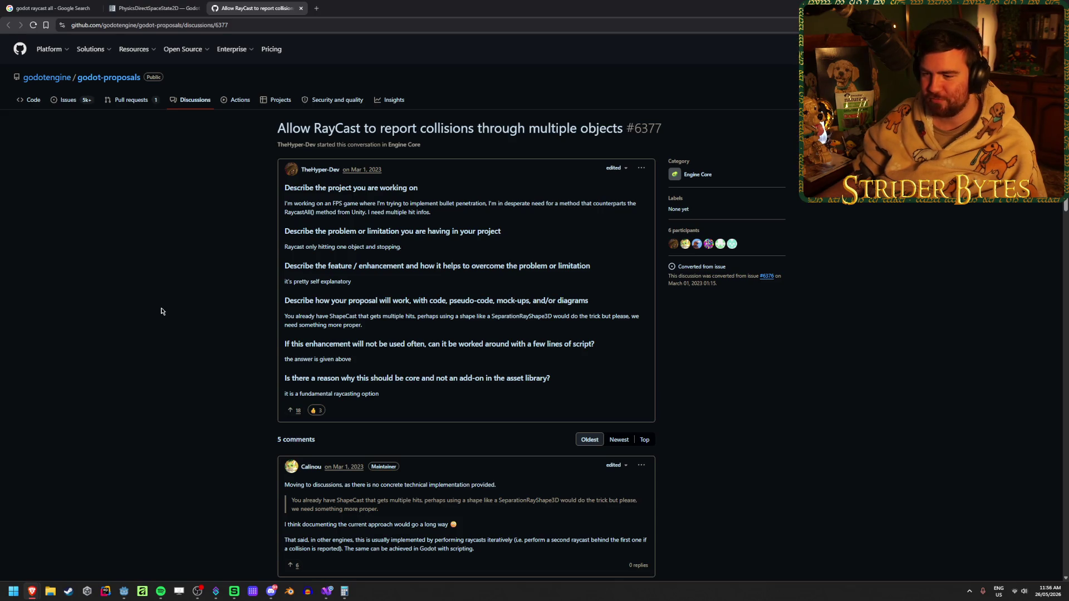
{"action": "scroll", "coordinate": [157, 328], "scroll_direction": "down", "scroll_amount": 3}
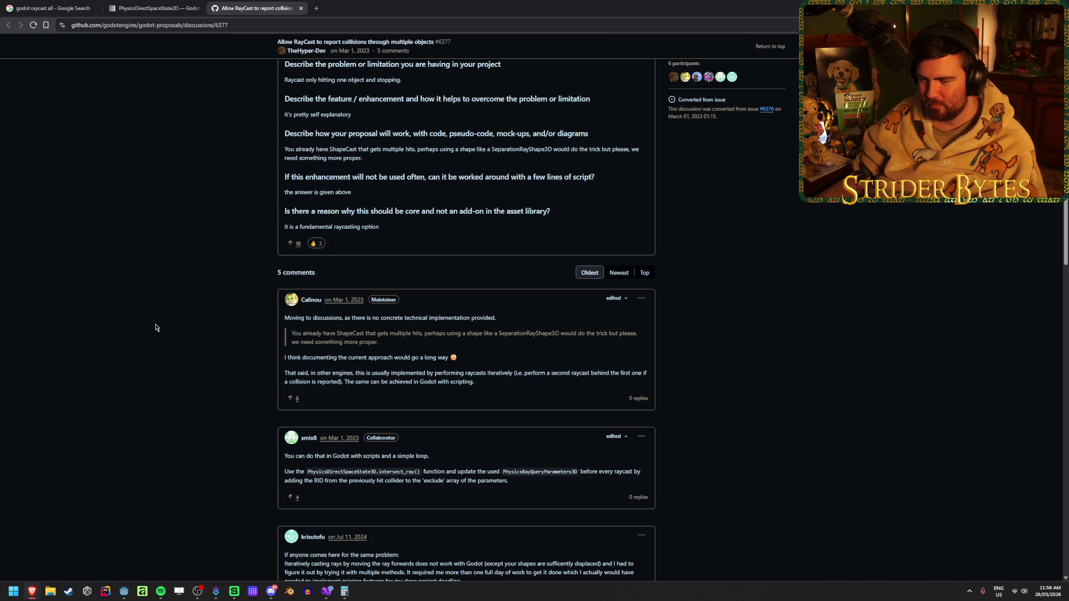
{"action": "scroll", "coordinate": [155, 327], "scroll_direction": "down", "scroll_amount": 2}
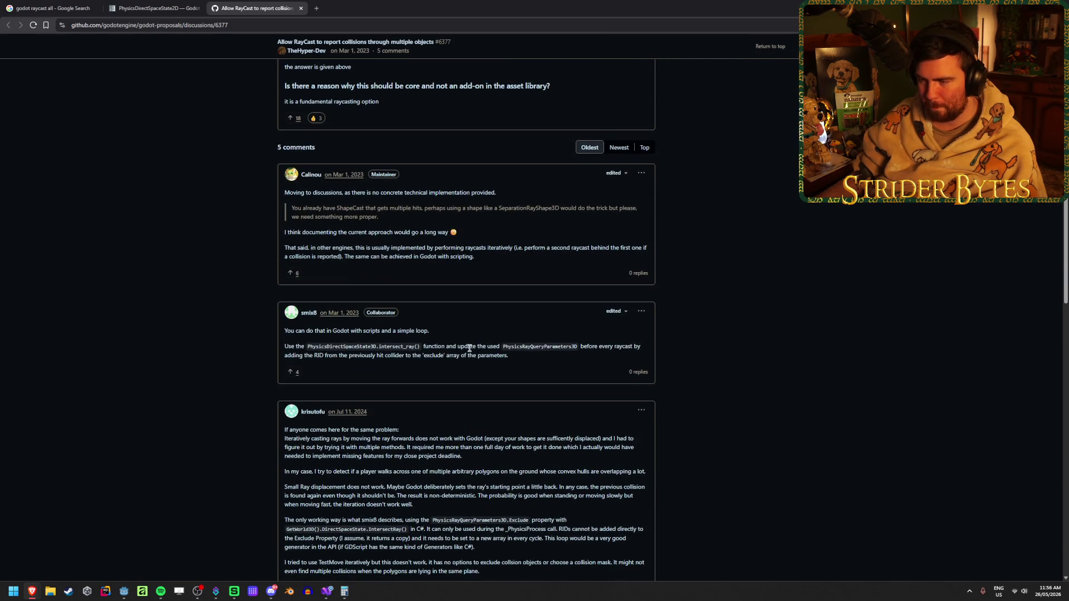
{"action": "left_click_drag", "start_coordinate": [472, 346], "coordinate": [437, 348]}
{"action": "left_click", "coordinate": [437, 347]}
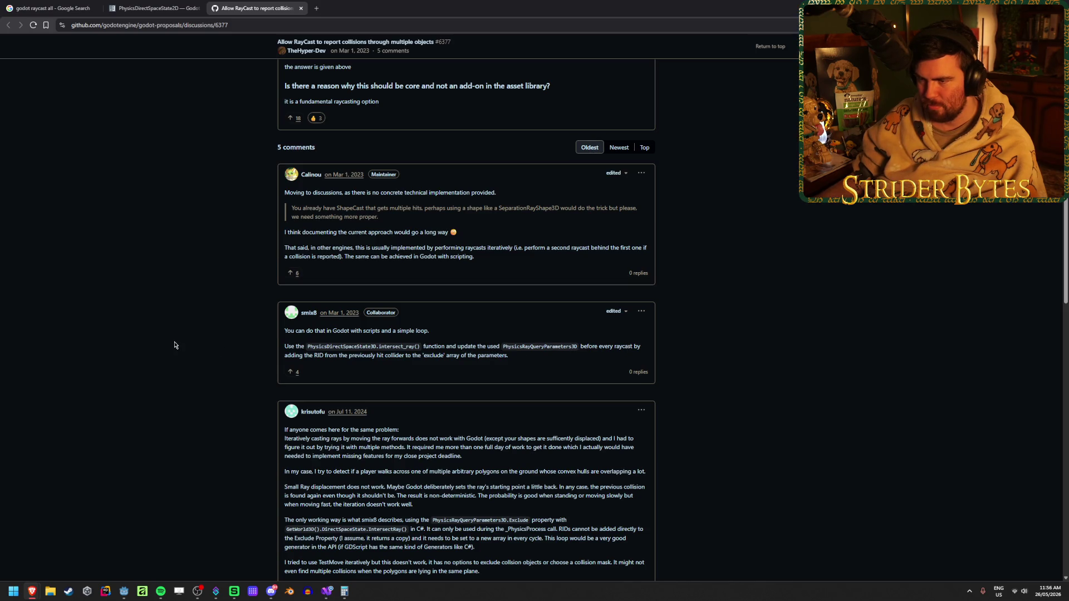
{"action": "scroll", "coordinate": [174, 345], "scroll_direction": "down", "scroll_amount": 5}
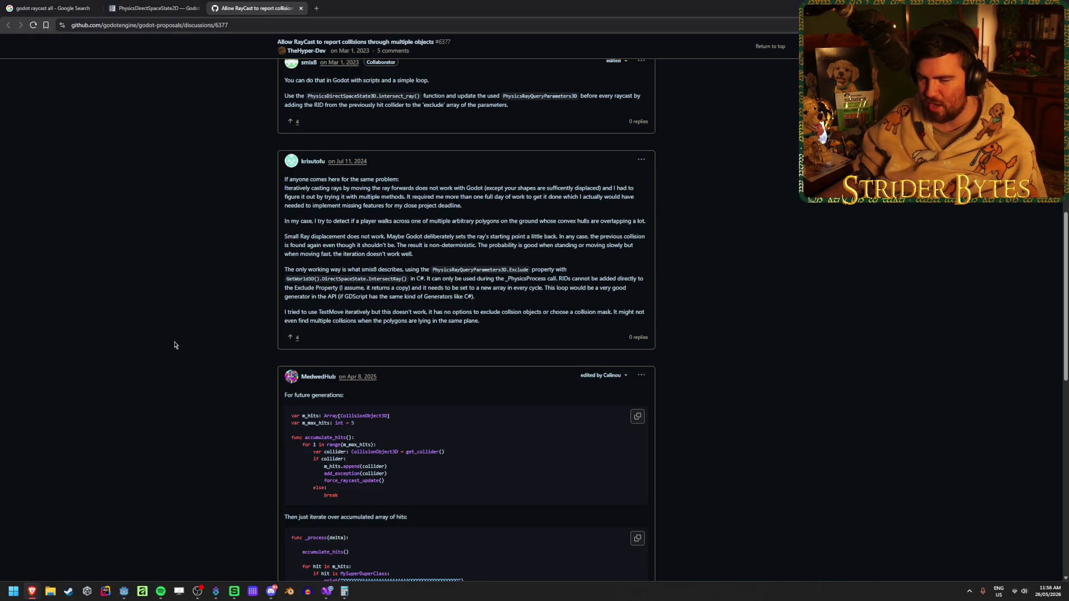
{"action": "scroll", "coordinate": [174, 345], "scroll_direction": "down", "scroll_amount": 2}
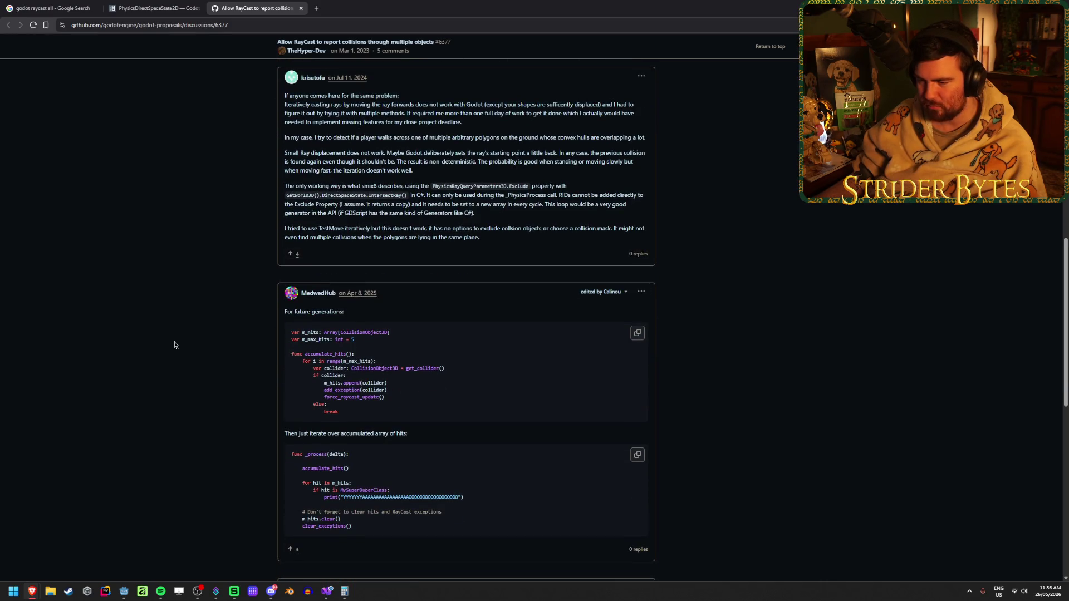
{"action": "left_click_drag", "start_coordinate": [466, 497], "coordinate": [349, 497]}
{"action": "left_click", "coordinate": [200, 383]}
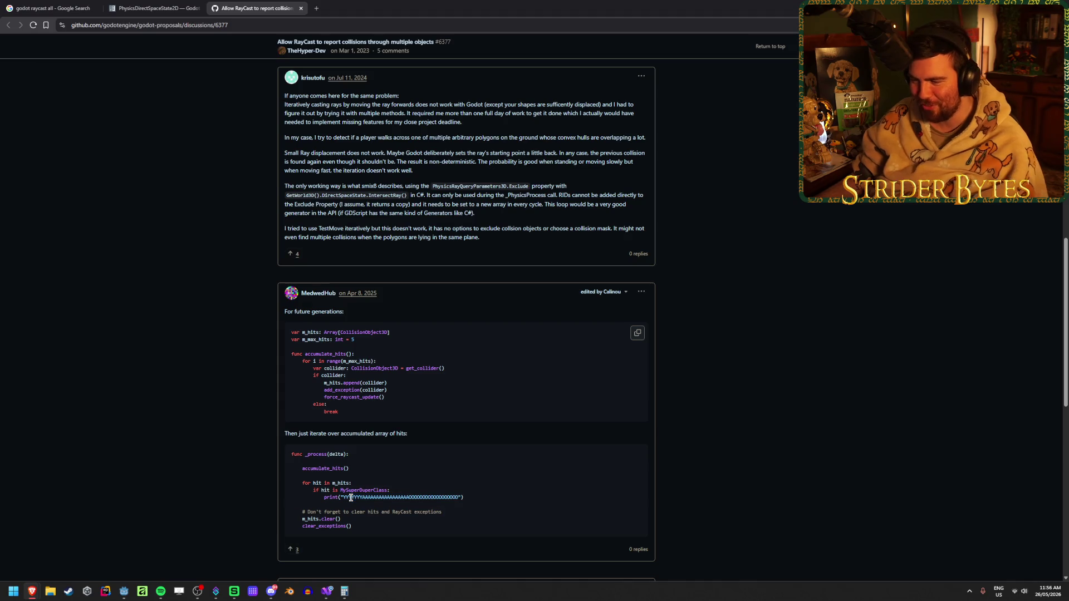
{"action": "scroll", "coordinate": [201, 357], "scroll_direction": "down", "scroll_amount": 1}
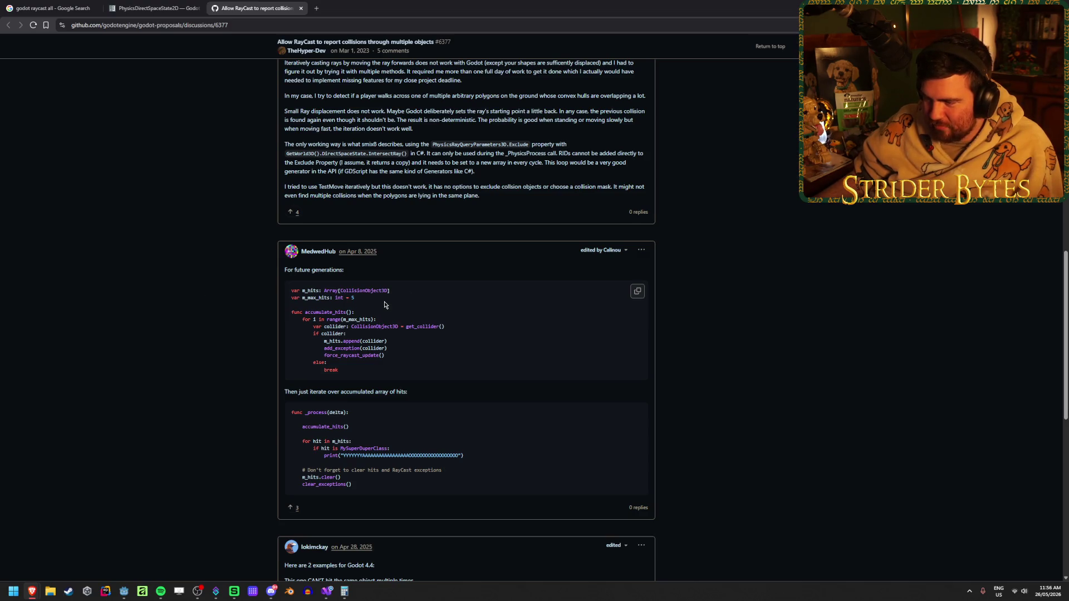
Review the Godot 4.4 raycast examples, then close the discussion and return to the Google results.
{"action": "right_click", "coordinate": [170, 319]}
{"action": "left_click", "coordinate": [158, 279]}
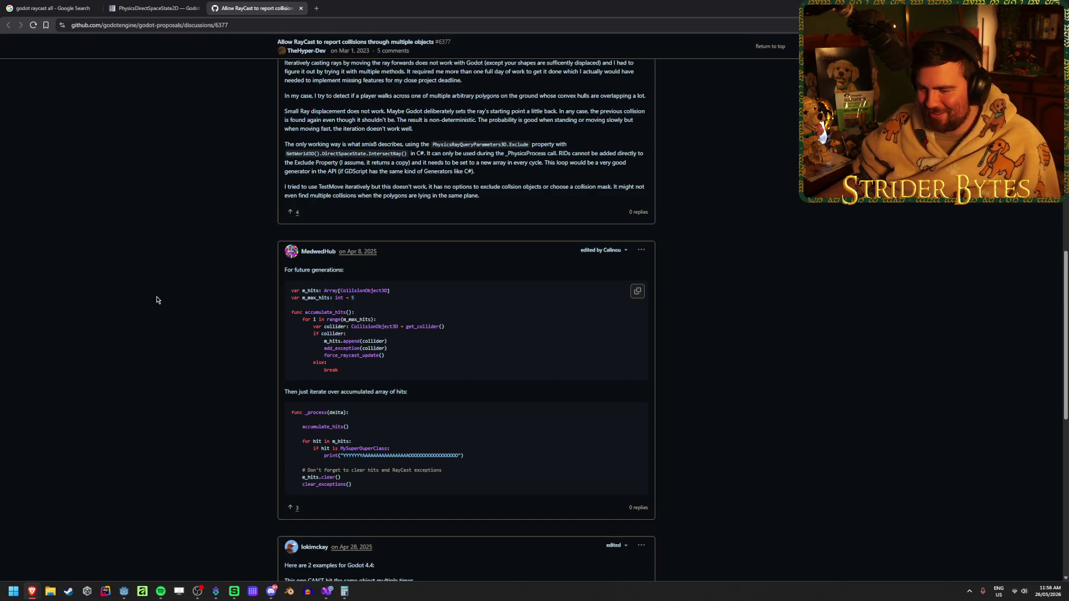
{"action": "scroll", "coordinate": [157, 300], "scroll_direction": "down", "scroll_amount": 4}
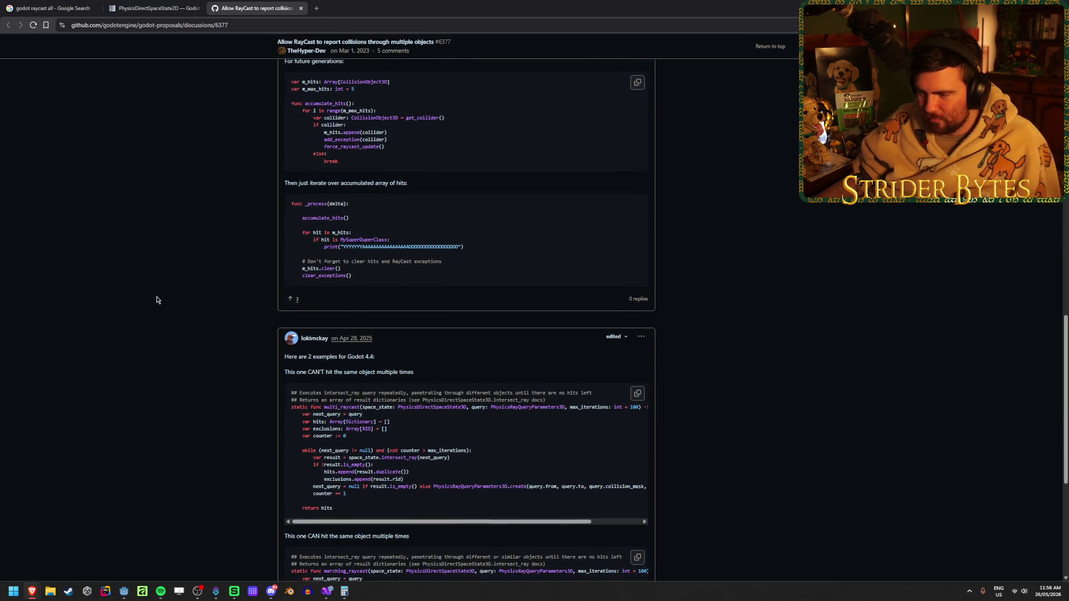
{"action": "scroll", "coordinate": [156, 300], "scroll_direction": "down", "scroll_amount": 2}
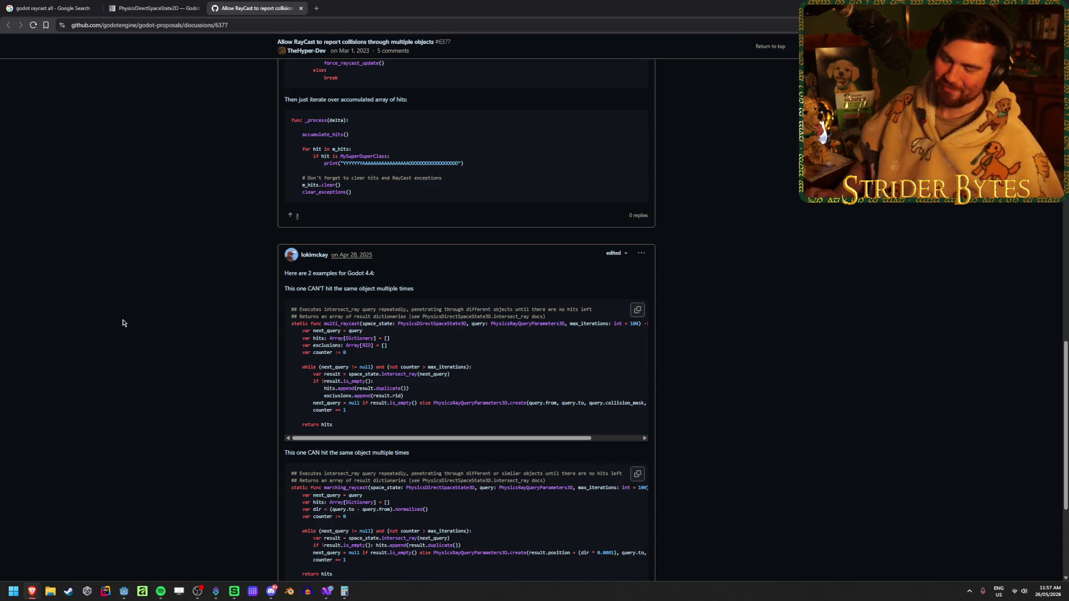
{"action": "scroll", "coordinate": [124, 322], "scroll_direction": "down", "scroll_amount": 1}
{"action": "scroll", "coordinate": [123, 323], "scroll_direction": "down", "scroll_amount": 4}
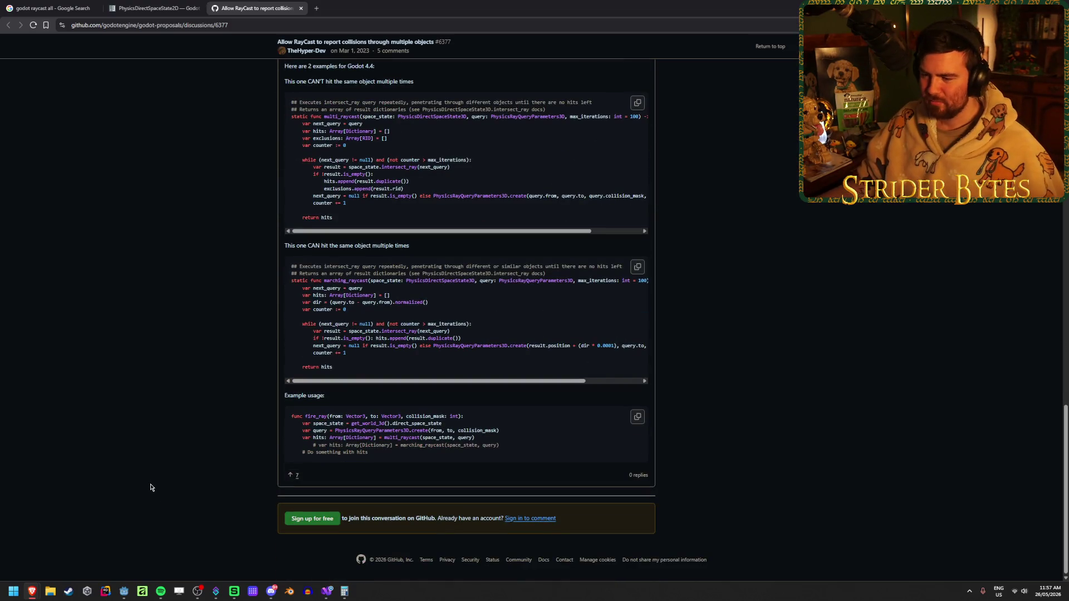
{"action": "scroll", "coordinate": [151, 487], "scroll_direction": "up", "scroll_amount": 15}
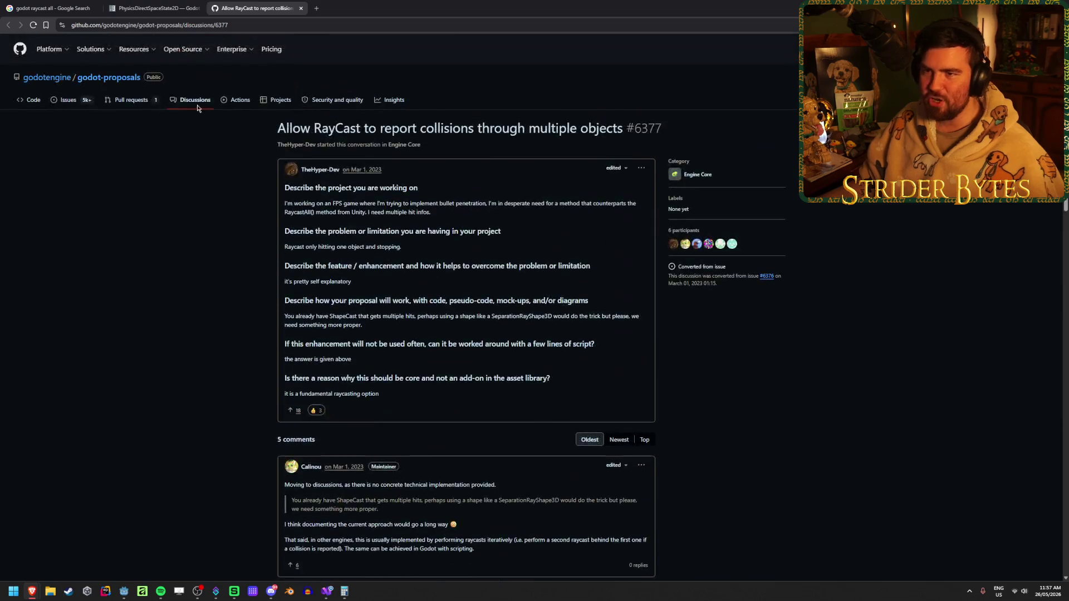
{"action": "middle_click", "coordinate": [269, 4]}
{"action": "left_click", "coordinate": [84, 7]}
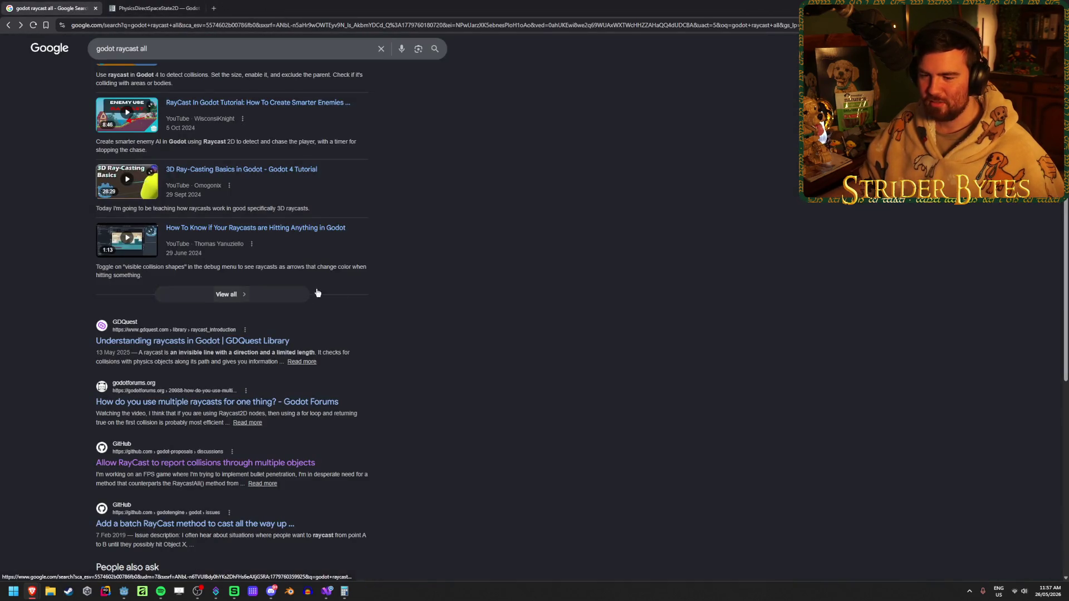
{"action": "scroll", "coordinate": [509, 256], "scroll_direction": "down", "scroll_amount": 2}
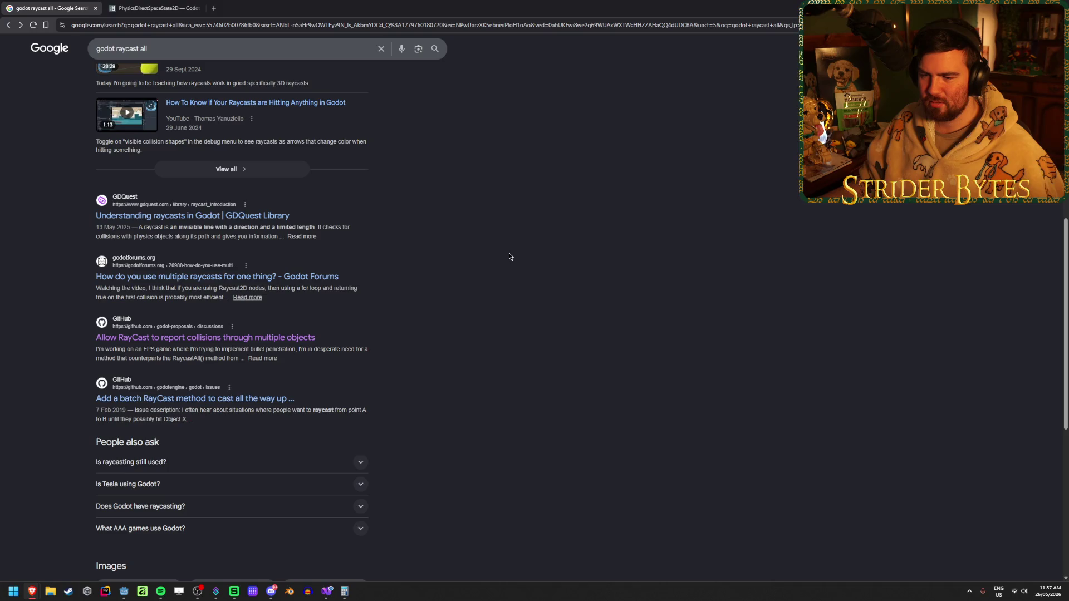
{"action": "scroll", "coordinate": [508, 256], "scroll_direction": "down", "scroll_amount": 2}
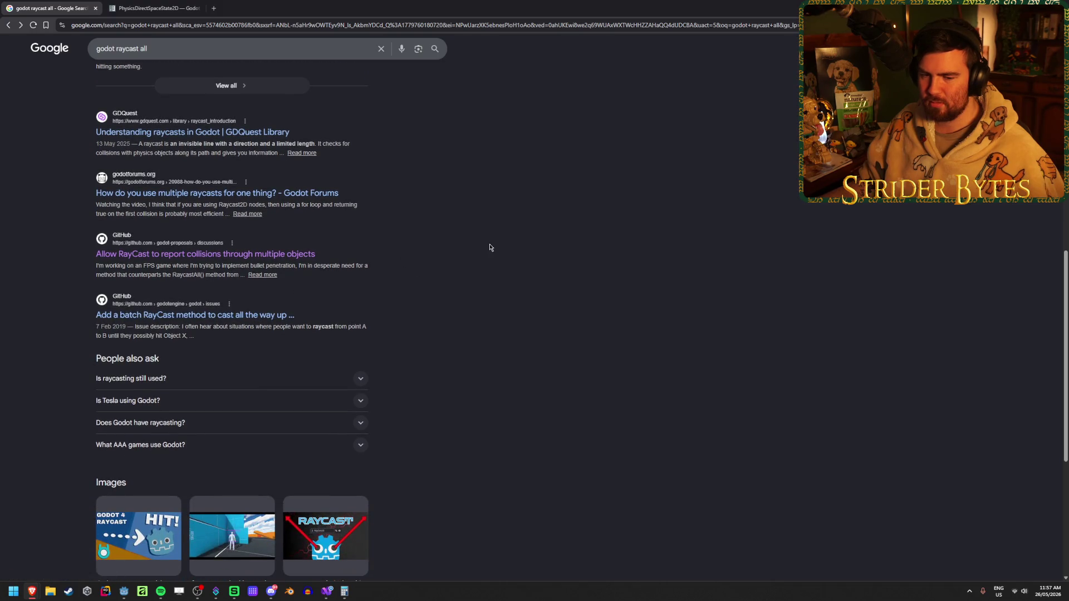
{"action": "scroll", "coordinate": [490, 246], "scroll_direction": "down", "scroll_amount": 3}
{"action": "scroll", "coordinate": [490, 246], "scroll_direction": "down", "scroll_amount": 2}
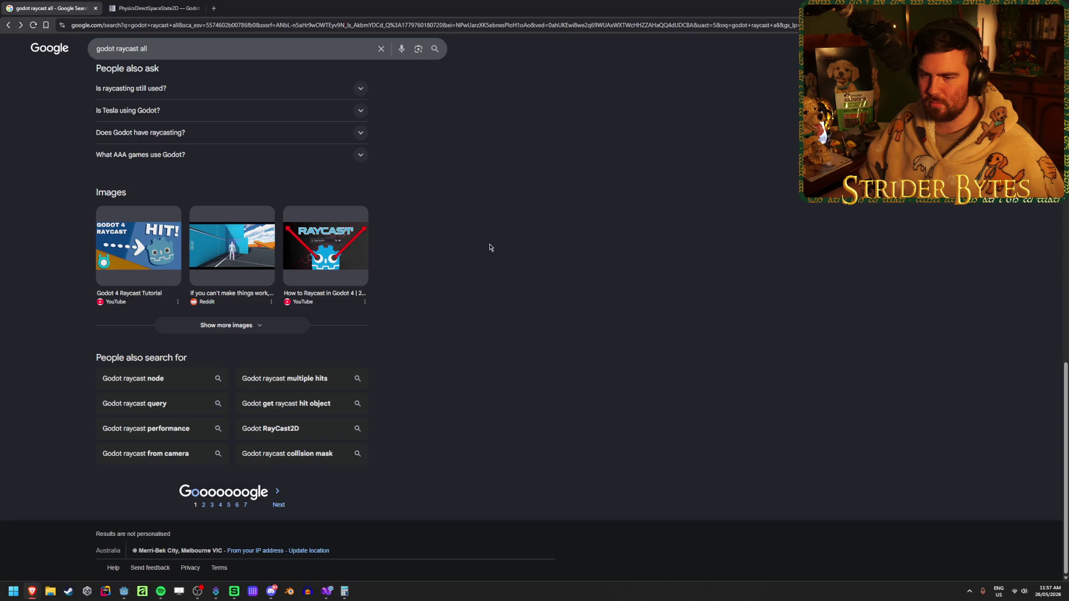
{"action": "left_click", "coordinate": [279, 504]}
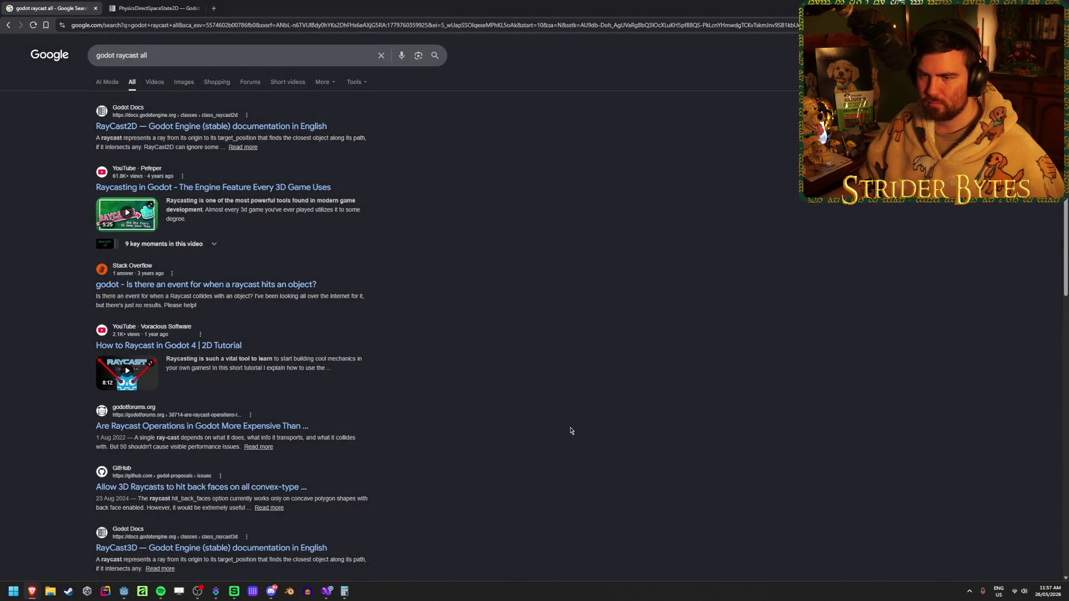
{"action": "scroll", "coordinate": [571, 431], "scroll_direction": "down", "scroll_amount": 1}
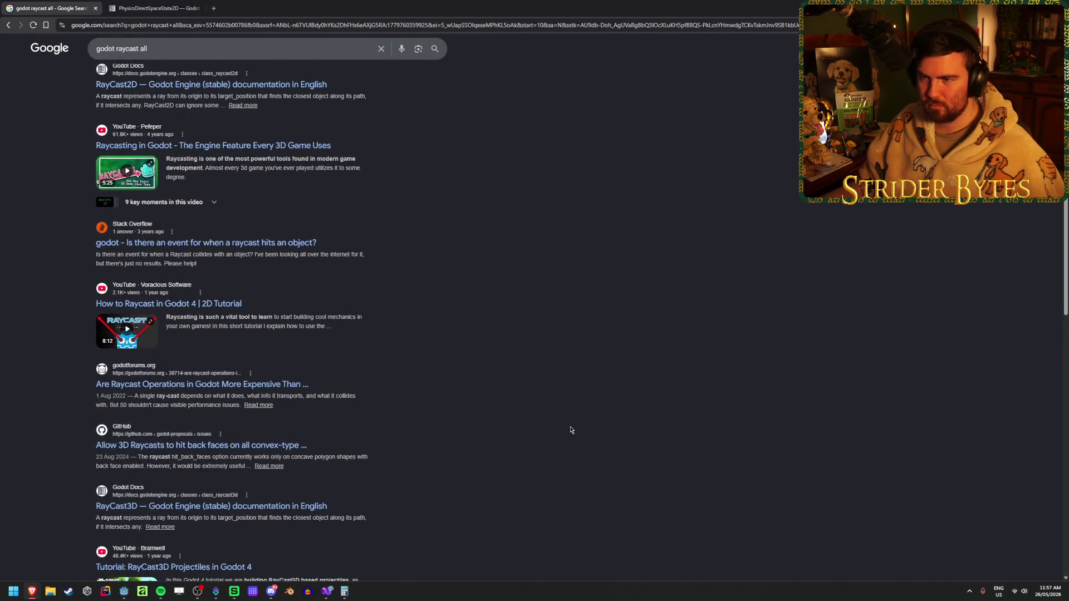
{"action": "scroll", "coordinate": [570, 430], "scroll_direction": "down", "scroll_amount": 3}
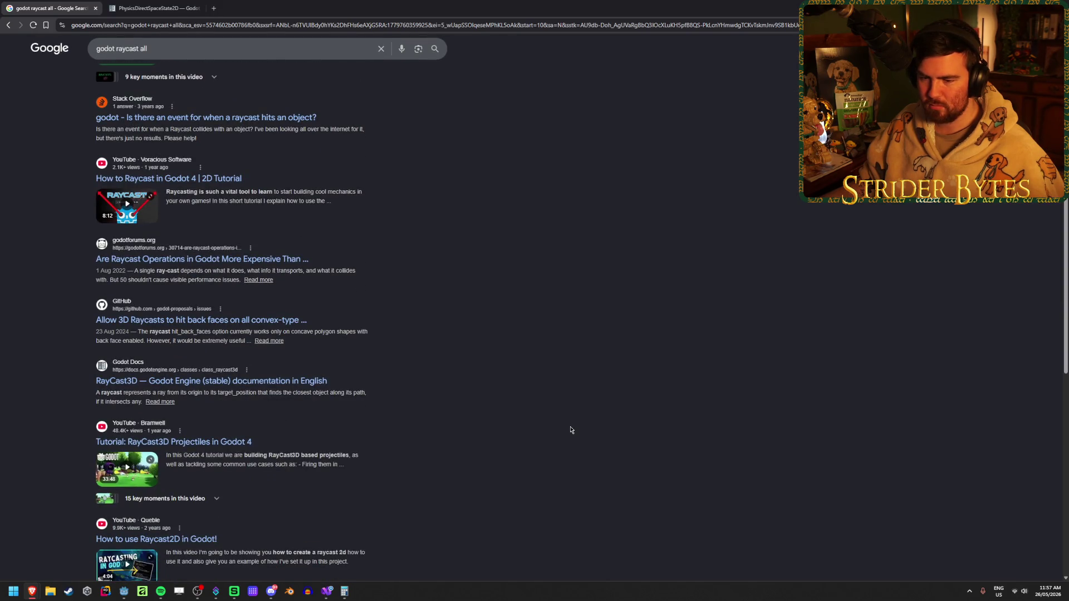
{"action": "scroll", "coordinate": [564, 428], "scroll_direction": "down", "scroll_amount": 10}
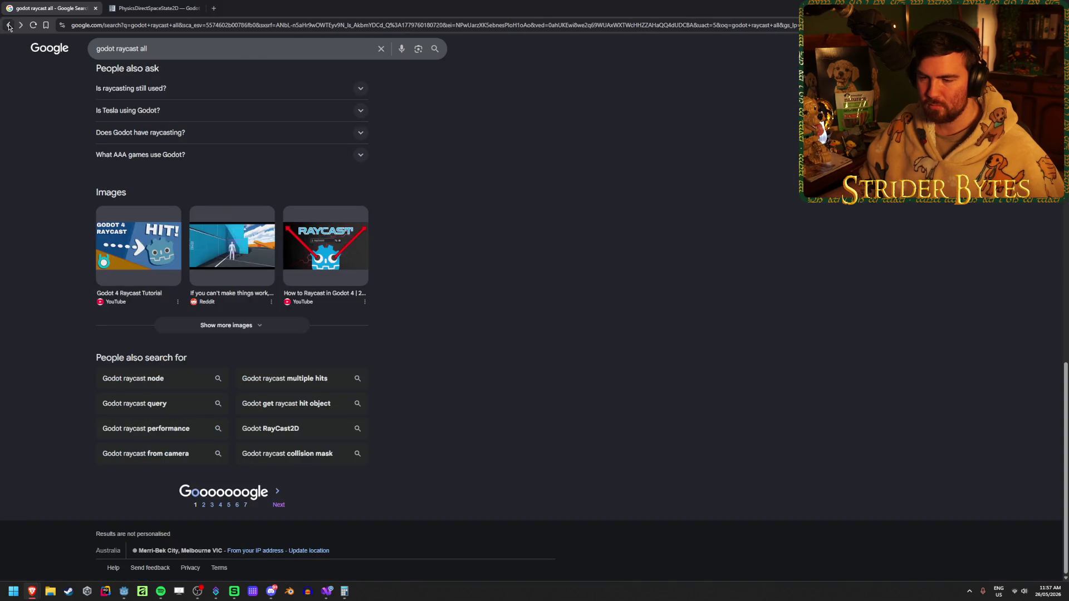
{"action": "key", "text": "alt+Left"}
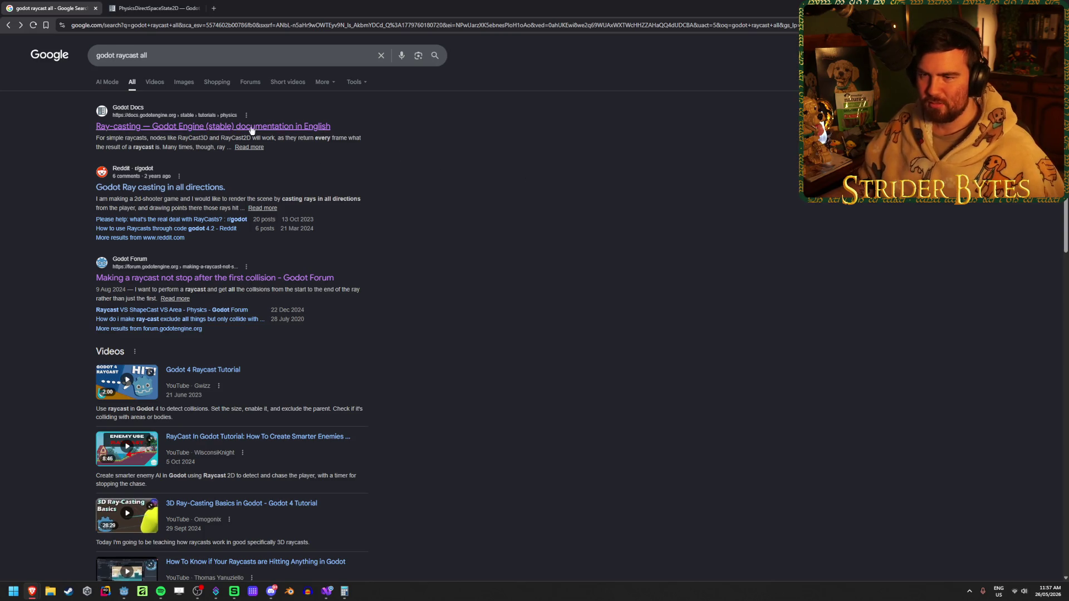
{"action": "left_click", "coordinate": [166, 55]}
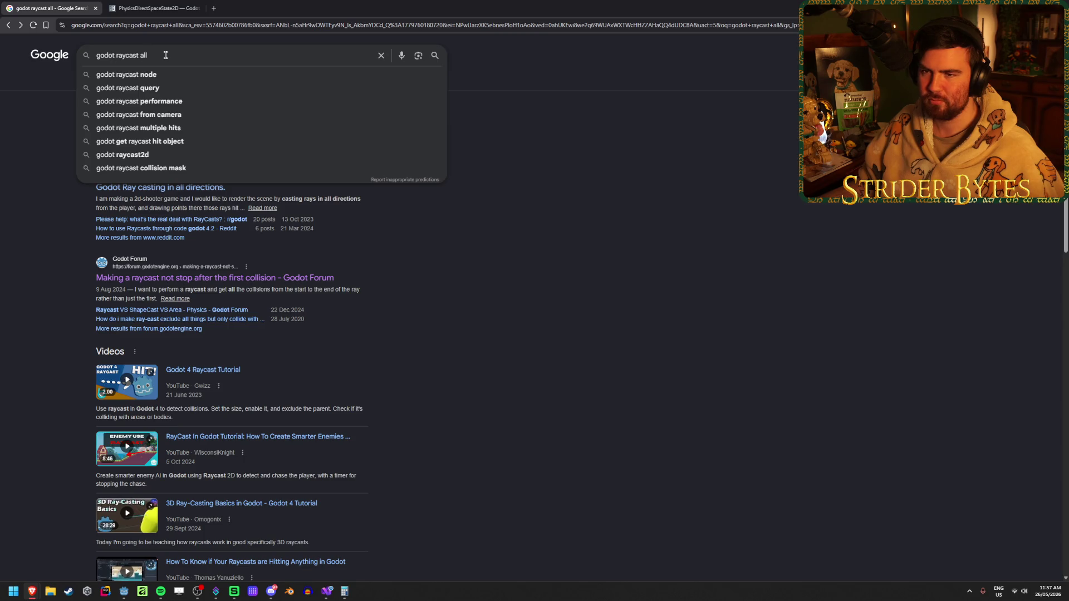
{"action": "left_click", "coordinate": [645, 288]}
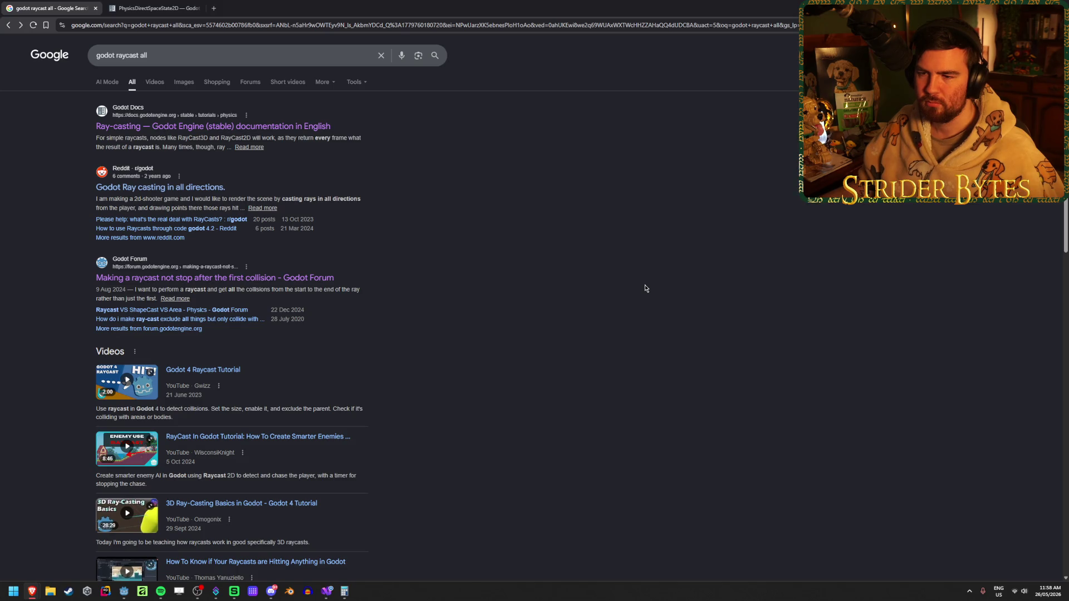
{"action": "scroll", "coordinate": [645, 288], "scroll_direction": "down", "scroll_amount": 4}
{"action": "scroll", "coordinate": [645, 288], "scroll_direction": "down", "scroll_amount": 4}
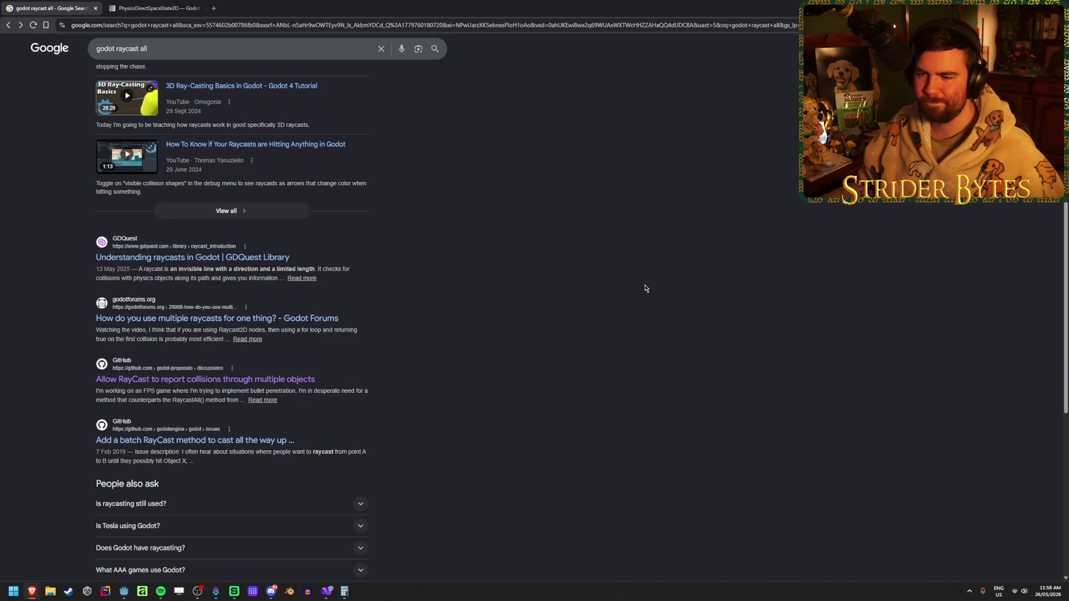
{"action": "scroll", "coordinate": [442, 347], "scroll_direction": "up", "scroll_amount": 1}
{"action": "scroll", "coordinate": [442, 347], "scroll_direction": "up", "scroll_amount": 7}
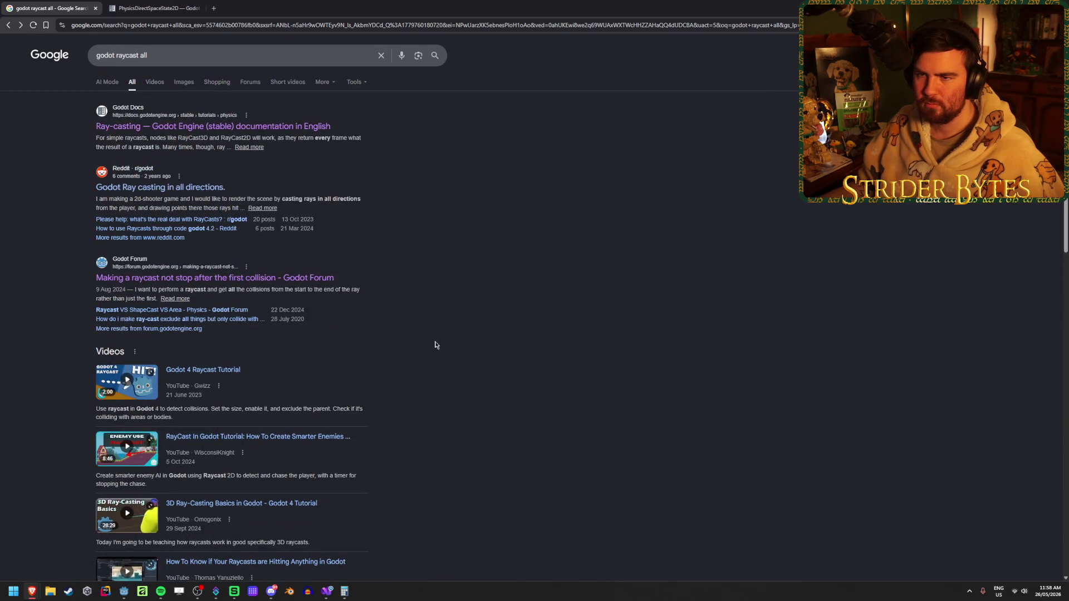
Search for 'godot raycast get all colliders' and open the Reddit raycast thread.
{"action": "double_click", "coordinate": [204, 55]}
{"action": "type", "text": "all"}
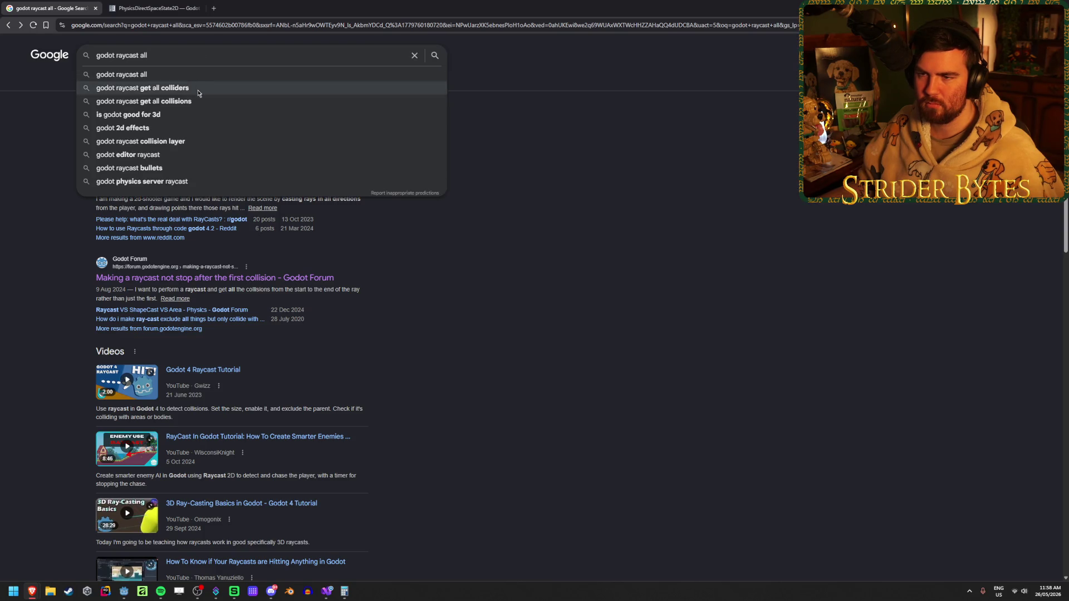
{"action": "left_click", "coordinate": [198, 93]}
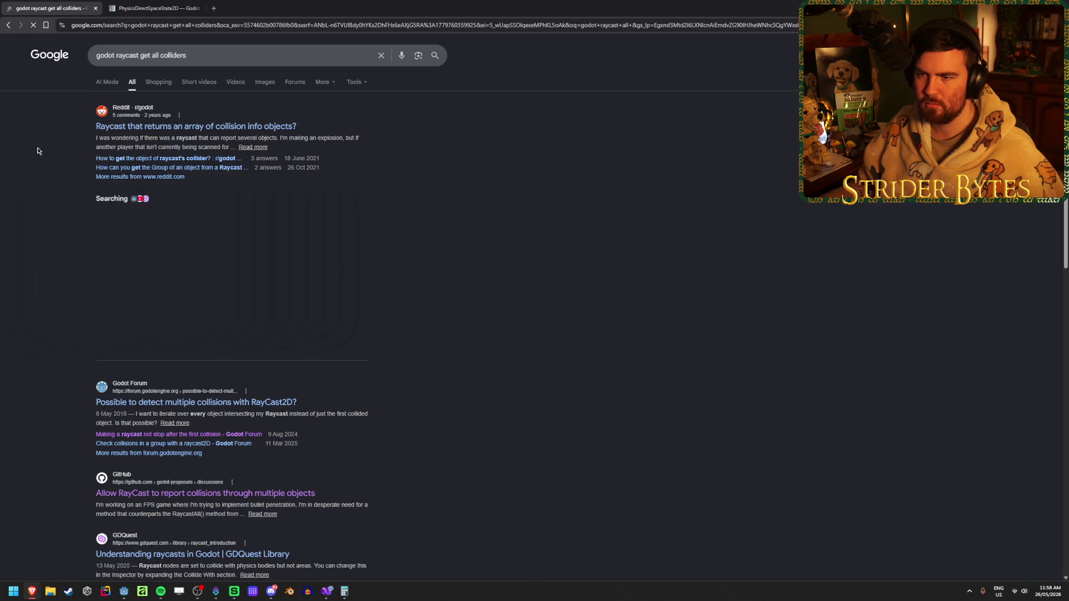
{"action": "middle_click", "coordinate": [220, 132]}
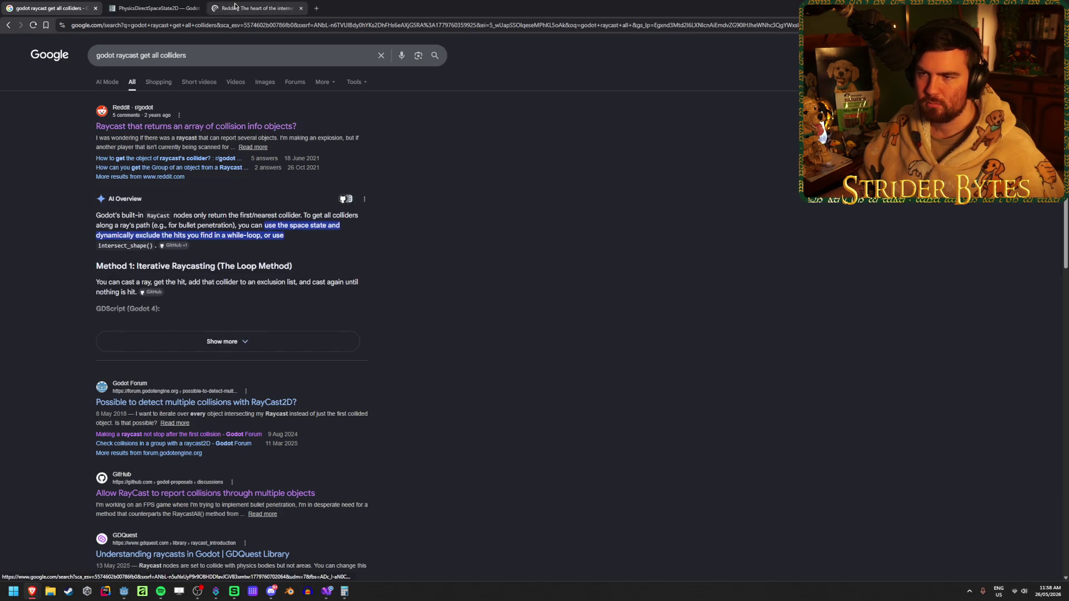
{"action": "left_click", "coordinate": [236, 9]}
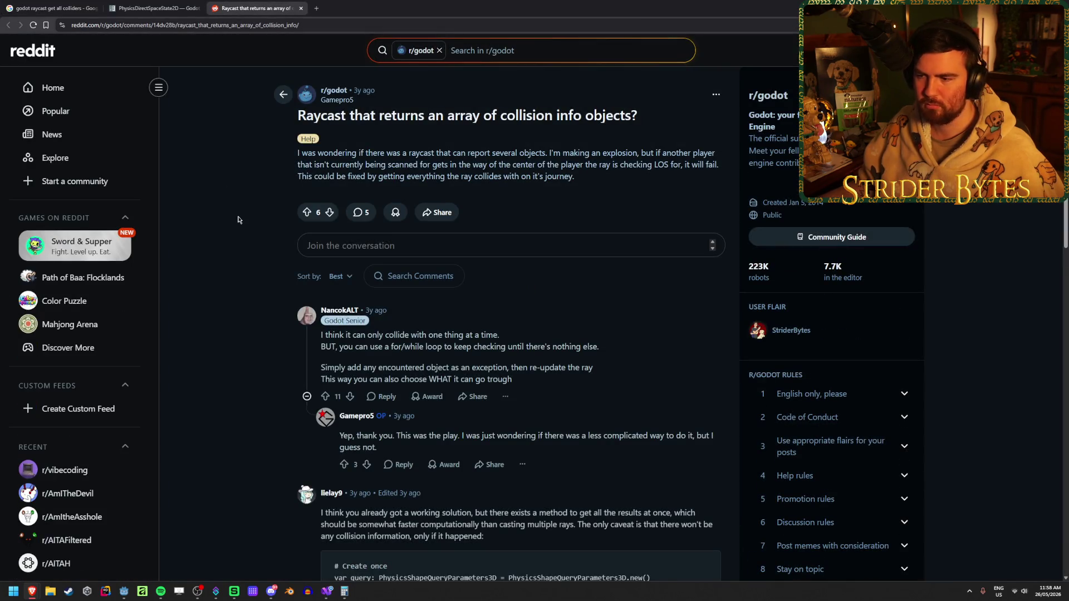
Highlight the comment advice on loops, adding exceptions, and re-updating the ray.
{"action": "left_click_drag", "start_coordinate": [330, 346], "coordinate": [598, 347]}
{"action": "left_click", "coordinate": [251, 338]}
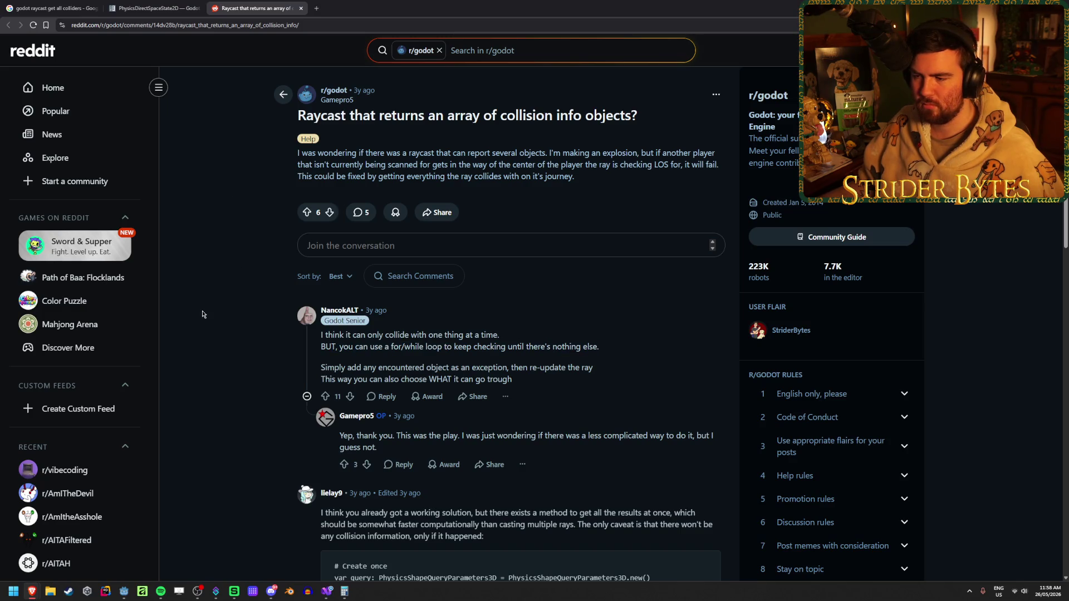
{"action": "scroll", "coordinate": [203, 314], "scroll_direction": "down", "scroll_amount": 2}
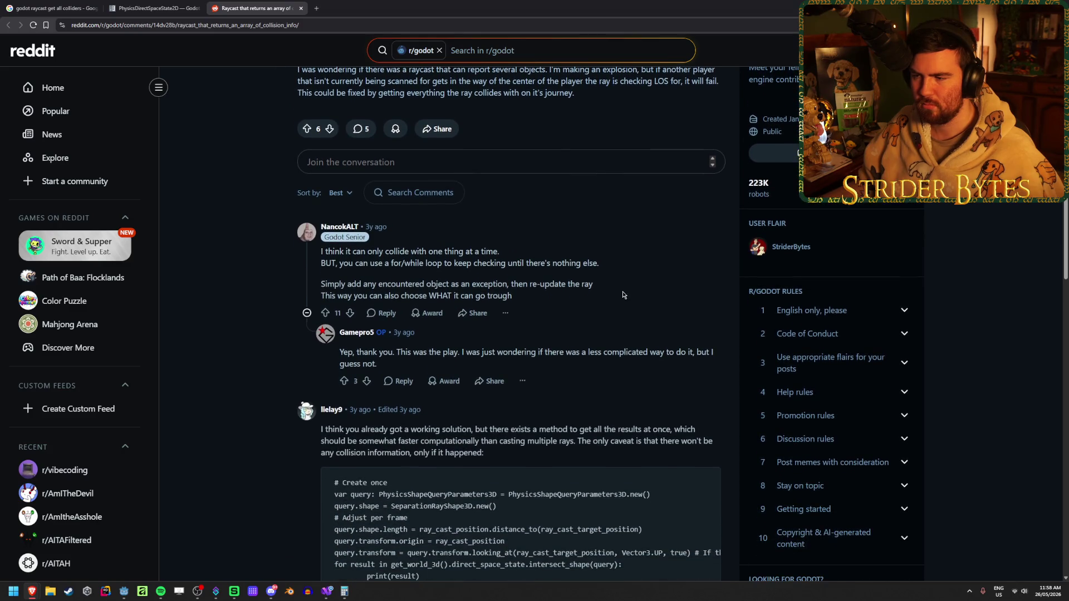
{"action": "left_click_drag", "start_coordinate": [593, 285], "coordinate": [404, 284]}
{"action": "left_click", "coordinate": [405, 280]}
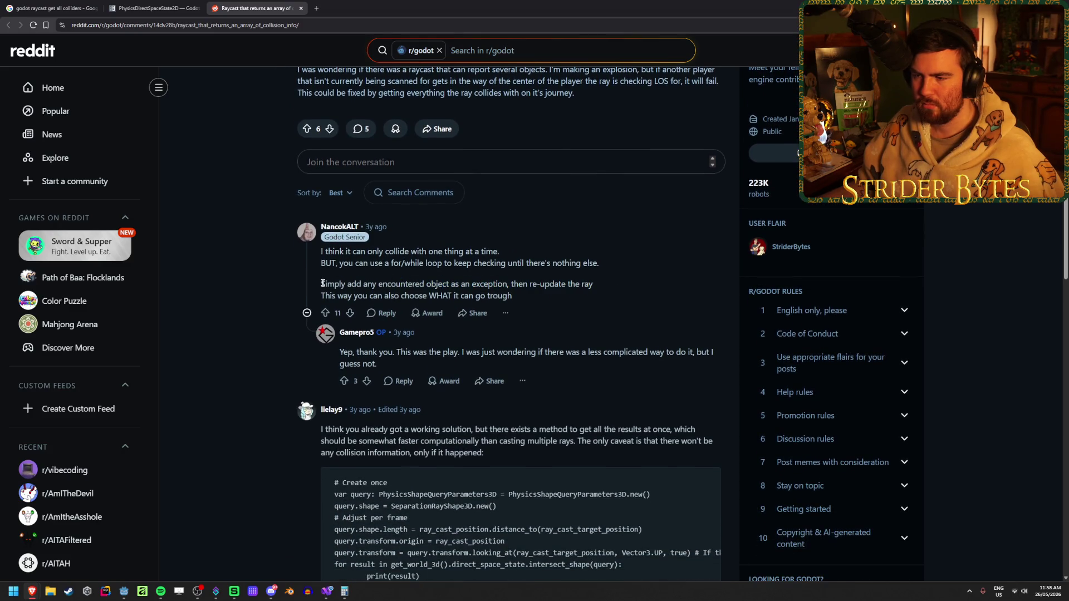
{"action": "left_click_drag", "start_coordinate": [321, 284], "coordinate": [493, 286]}
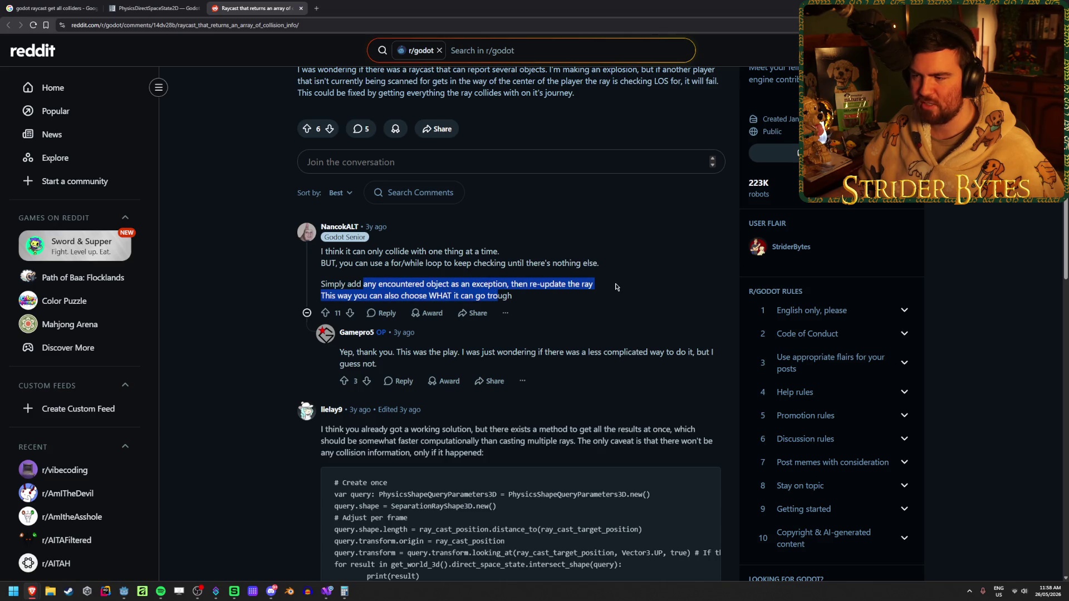
{"action": "left_click_drag", "start_coordinate": [593, 285], "coordinate": [327, 285]}
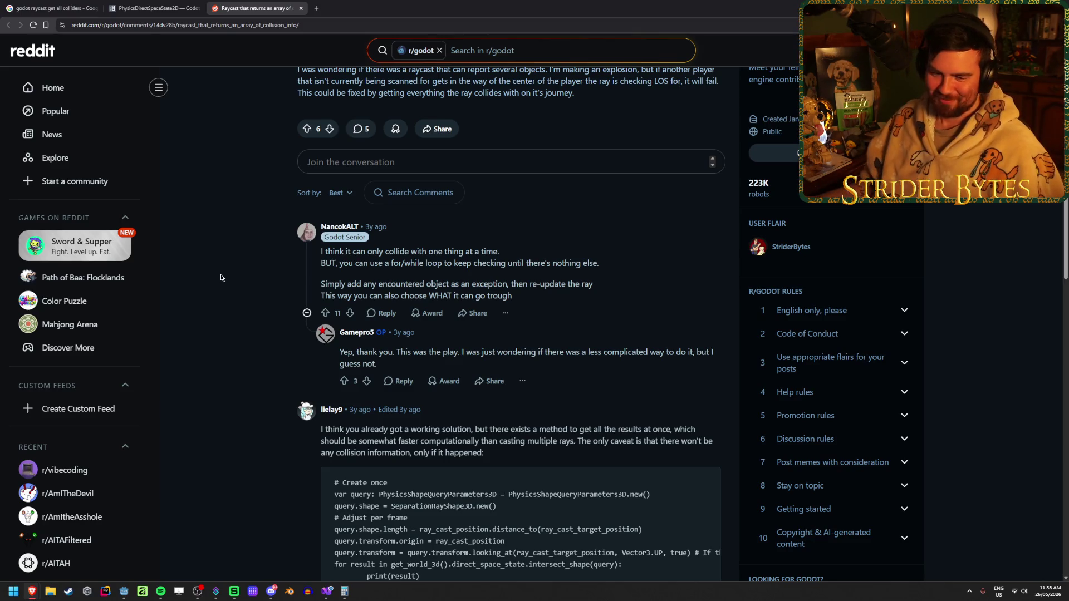
Read through the remaining comments, then close the Reddit tab.
{"action": "scroll", "coordinate": [222, 267], "scroll_direction": "down", "scroll_amount": 1}
{"action": "scroll", "coordinate": [234, 235], "scroll_direction": "down", "scroll_amount": 1}
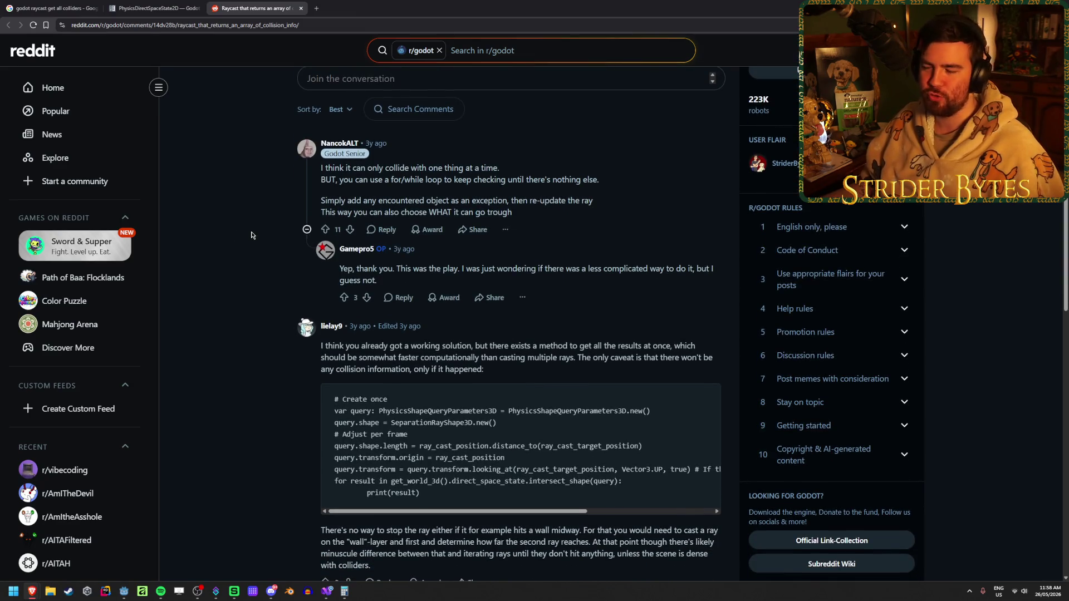
{"action": "scroll", "coordinate": [251, 236], "scroll_direction": "down", "scroll_amount": 1}
{"action": "scroll", "coordinate": [251, 235], "scroll_direction": "down", "scroll_amount": 2}
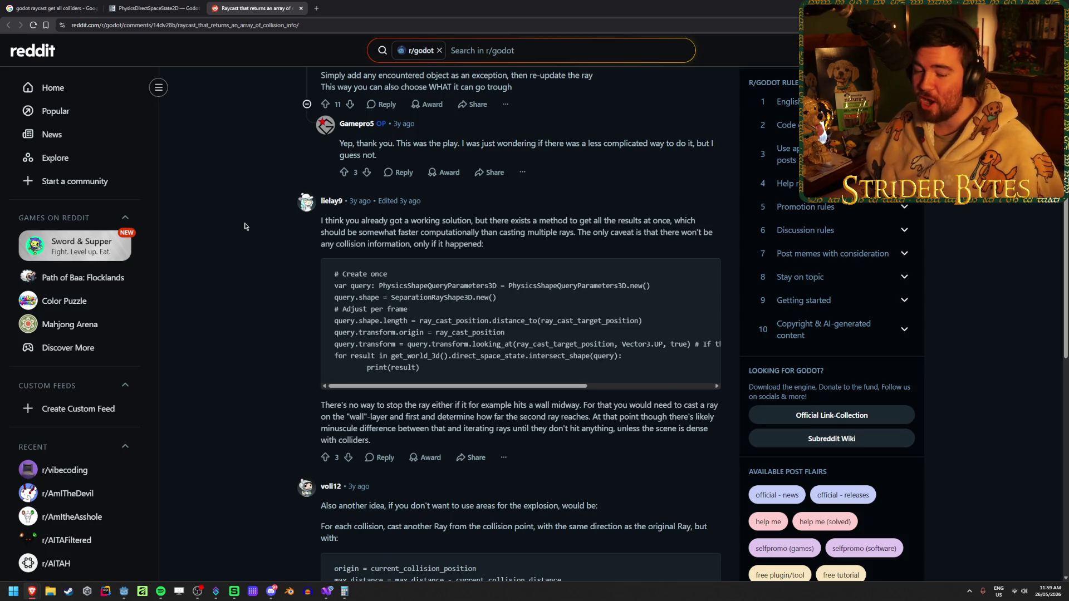
{"action": "scroll", "coordinate": [244, 226], "scroll_direction": "down", "scroll_amount": 2}
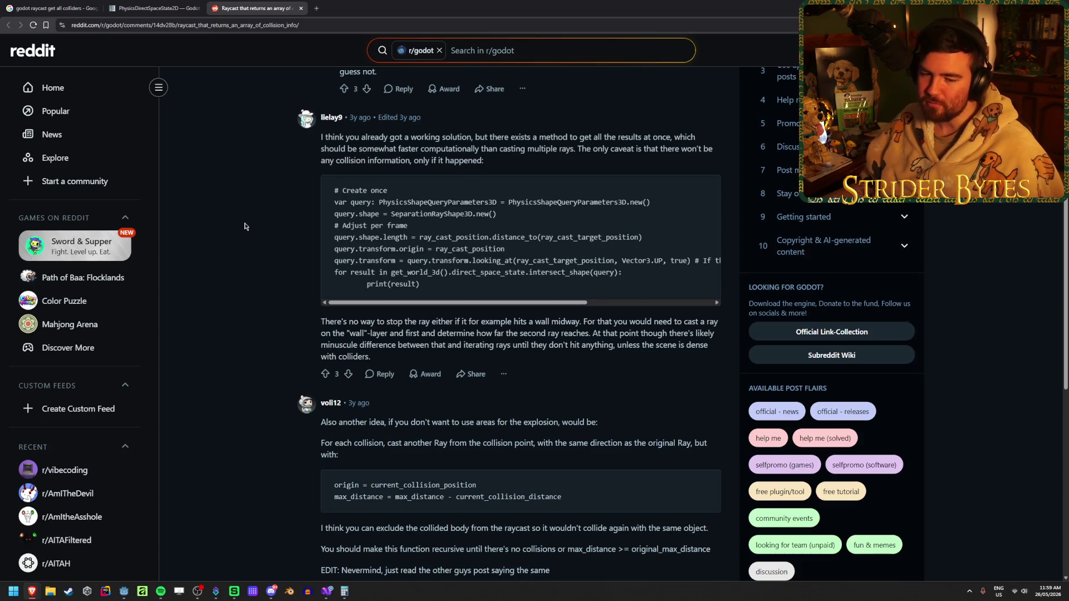
{"action": "scroll", "coordinate": [244, 226], "scroll_direction": "down", "scroll_amount": 3}
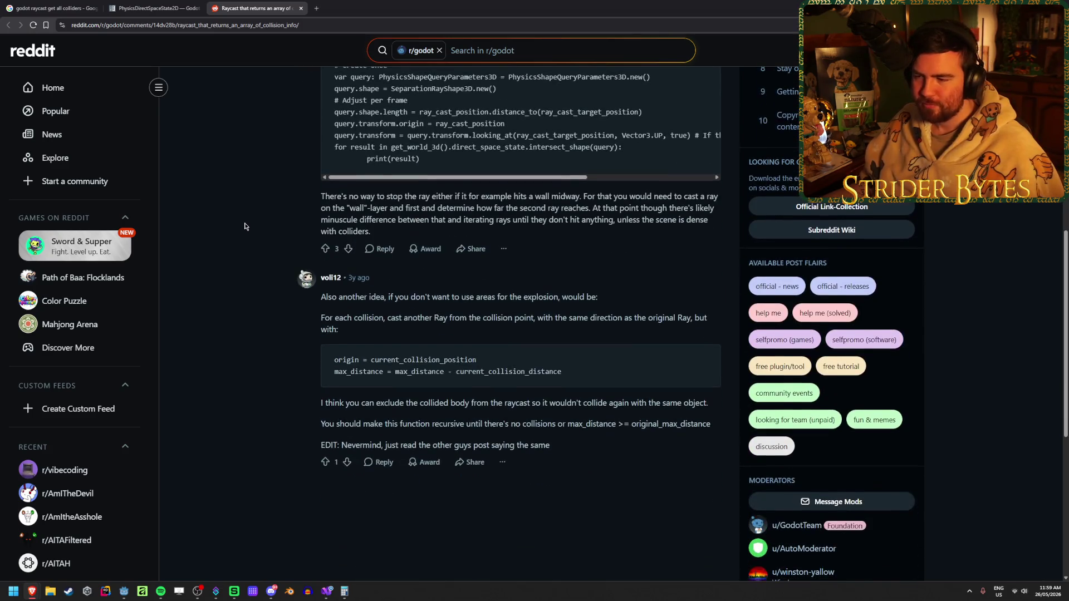
{"action": "scroll", "coordinate": [245, 227], "scroll_direction": "up", "scroll_amount": 5}
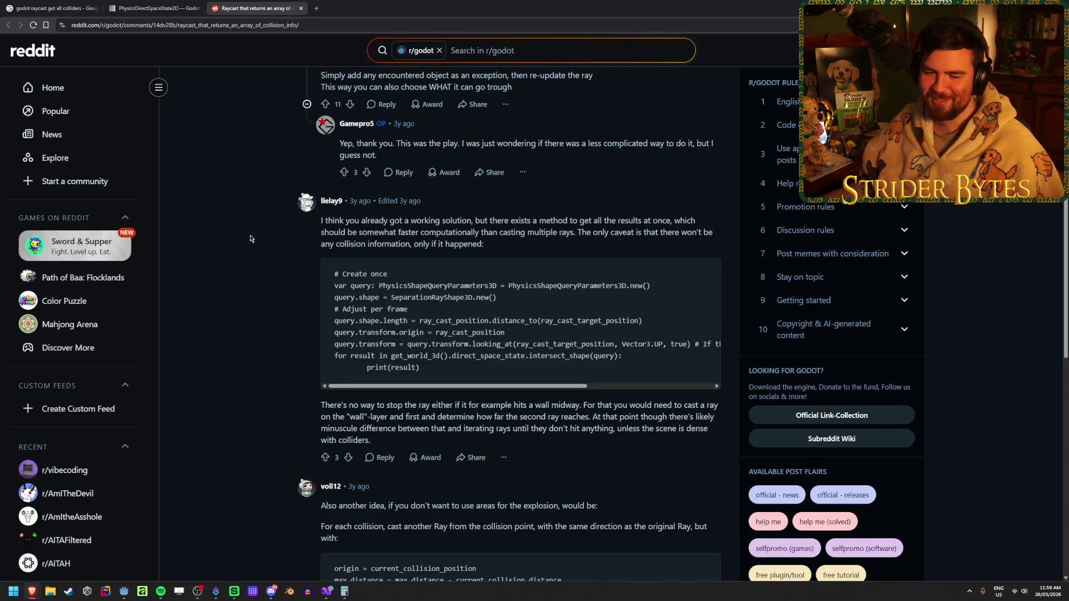
{"action": "scroll", "coordinate": [250, 239], "scroll_direction": "up", "scroll_amount": 3}
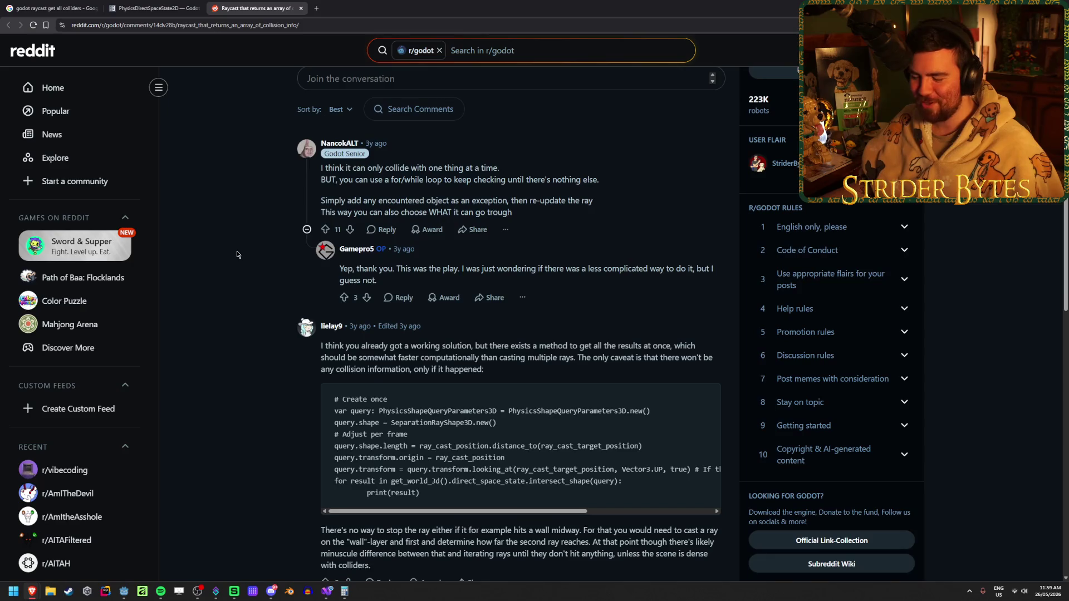
{"action": "scroll", "coordinate": [233, 237], "scroll_direction": "down", "scroll_amount": 1}
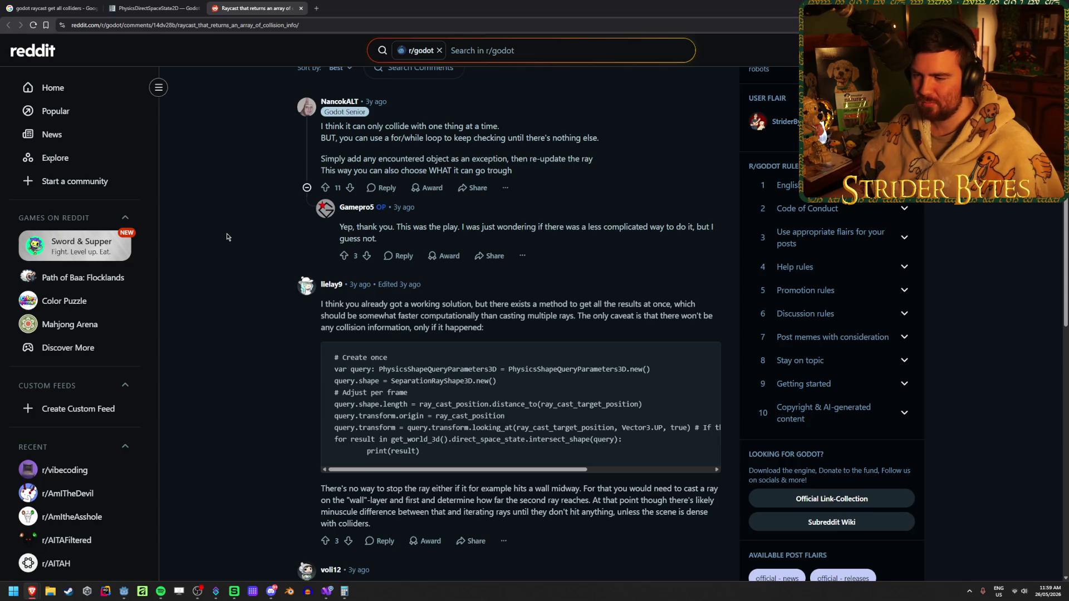
{"action": "scroll", "coordinate": [226, 237], "scroll_direction": "down", "scroll_amount": 1}
{"action": "scroll", "coordinate": [226, 237], "scroll_direction": "up", "scroll_amount": 1}
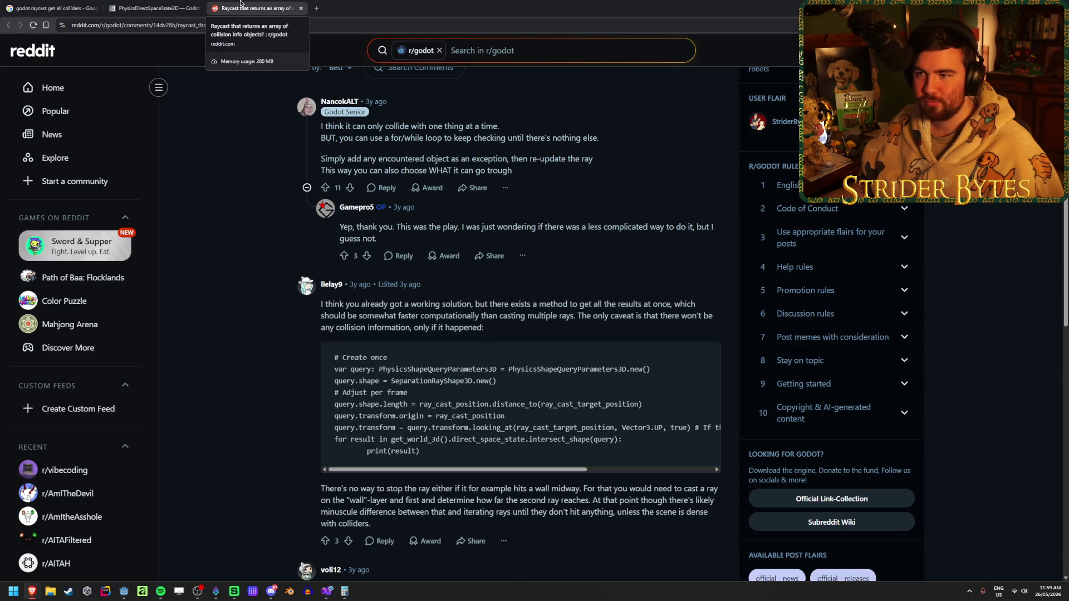
{"action": "scroll", "coordinate": [223, 162], "scroll_direction": "up", "scroll_amount": 3}
{"action": "scroll", "coordinate": [223, 161], "scroll_direction": "up", "scroll_amount": 1}
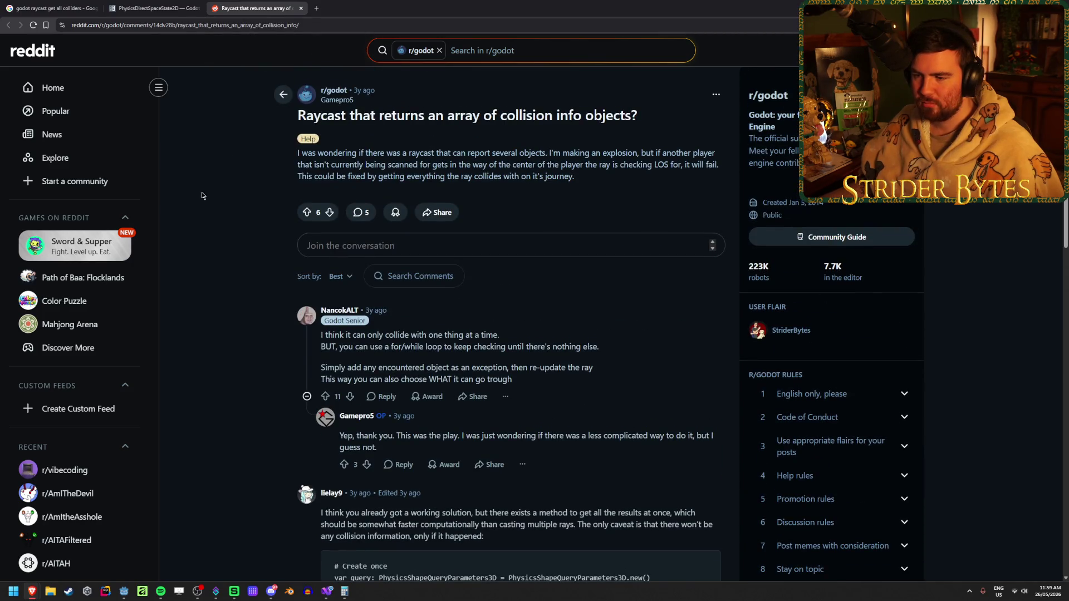
{"action": "key", "text": "ctrl+w"}
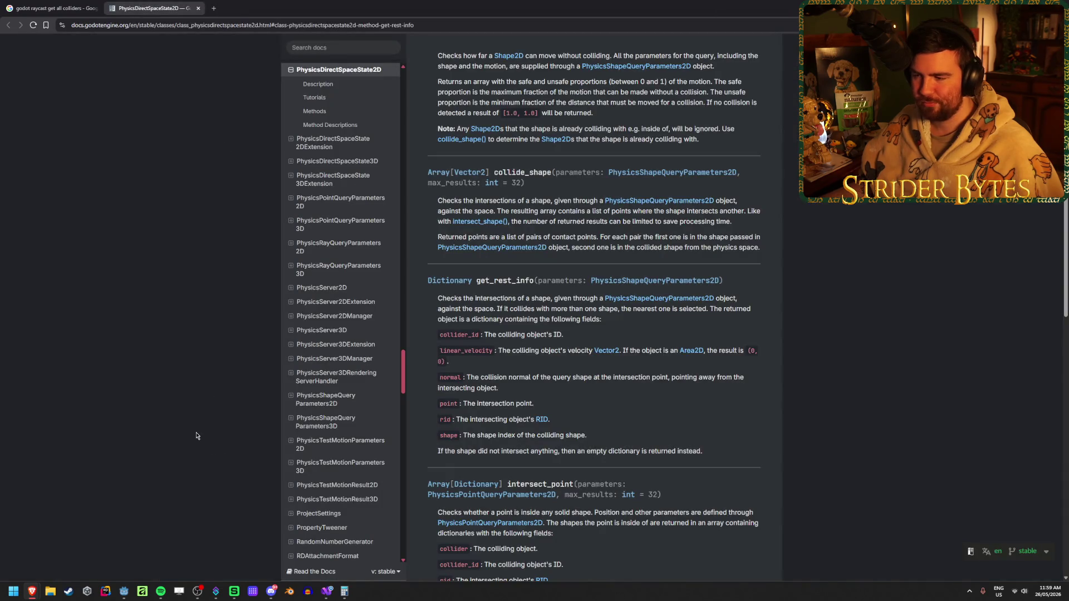
Remove the line 311 breakpoint in GunController.cs and move to the IntersectRay line 294.
{"action": "key", "text": "alt+Tab"}
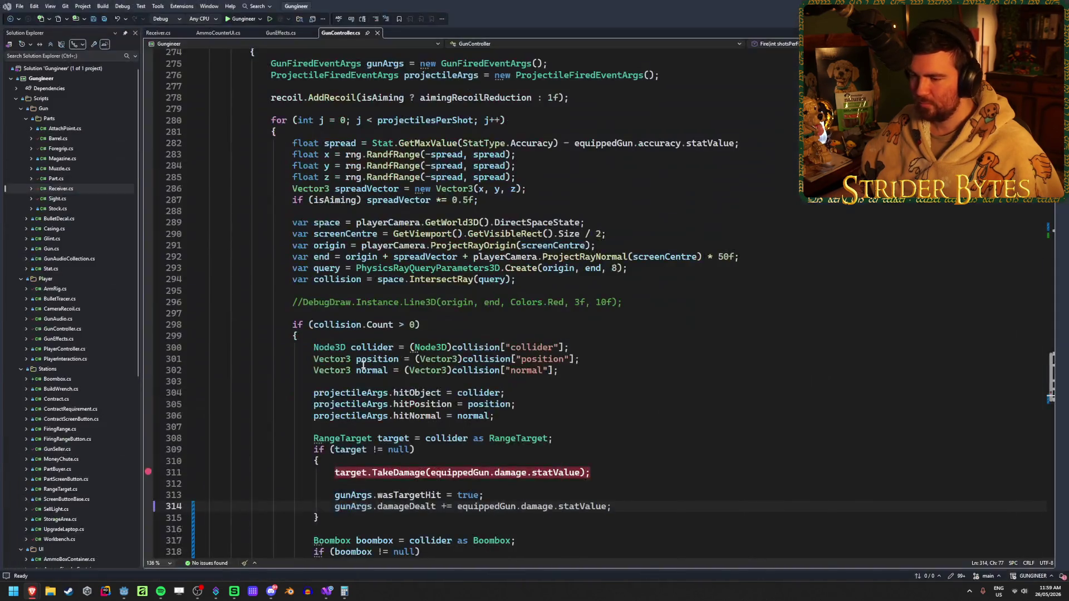
{"action": "scroll", "coordinate": [590, 334], "scroll_direction": "down", "scroll_amount": 1}
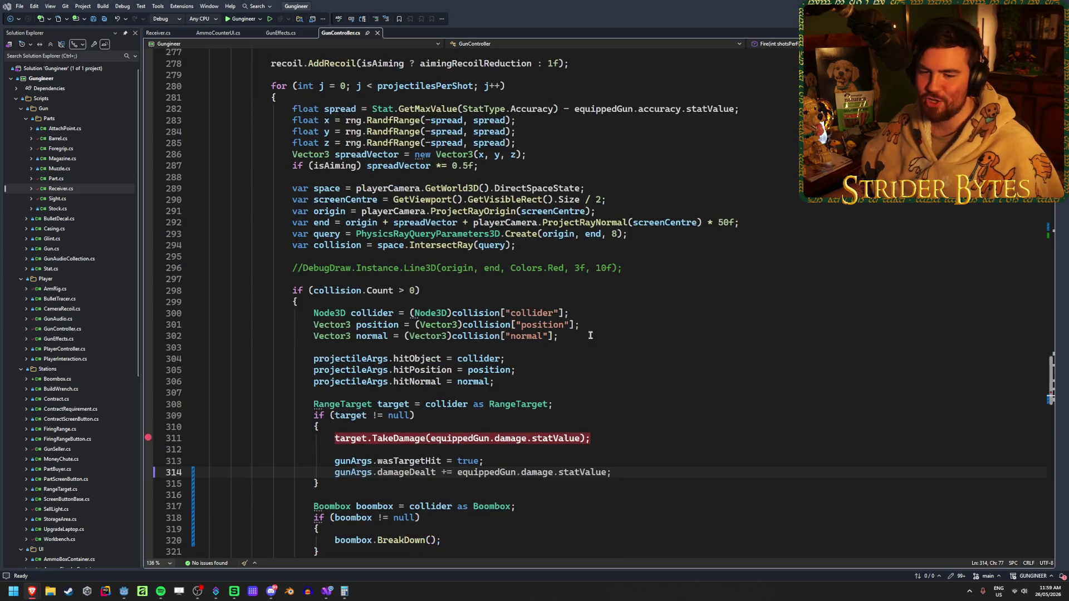
{"action": "left_click", "coordinate": [148, 438]}
{"action": "left_click", "coordinate": [617, 435]}
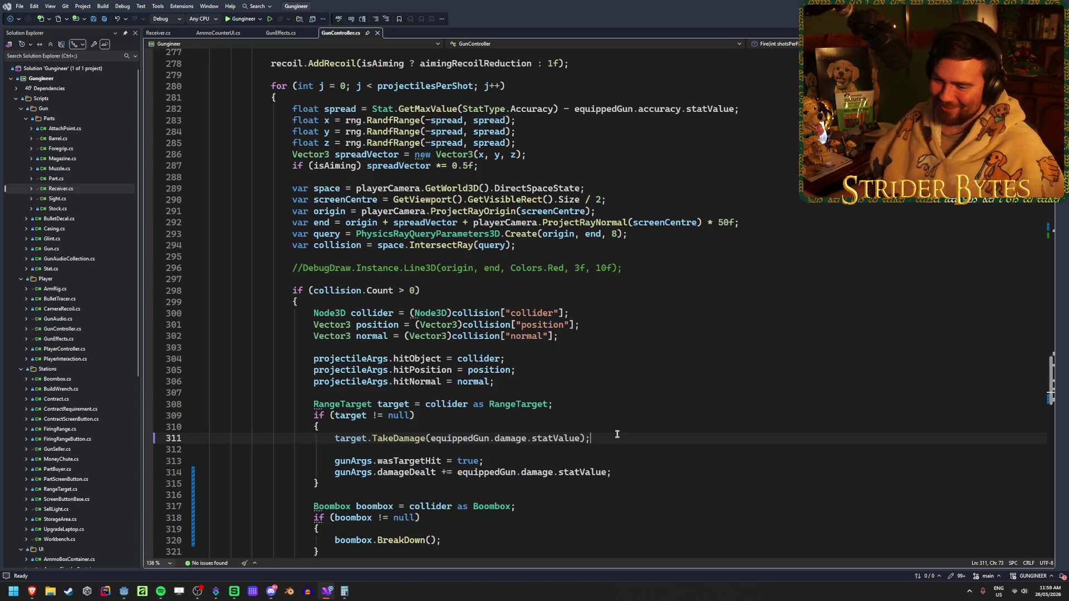
{"action": "scroll", "coordinate": [617, 434], "scroll_direction": "down", "scroll_amount": 1}
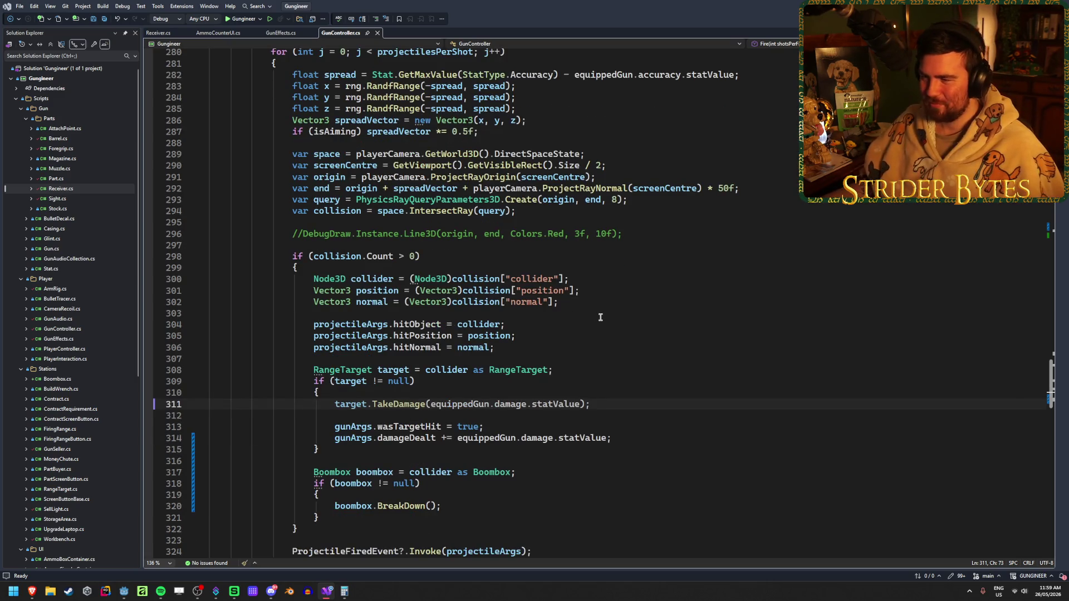
{"action": "scroll", "coordinate": [574, 319], "scroll_direction": "up", "scroll_amount": 2}
{"action": "left_click", "coordinate": [557, 277]}
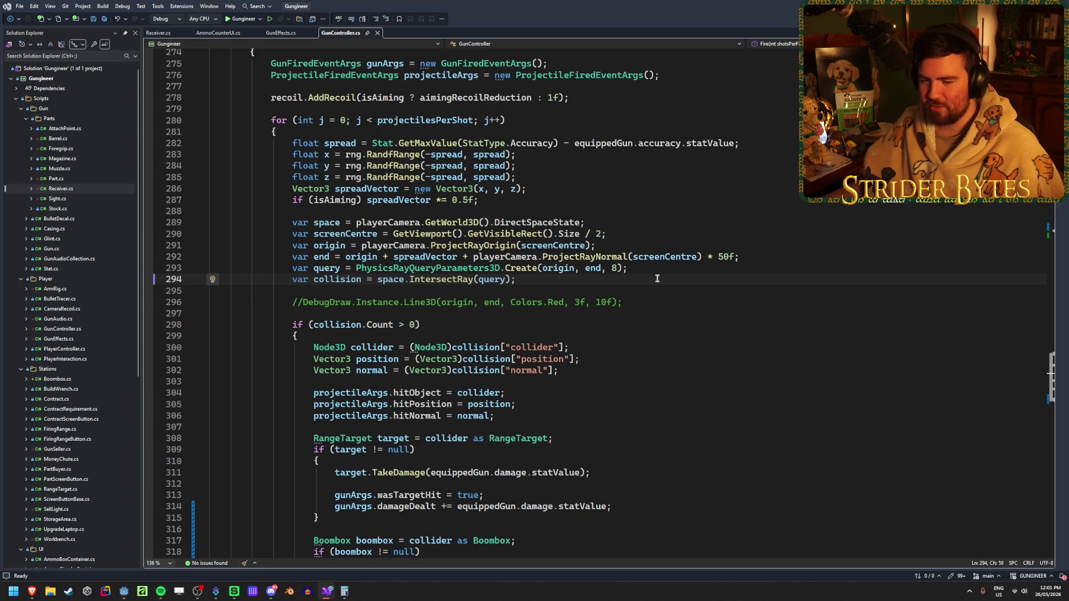
{"action": "left_click", "coordinate": [610, 348]}
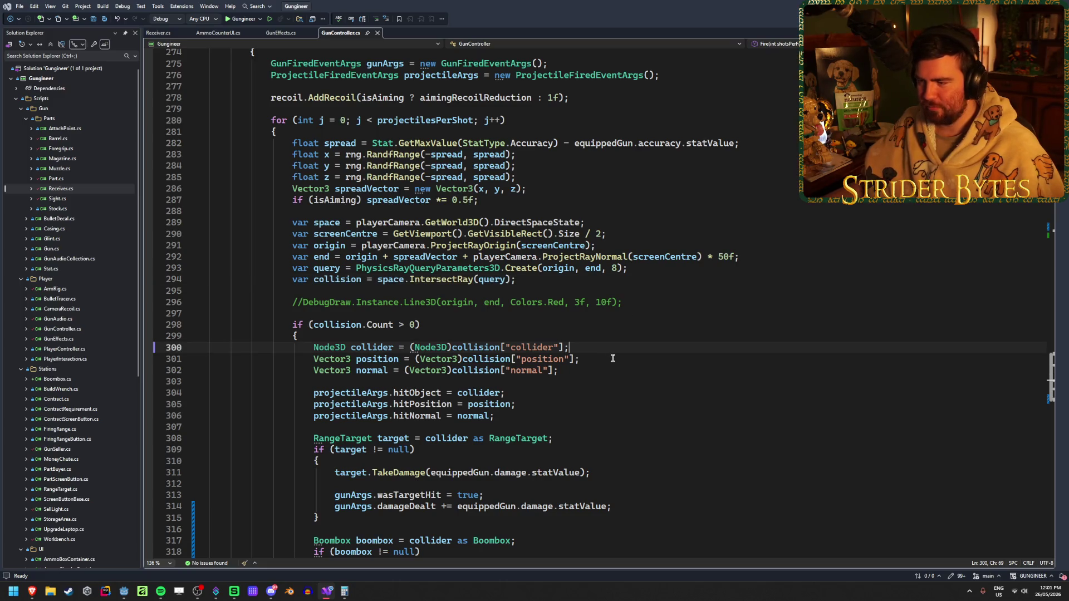
{"action": "left_click", "coordinate": [613, 358]}
{"action": "left_click", "coordinate": [617, 347]}
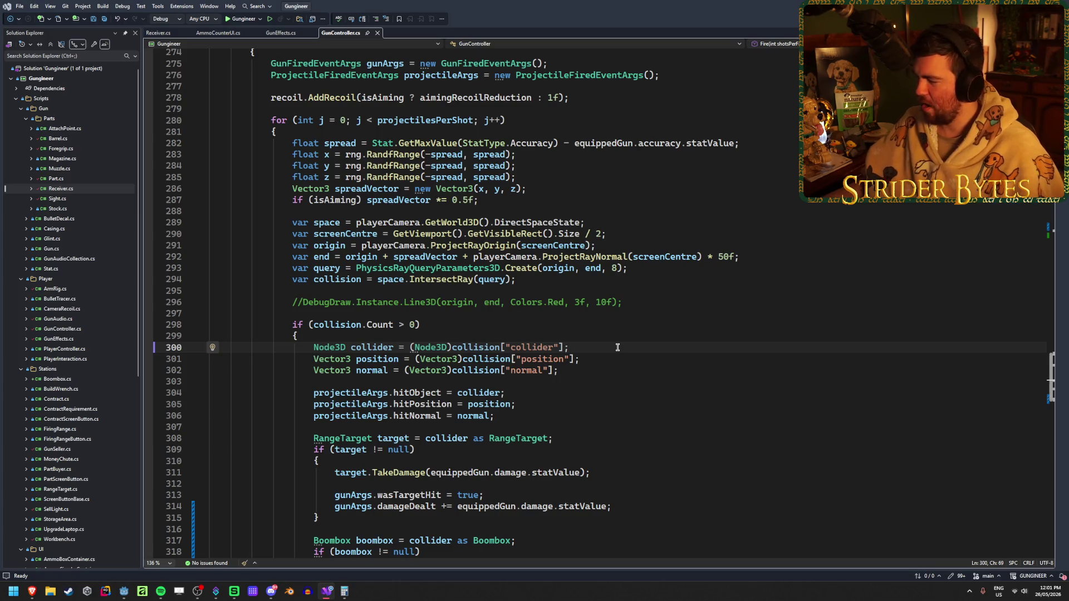
{"action": "scroll", "coordinate": [617, 347], "scroll_direction": "down", "scroll_amount": 1}
{"action": "scroll", "coordinate": [618, 347], "scroll_direction": "down", "scroll_amount": 1}
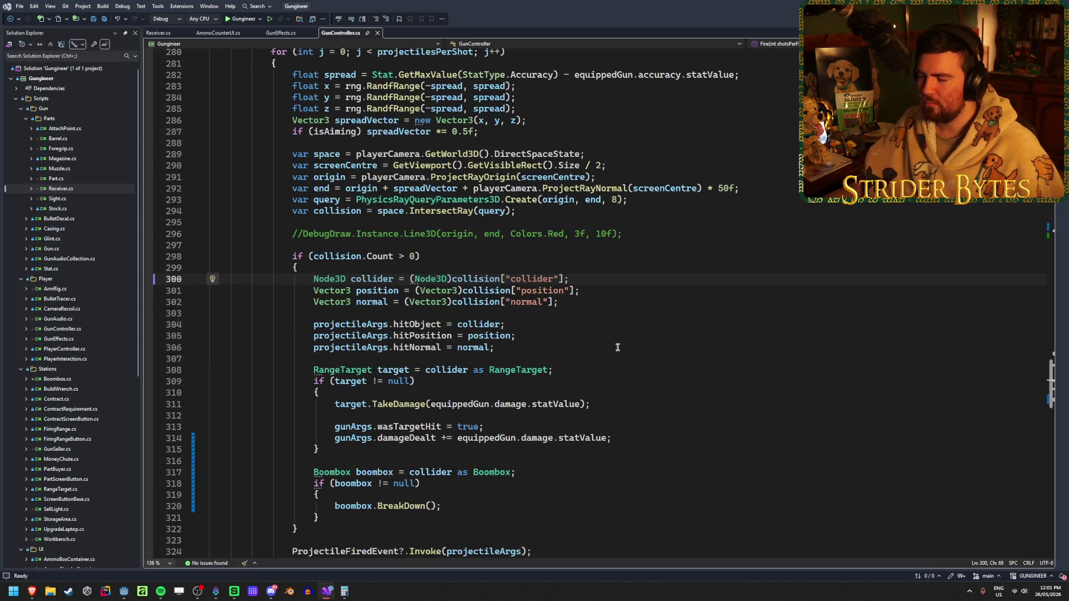
{"action": "scroll", "coordinate": [617, 347], "scroll_direction": "down", "scroll_amount": 2}
{"action": "scroll", "coordinate": [617, 347], "scroll_direction": "up", "scroll_amount": 2}
{"action": "scroll", "coordinate": [617, 348], "scroll_direction": "down", "scroll_amount": 2}
{"action": "scroll", "coordinate": [618, 347], "scroll_direction": "up", "scroll_amount": 2}
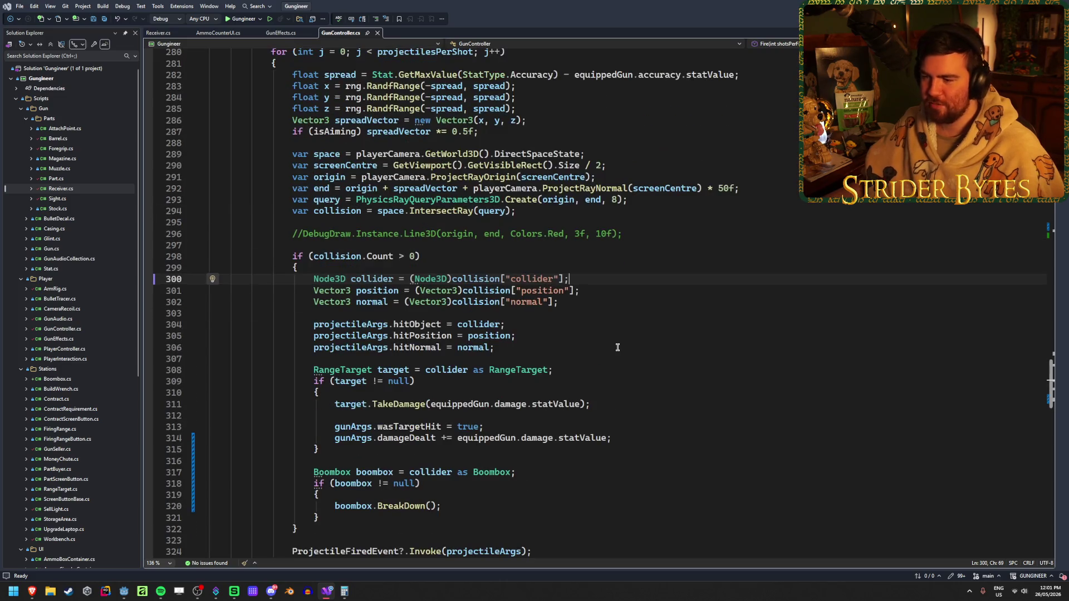
{"action": "left_click", "coordinate": [613, 369]}
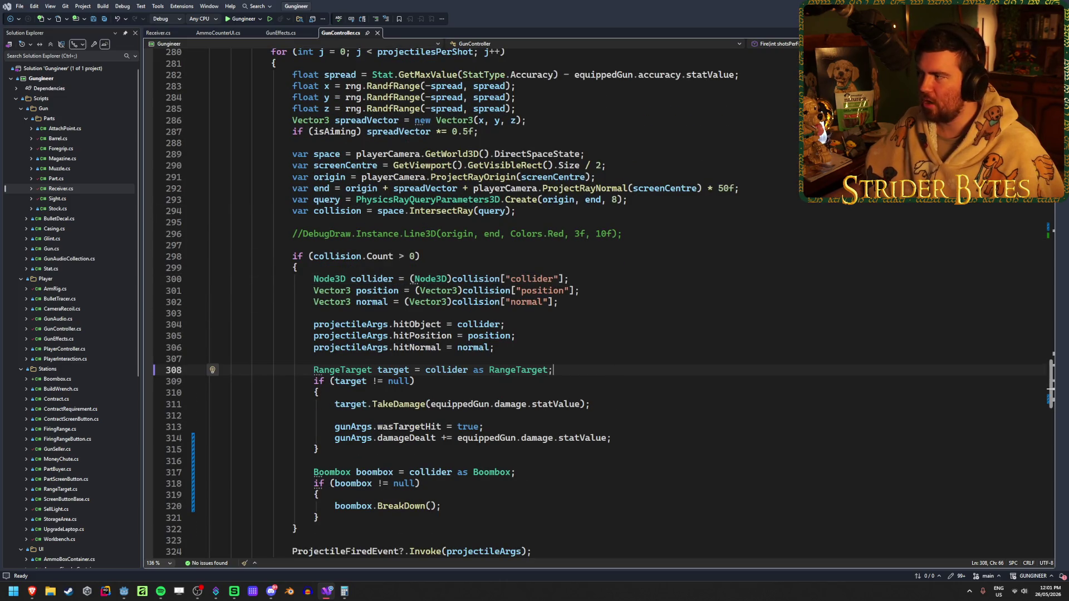
Clear the Output log, fly to the boombox, and open Boombox.tscn from the Scene tree.
{"action": "key", "text": "alt+Tab"}
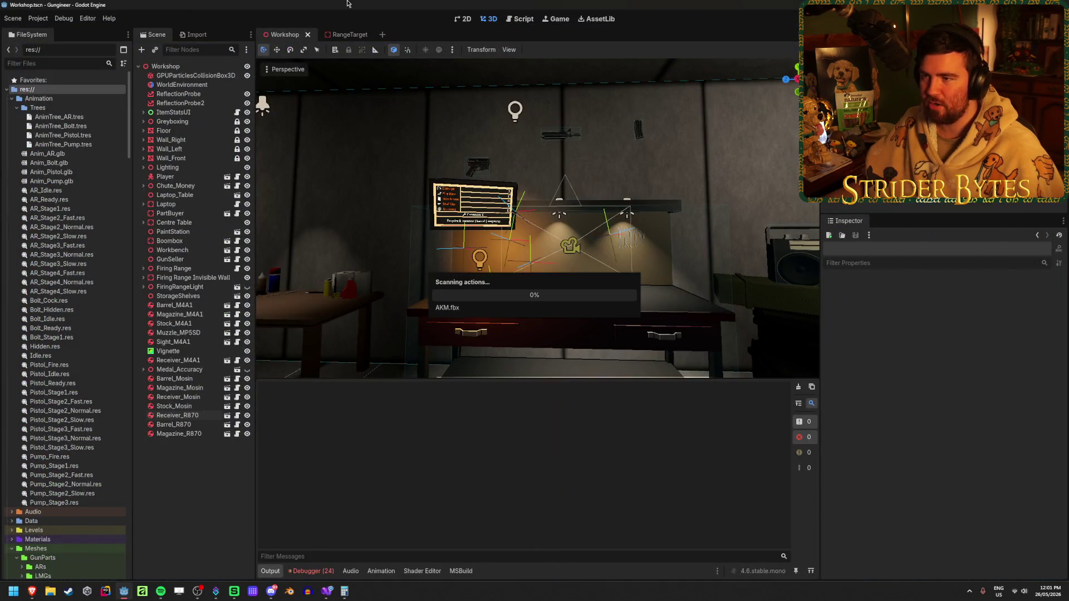
{"action": "left_click", "coordinate": [798, 386]}
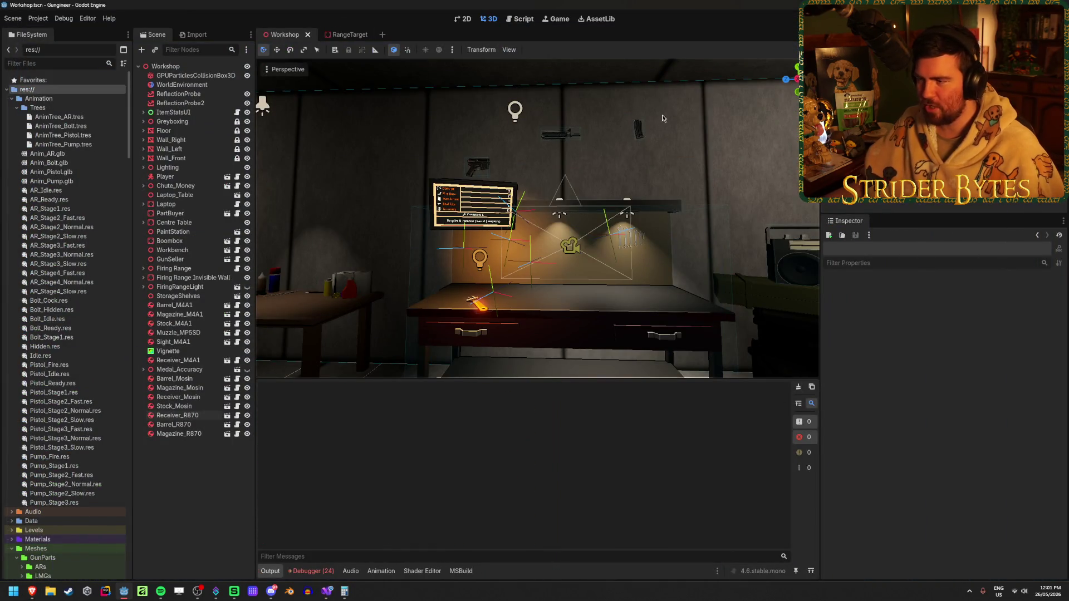
{"action": "right_click", "coordinate": [716, 161]}
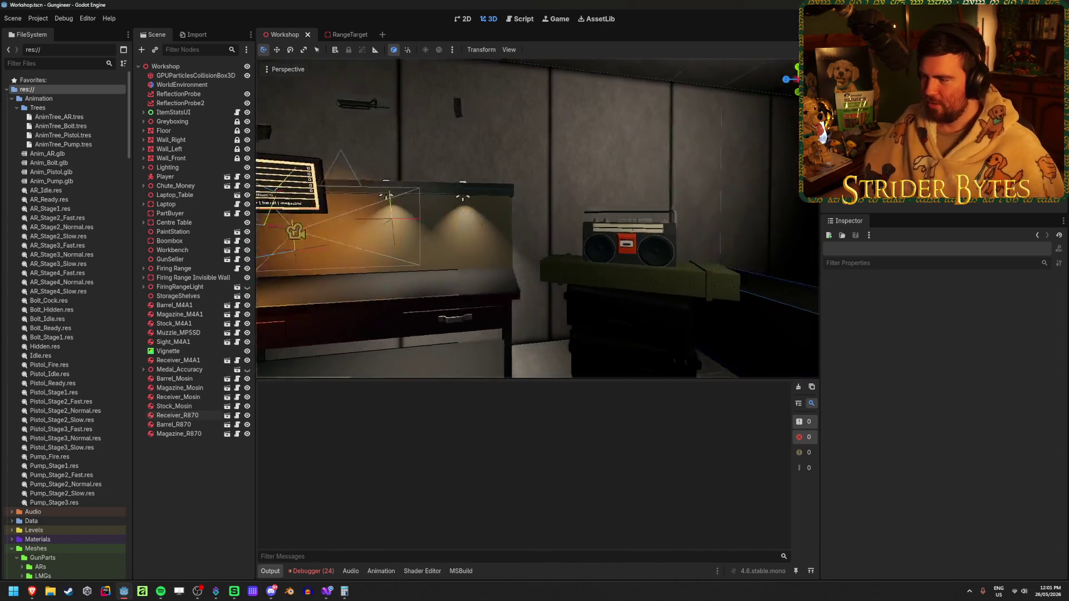
{"action": "key", "text": "a"}
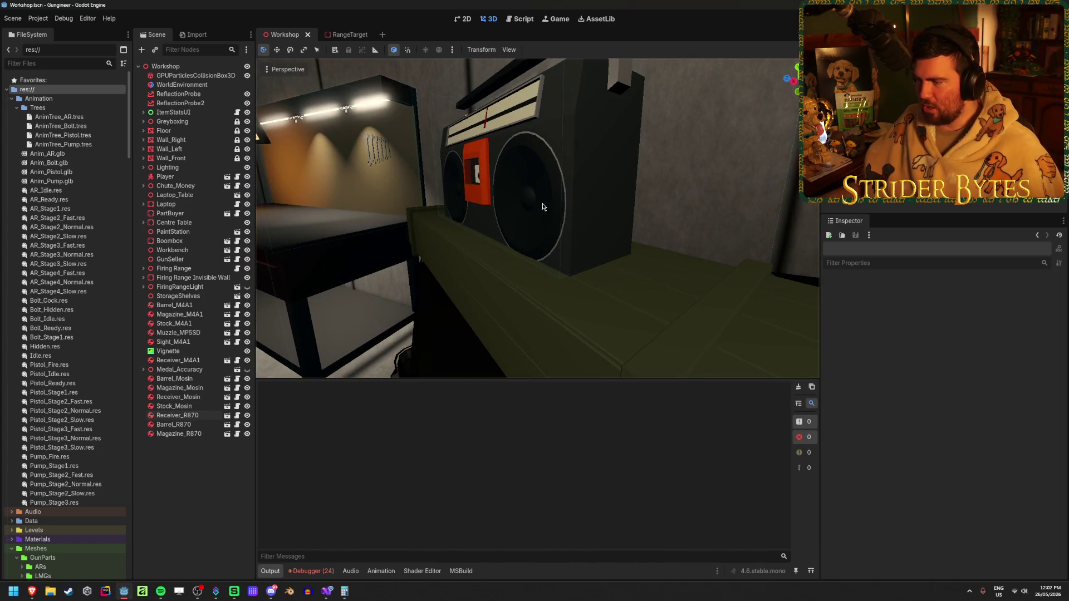
{"action": "left_click", "coordinate": [222, 242]}
{"action": "left_click", "coordinate": [226, 241]}
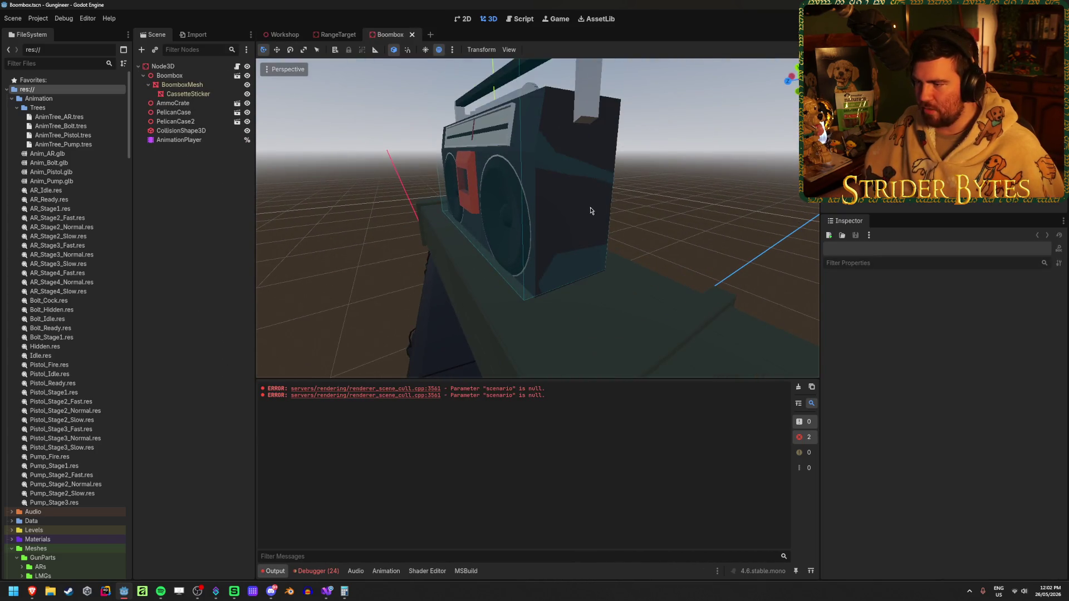
Nudge BoomboxMesh upward, revert it, and check its Transform shows position 0, 0, 0.
{"action": "left_click", "coordinate": [587, 210]}
{"action": "left_click_drag", "start_coordinate": [498, 184], "coordinate": [498, 178]}
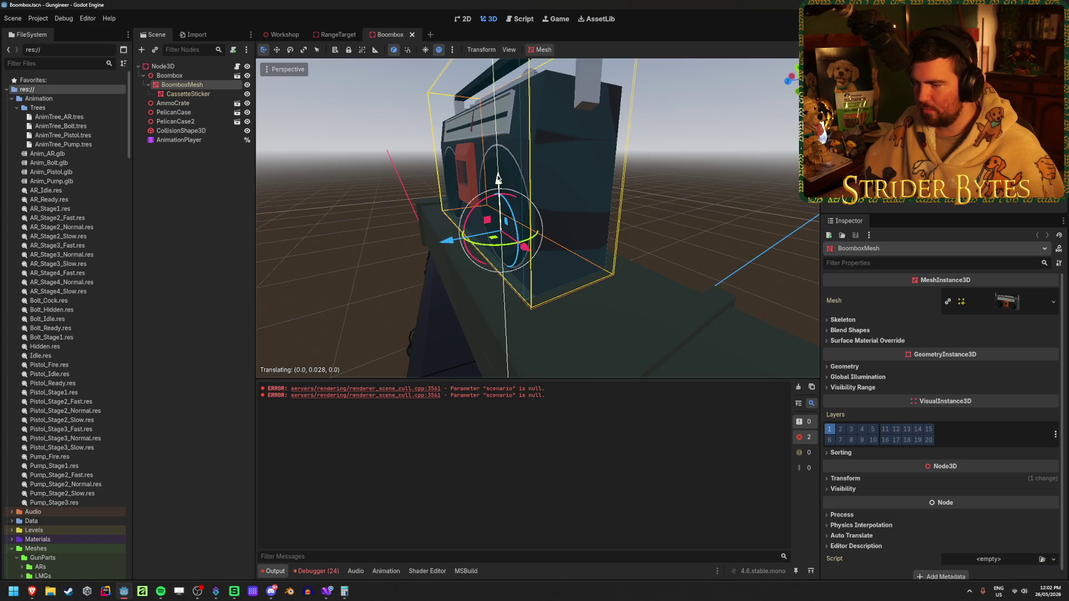
{"action": "left_click_drag", "start_coordinate": [498, 178], "coordinate": [499, 178]}
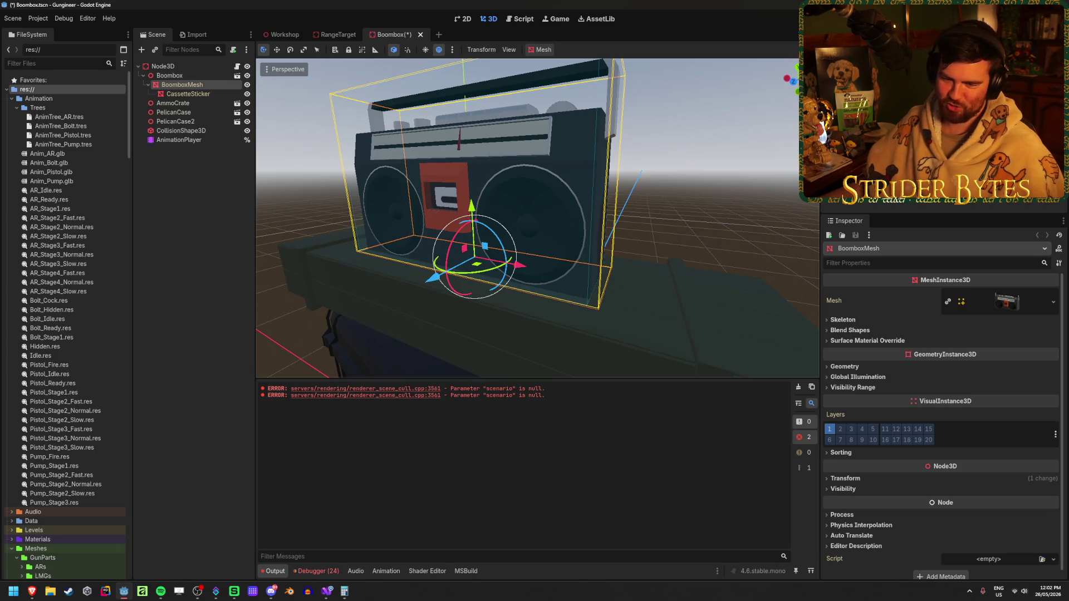
{"action": "key", "text": "ctrl+s"}
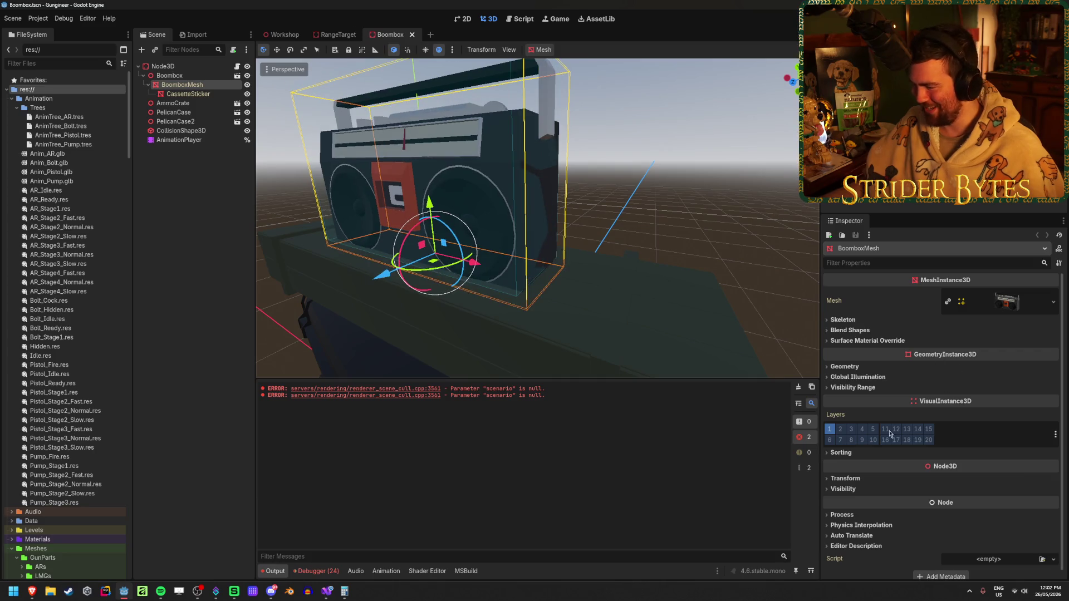
{"action": "left_click", "coordinate": [845, 478]}
{"action": "scroll", "coordinate": [852, 423], "scroll_direction": "down", "scroll_amount": 3}
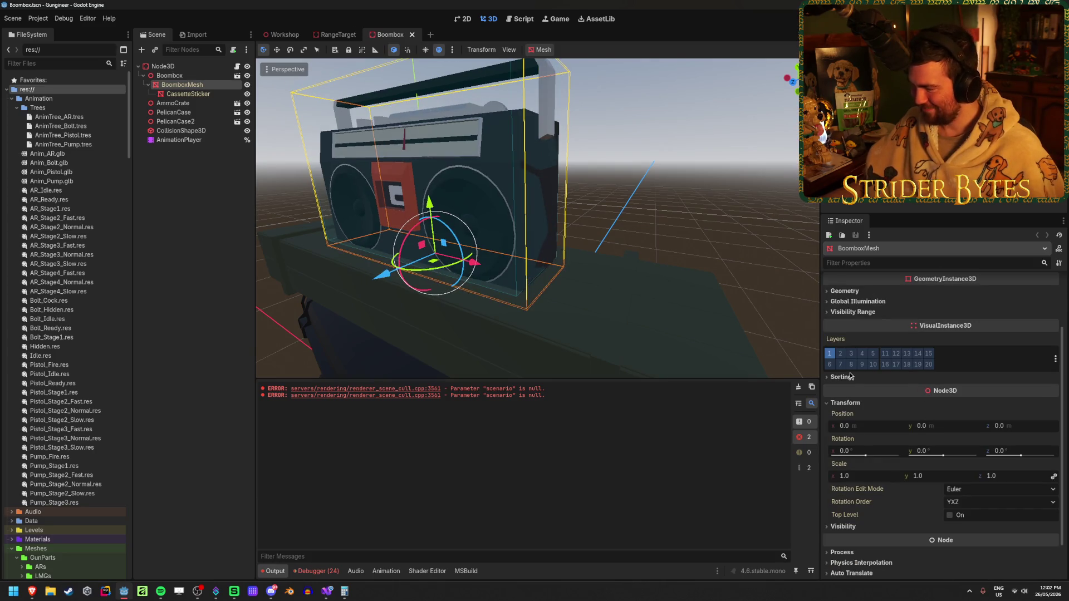
Try Boombox node heights of 1.26 and 1.275, then save the scene.
{"action": "left_click", "coordinate": [195, 76]}
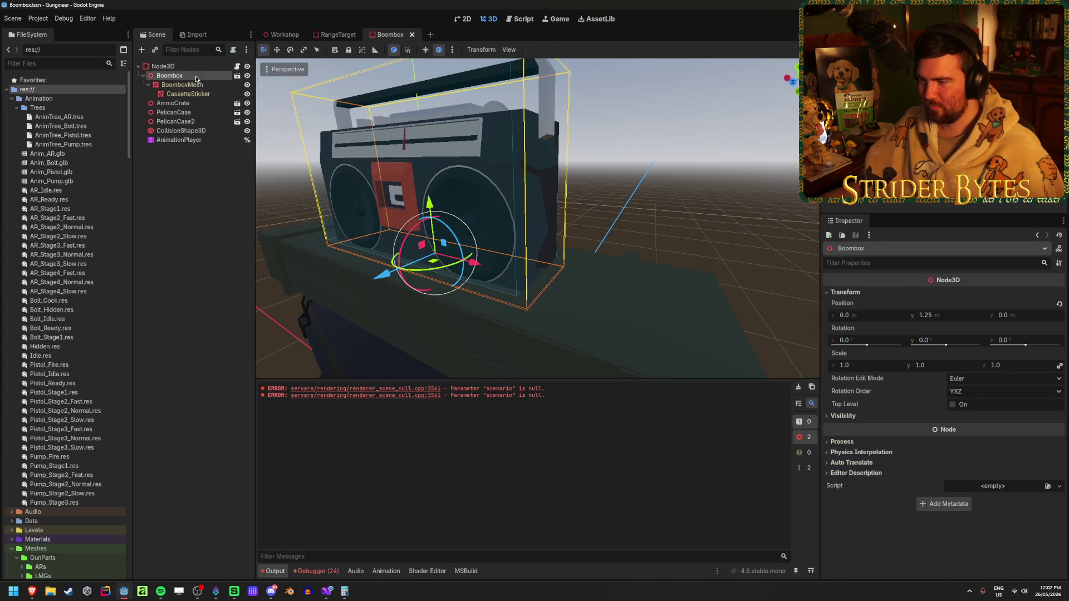
{"action": "left_click", "coordinate": [958, 314]}
{"action": "type", "text": "1.26"}
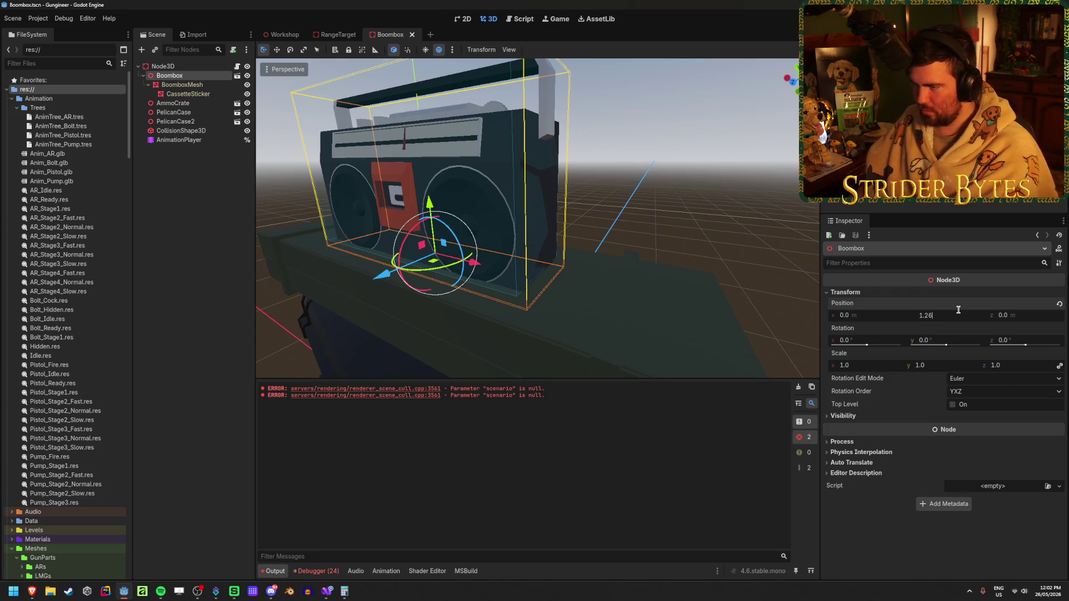
{"action": "key", "text": "Return"}
{"action": "left_click", "coordinate": [958, 310]}
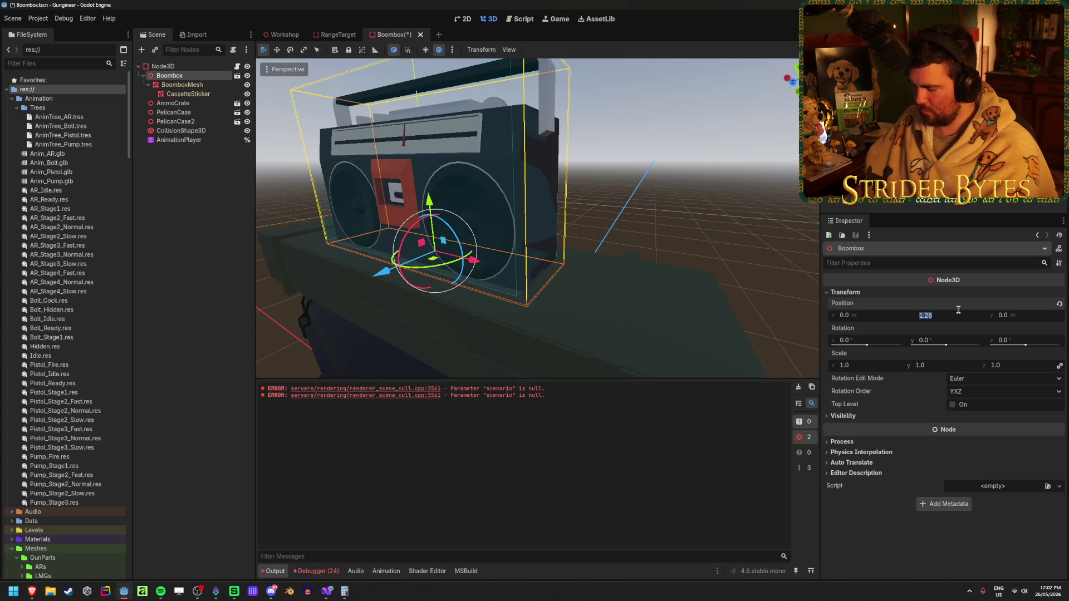
{"action": "type", "text": "1.275"}
{"action": "key", "text": "Return"}
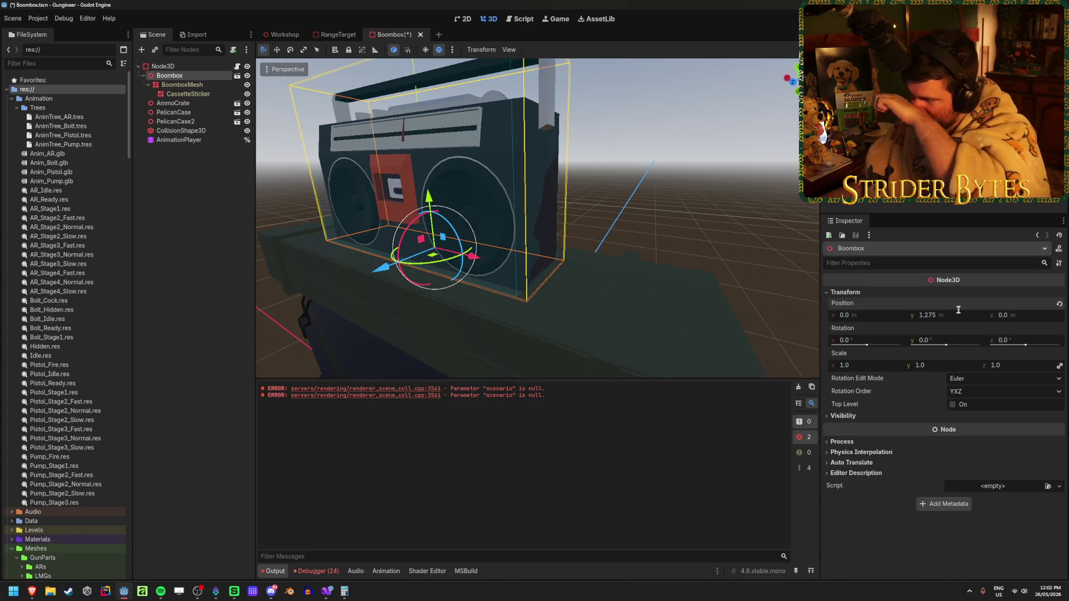
{"action": "left_click", "coordinate": [958, 309]}
{"action": "type", "text": "1.3"}
{"action": "key", "text": "Return"}
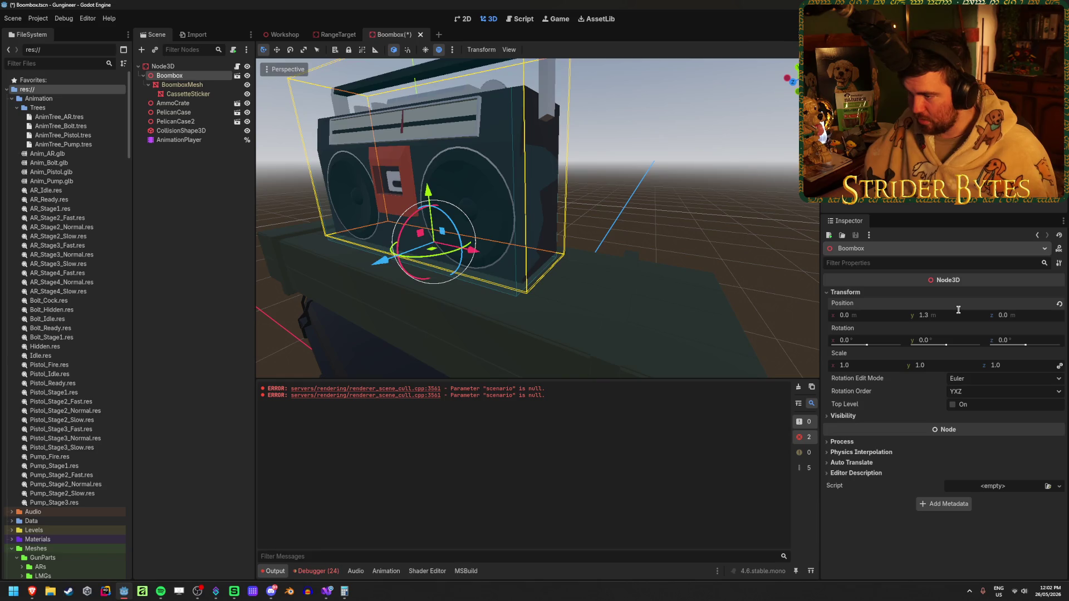
{"action": "left_click", "coordinate": [957, 310]}
{"action": "type", "text": "1.275"}
{"action": "key", "text": "Return"}
{"action": "scroll", "coordinate": [538, 218], "scroll_direction": "up", "scroll_amount": 6}
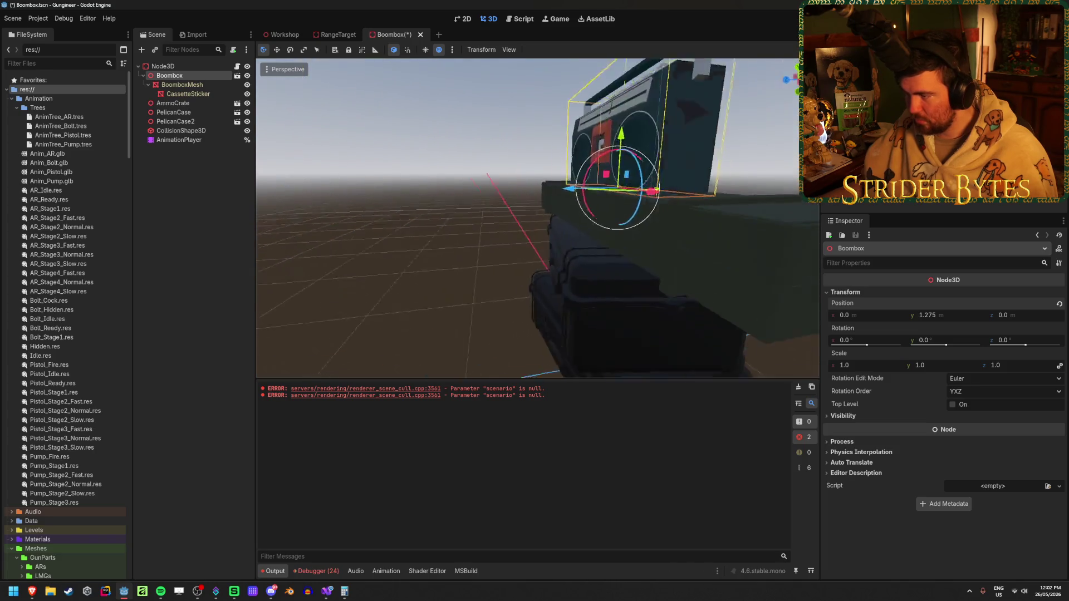
{"action": "key", "text": "ctrl+s"}
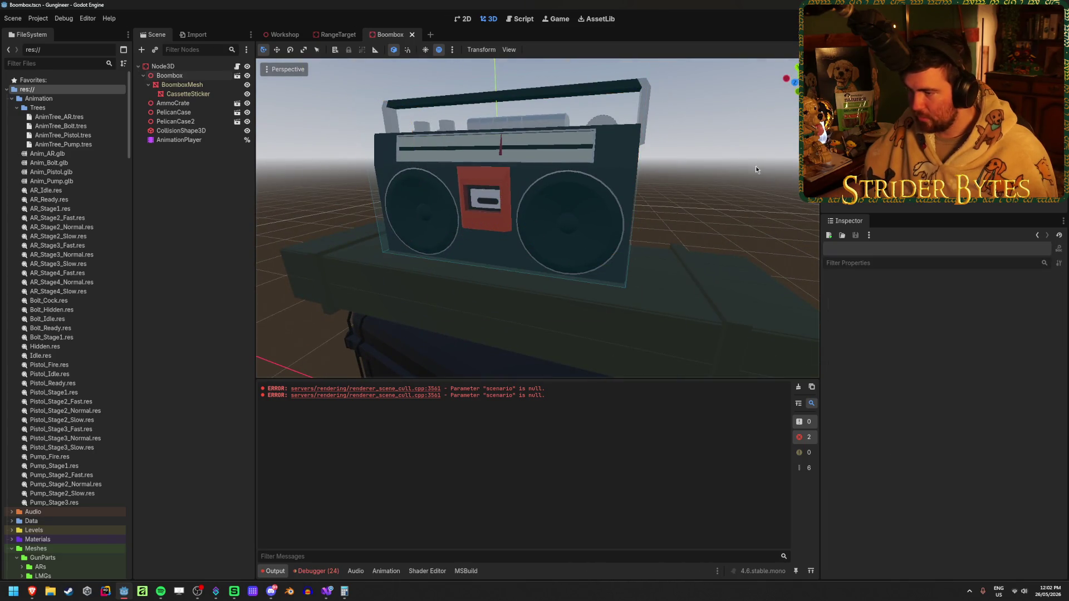
Set the Boombox node's Position y to 1.3.
{"action": "left_click", "coordinate": [668, 307]}
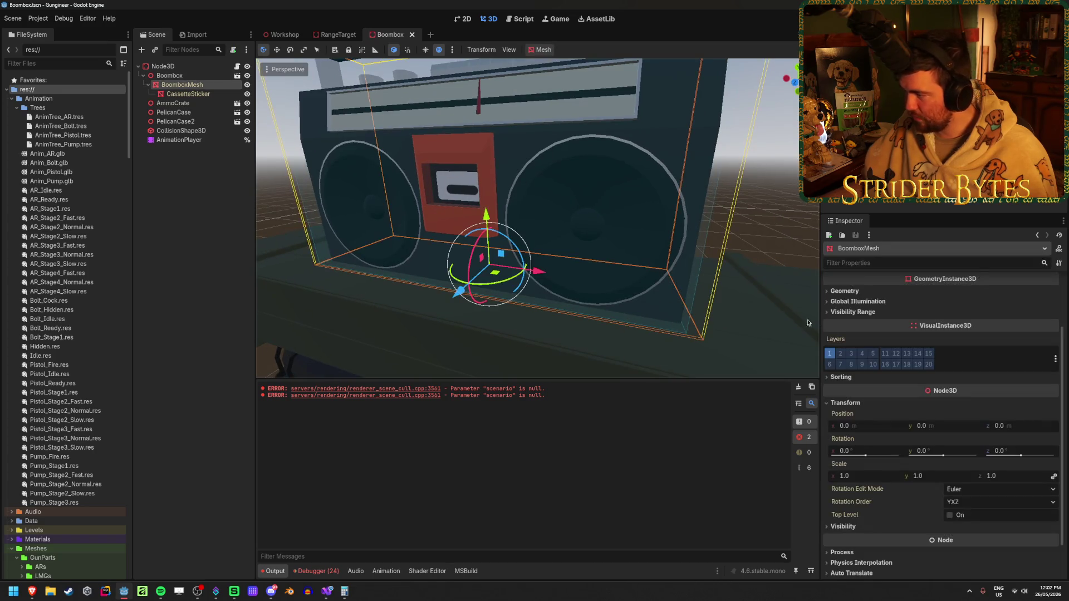
{"action": "left_click", "coordinate": [181, 76]}
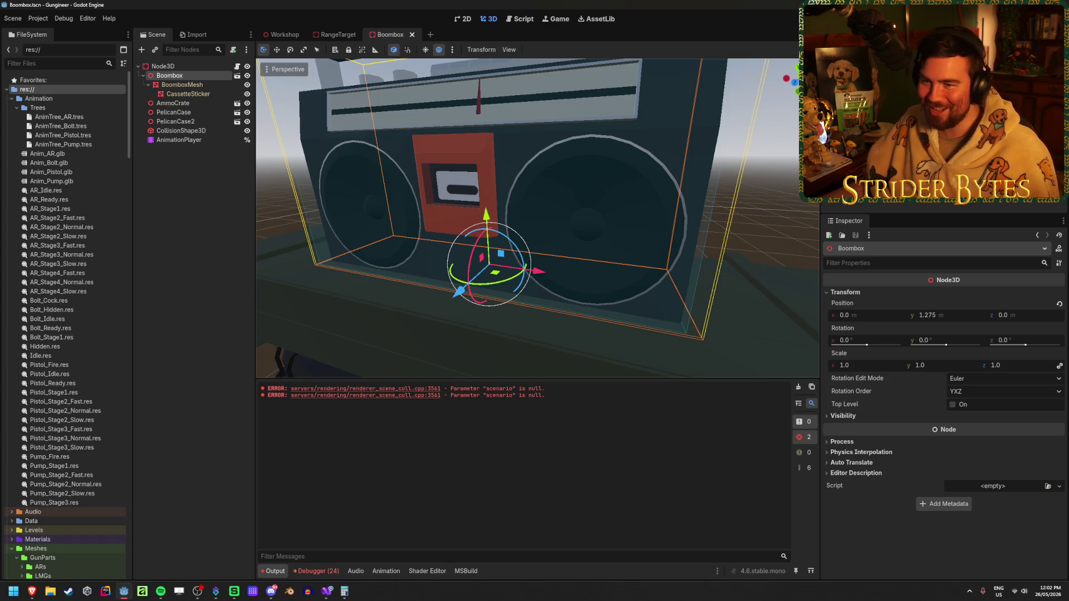
{"action": "left_click", "coordinate": [963, 317]}
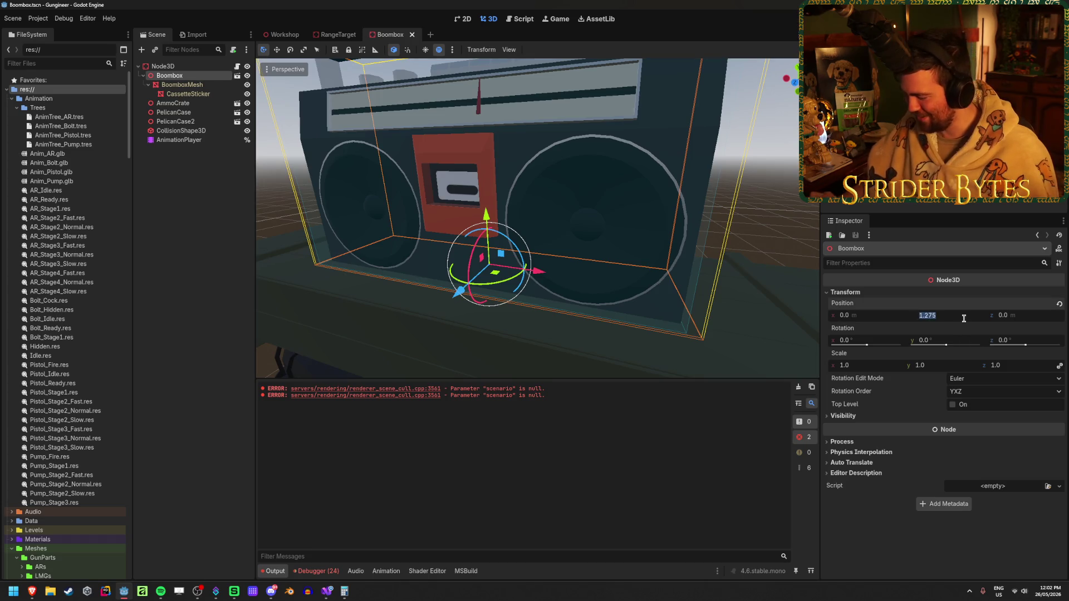
{"action": "type", "text": "1.3"}
{"action": "key", "text": "Return"}
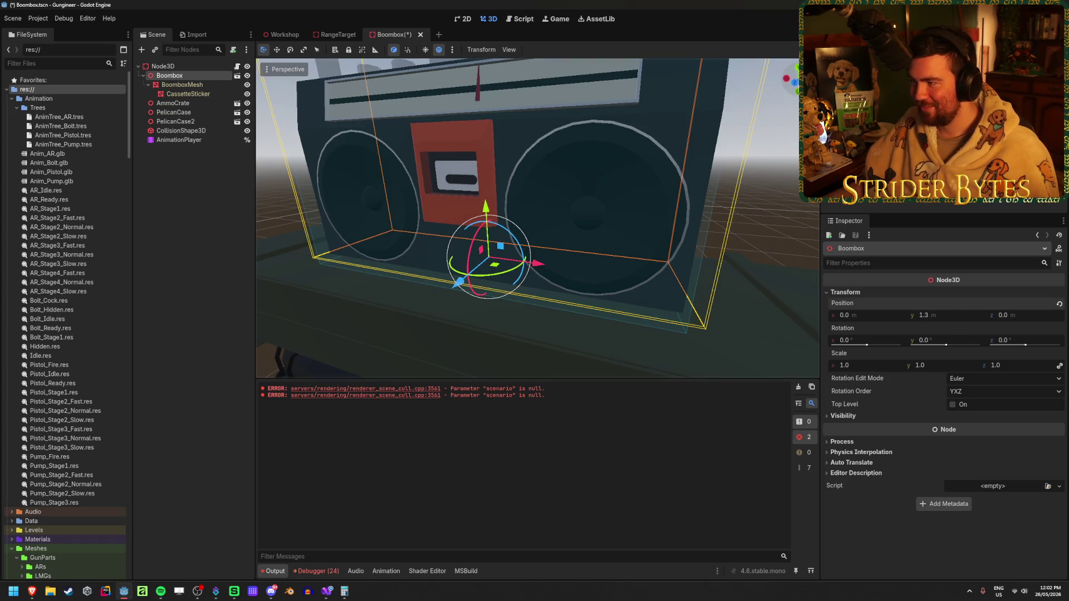
{"action": "left_click", "coordinate": [794, 85]}
{"action": "scroll", "coordinate": [795, 85], "scroll_direction": "up", "scroll_amount": 5}
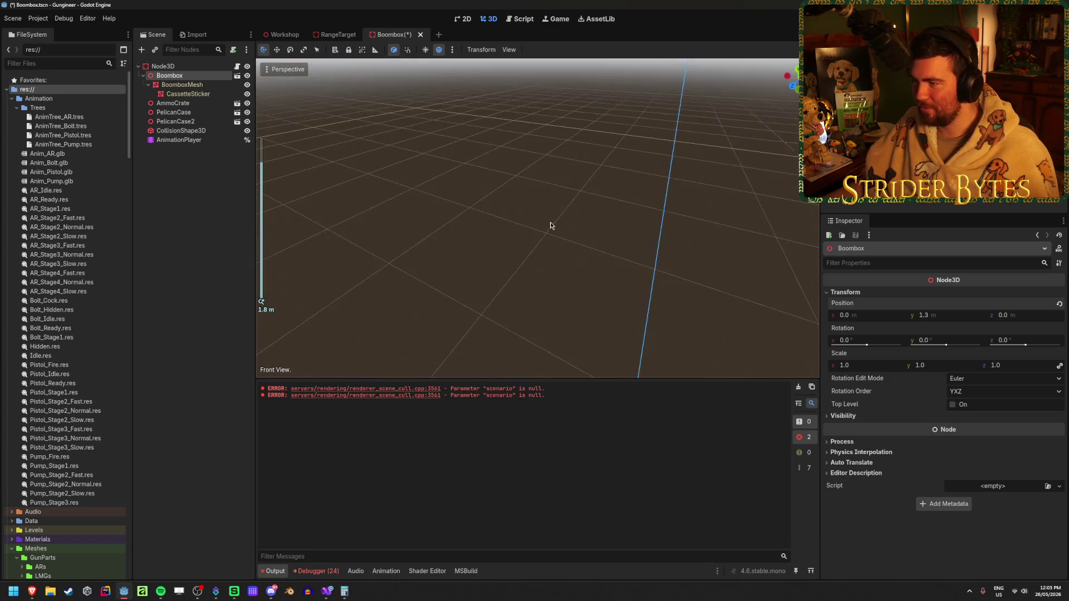
In Front Orthogonal view, lower the Boombox to about 1.28 and save the scene.
{"action": "left_click", "coordinate": [794, 85]}
{"action": "scroll", "coordinate": [561, 269], "scroll_direction": "up", "scroll_amount": 8}
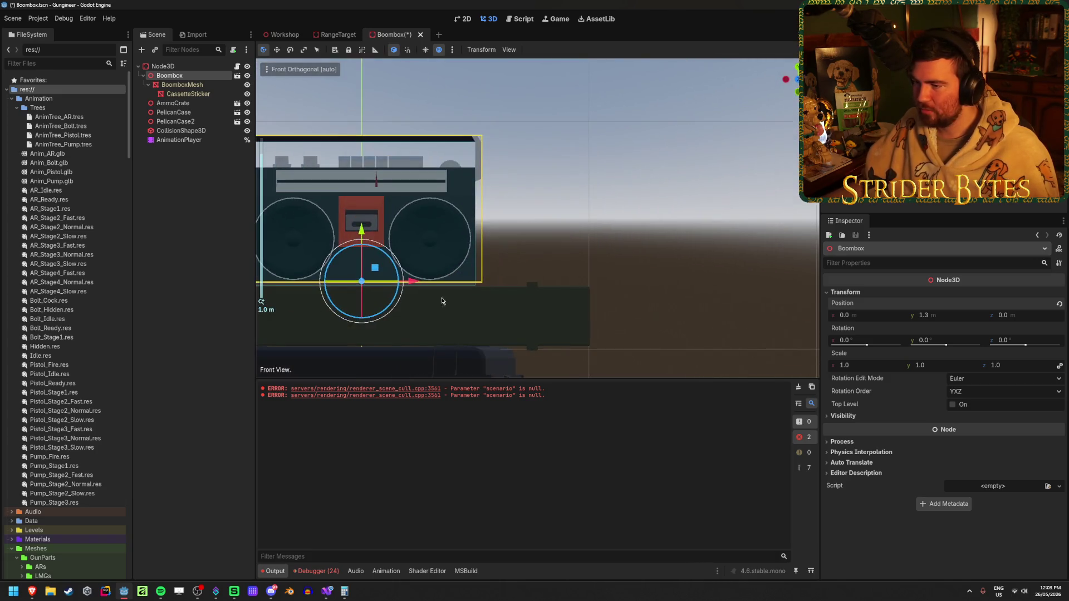
{"action": "scroll", "coordinate": [561, 270], "scroll_direction": "up", "scroll_amount": 8}
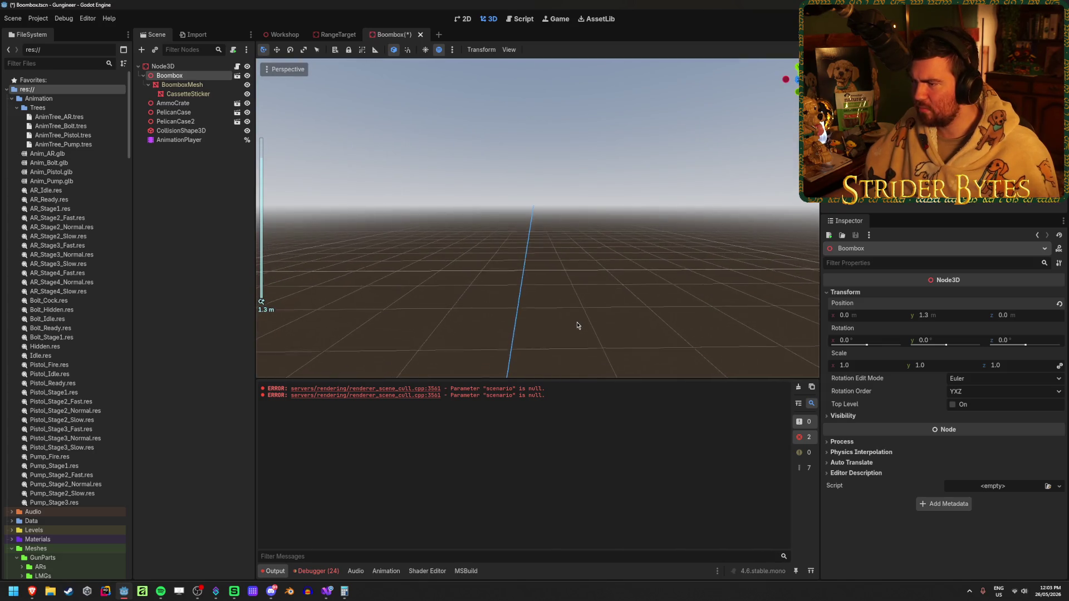
{"action": "left_click", "coordinate": [793, 85]}
{"action": "scroll", "coordinate": [613, 216], "scroll_direction": "up", "scroll_amount": 9}
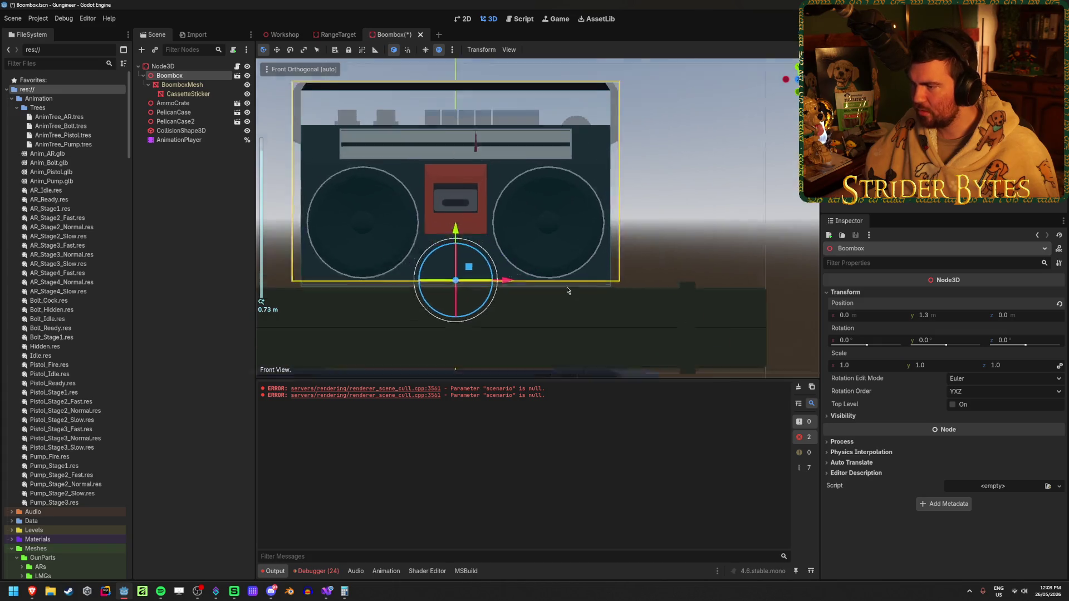
{"action": "scroll", "coordinate": [578, 252], "scroll_direction": "up", "scroll_amount": 2}
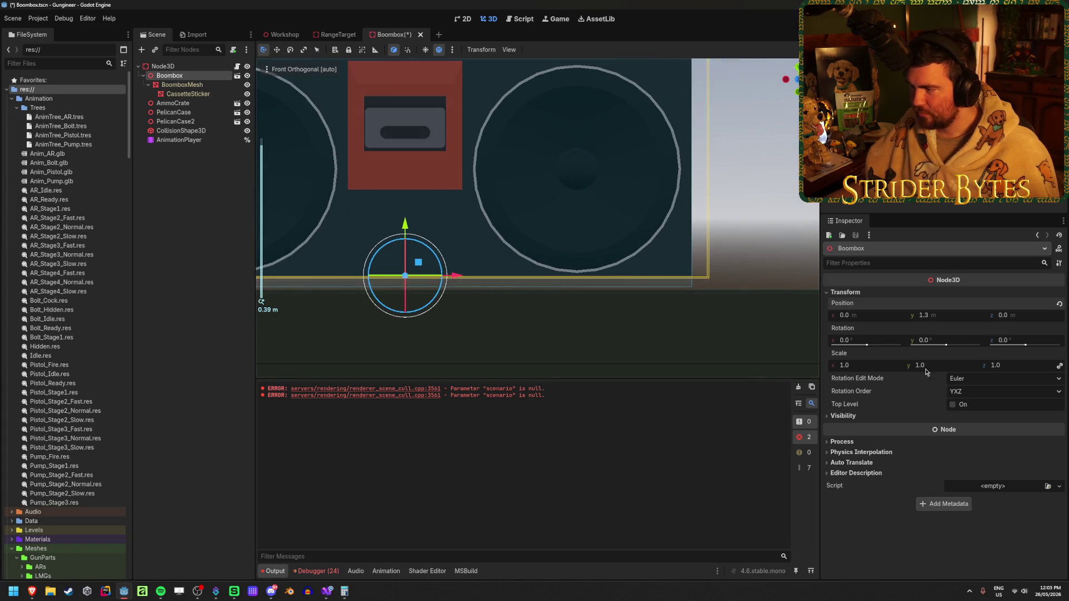
{"action": "left_click_drag", "start_coordinate": [926, 320], "coordinate": [921, 320]}
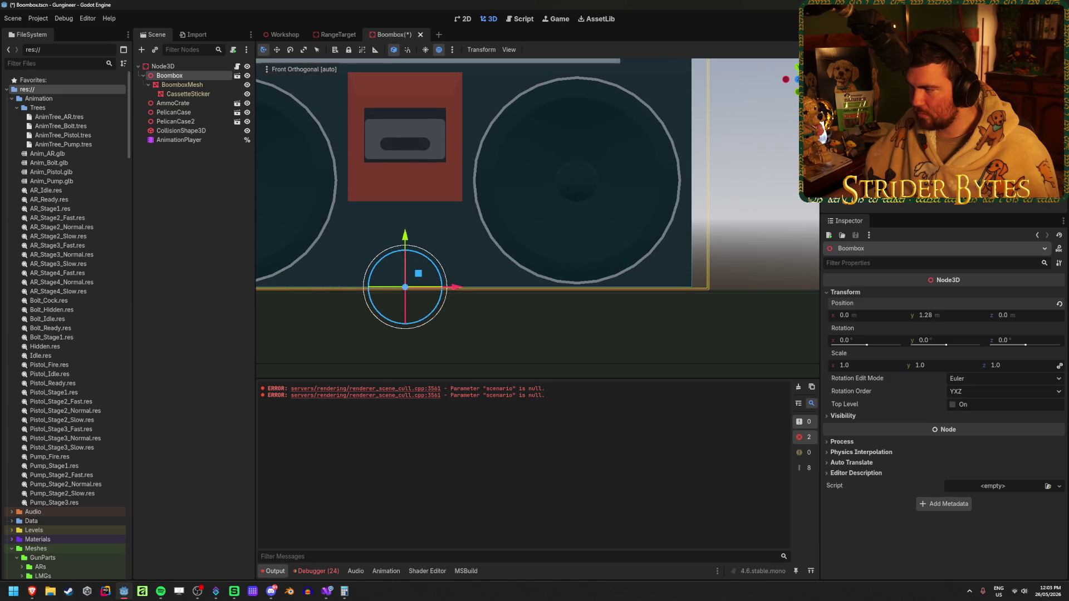
{"action": "key", "text": "ctrl+s"}
{"action": "scroll", "coordinate": [625, 285], "scroll_direction": "down", "scroll_amount": 5}
Orbit back to perspective, frame the boombox, and inspect the root node's properties.
{"action": "left_click_drag", "start_coordinate": [626, 285], "coordinate": [616, 247]}
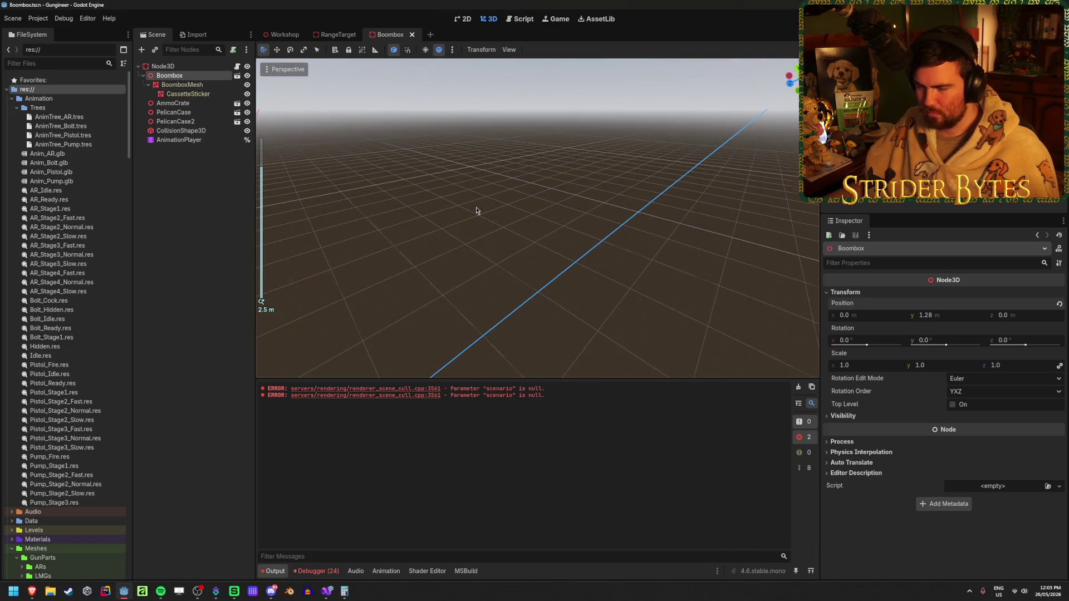
{"action": "key", "text": "f"}
{"action": "left_click", "coordinate": [393, 235]}
{"action": "scroll", "coordinate": [413, 300], "scroll_direction": "up", "scroll_amount": 5}
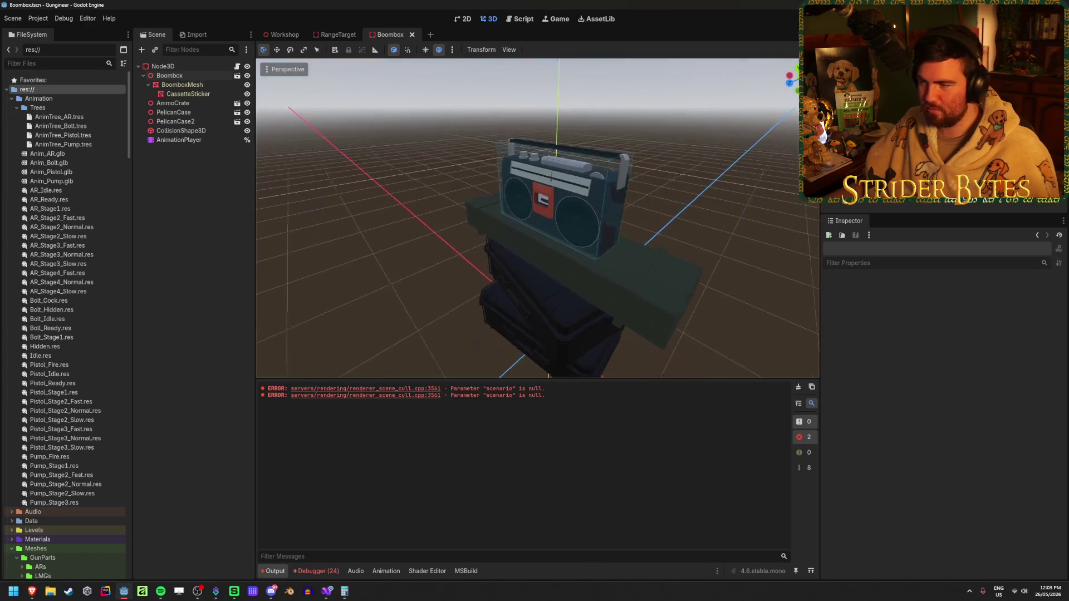
{"action": "mouse_move", "coordinate": [537, 223]}
{"action": "left_mouse_down"}
{"action": "mouse_move", "coordinate": [578, 250]}
{"action": "mouse_move", "coordinate": [545, 231]}
{"action": "mouse_move", "coordinate": [457, 237]}
{"action": "left_mouse_up"}
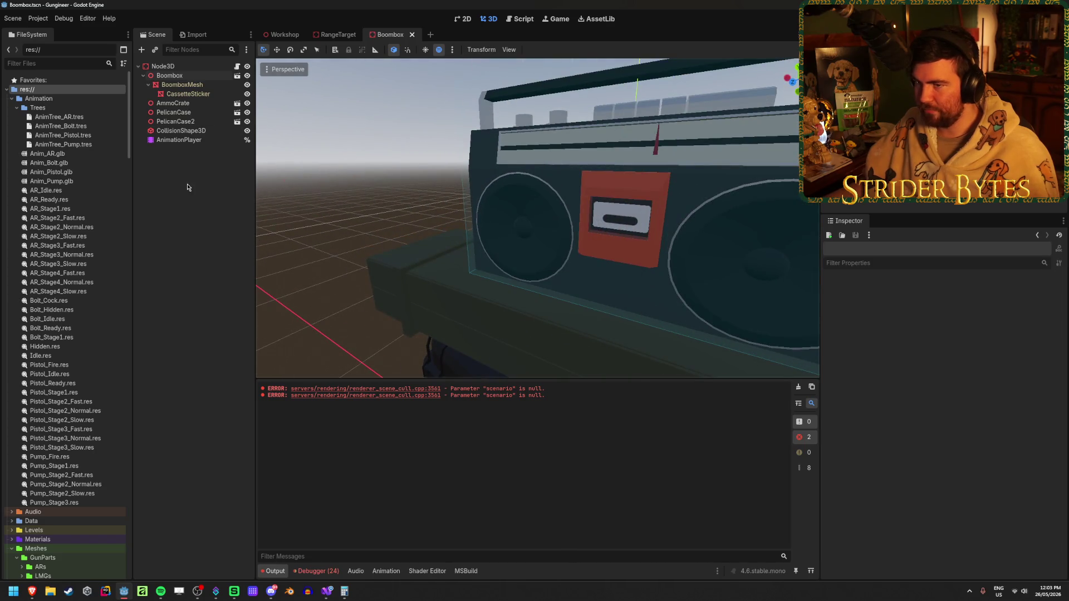
{"action": "left_click", "coordinate": [195, 78]}
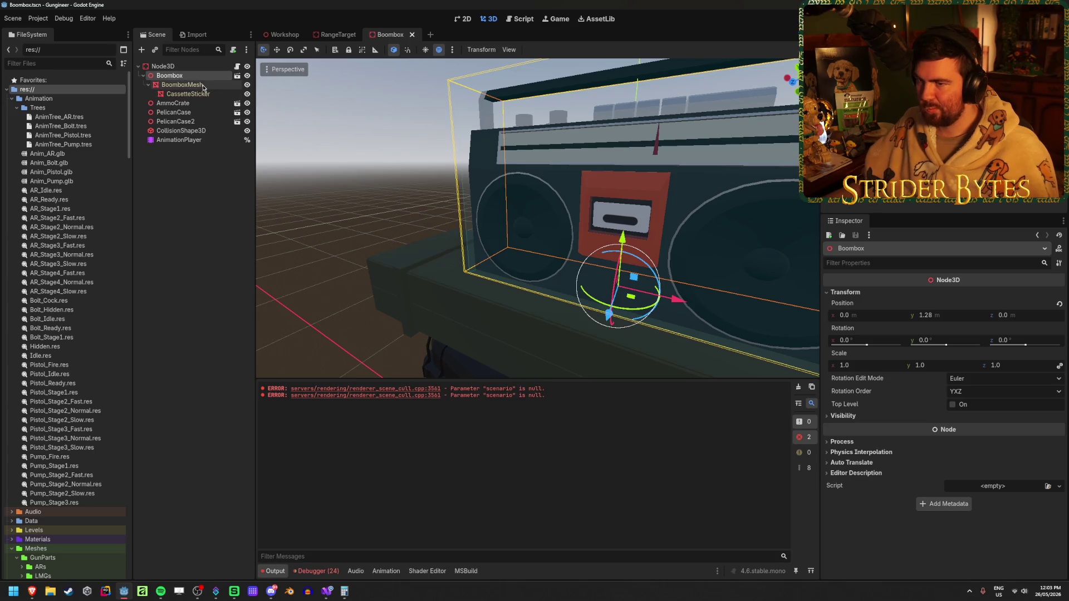
{"action": "left_click", "coordinate": [208, 67]}
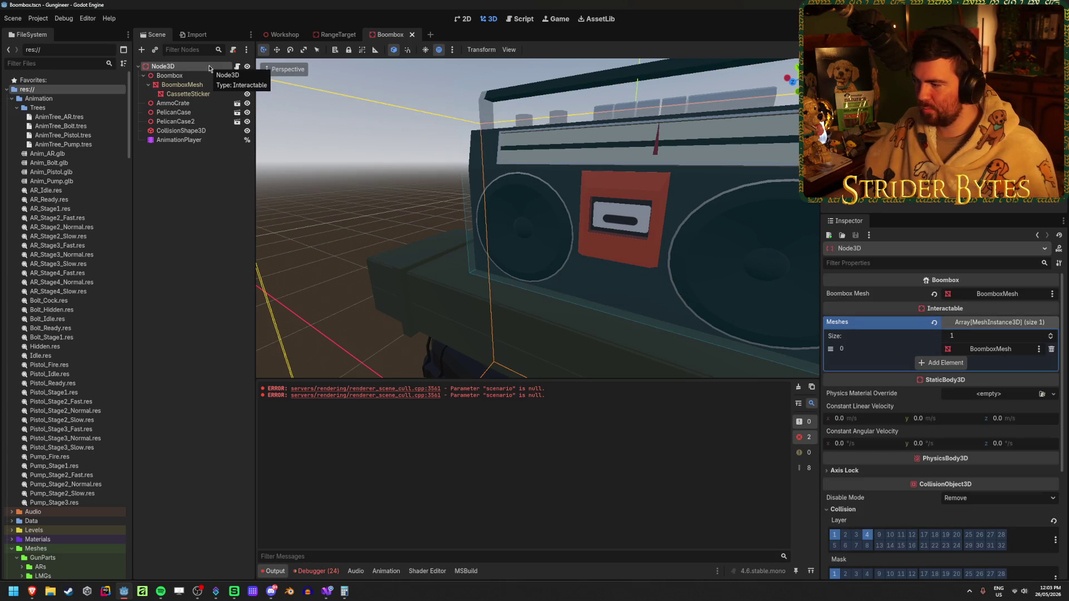
Open the BoomboxBreak animation and set the 0 s position keyframe's y to 1.28.
{"action": "left_click", "coordinate": [209, 76]}
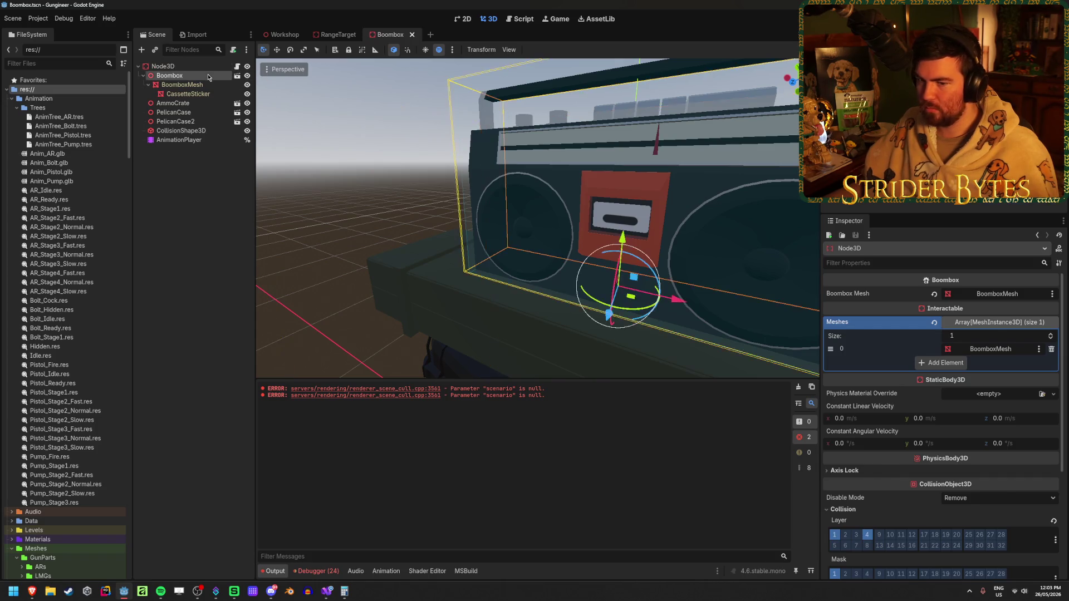
{"action": "left_click", "coordinate": [386, 571]}
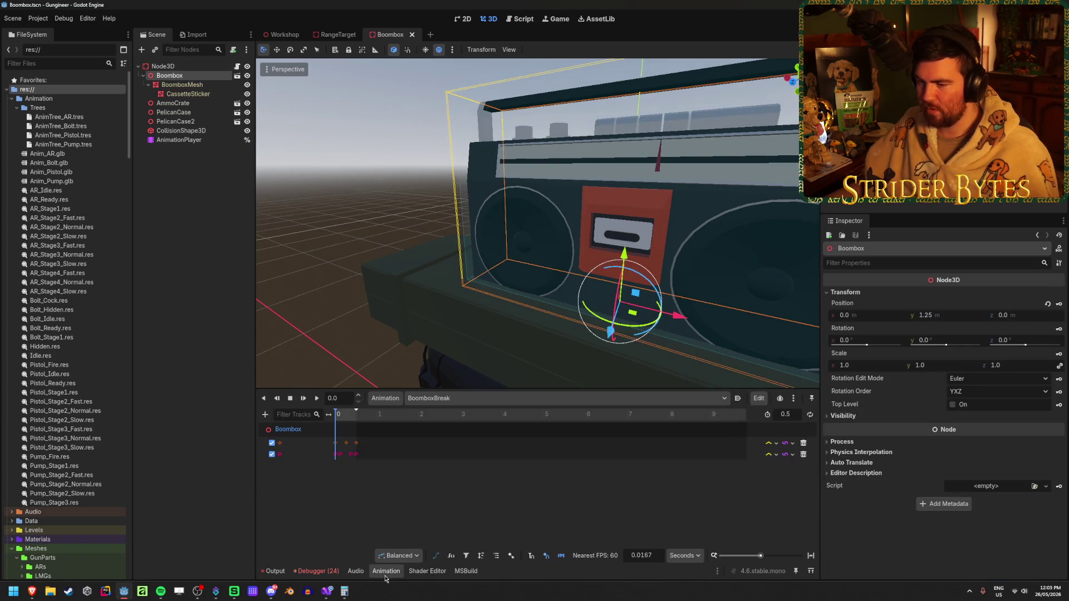
{"action": "mouse_move", "coordinate": [338, 417]}
{"action": "left_mouse_down"}
{"action": "mouse_move", "coordinate": [360, 420]}
{"action": "mouse_move", "coordinate": [330, 426]}
{"action": "left_mouse_up"}
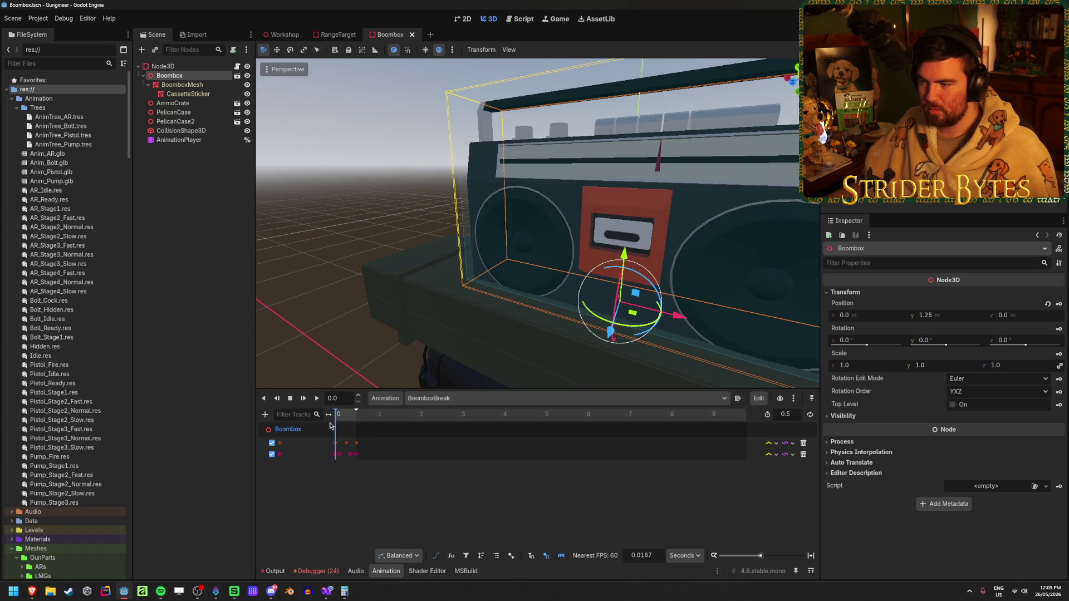
{"action": "mouse_move", "coordinate": [383, 378]}
{"action": "left_mouse_down"}
{"action": "mouse_move", "coordinate": [473, 368]}
{"action": "mouse_move", "coordinate": [481, 387]}
{"action": "left_mouse_up"}
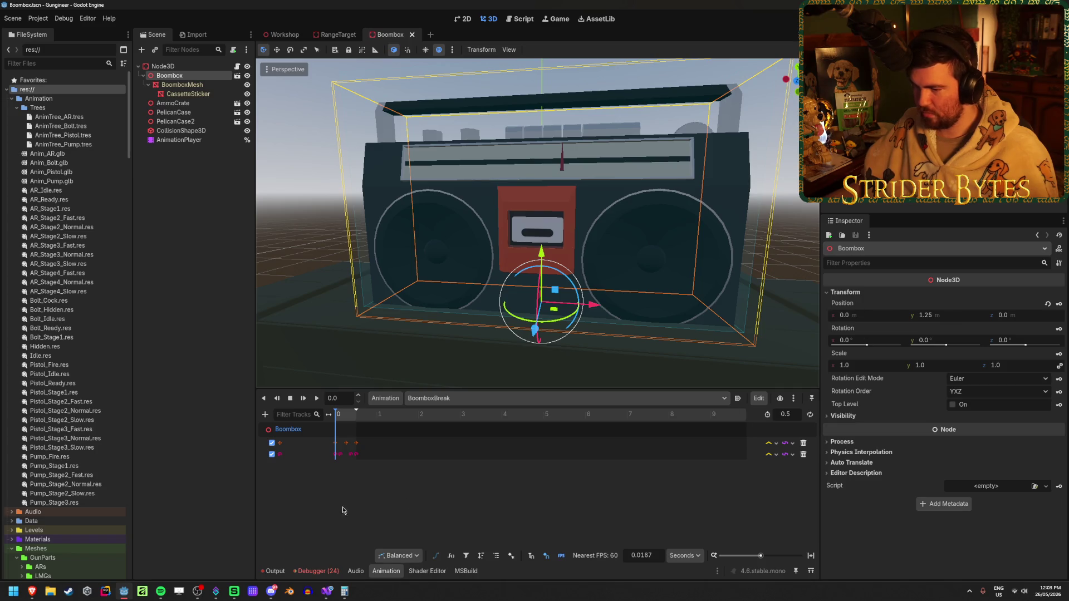
{"action": "double_click", "coordinate": [284, 442]}
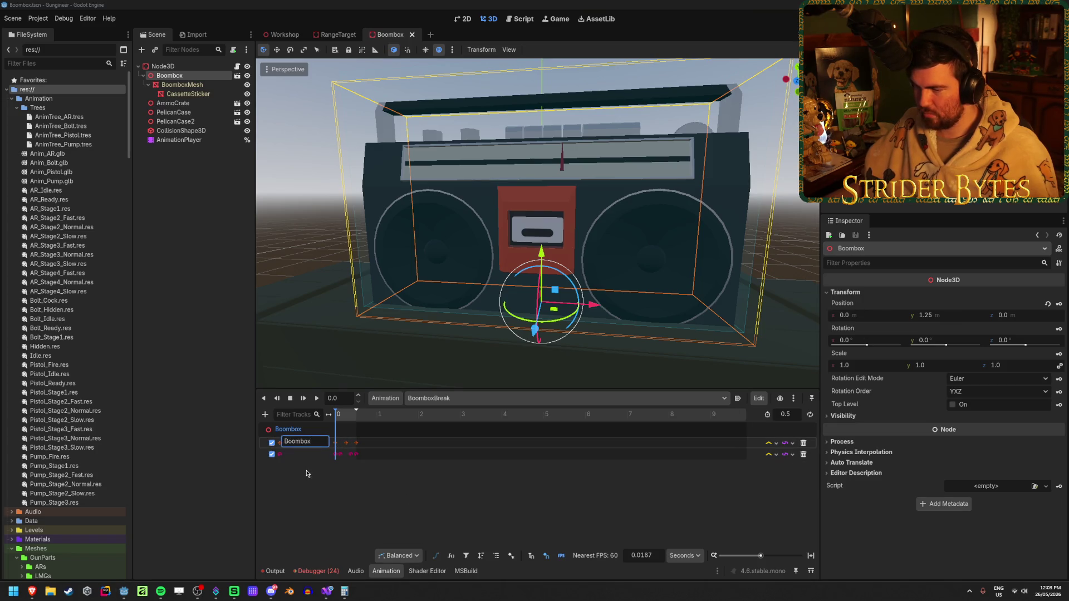
{"action": "left_click", "coordinate": [336, 443]}
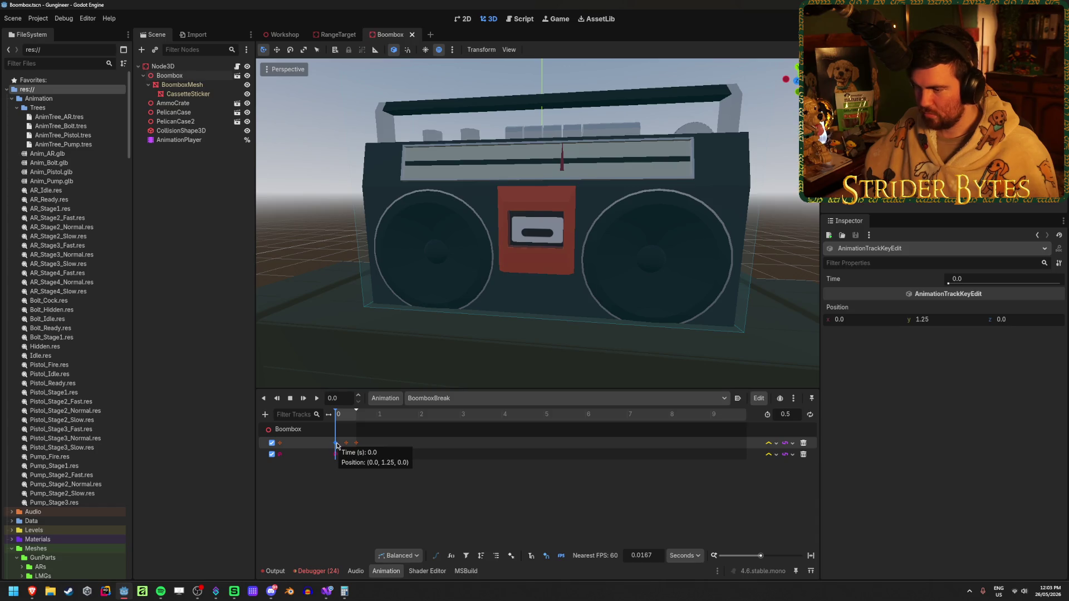
{"action": "left_click", "coordinate": [946, 318]}
{"action": "type", "text": "1"}
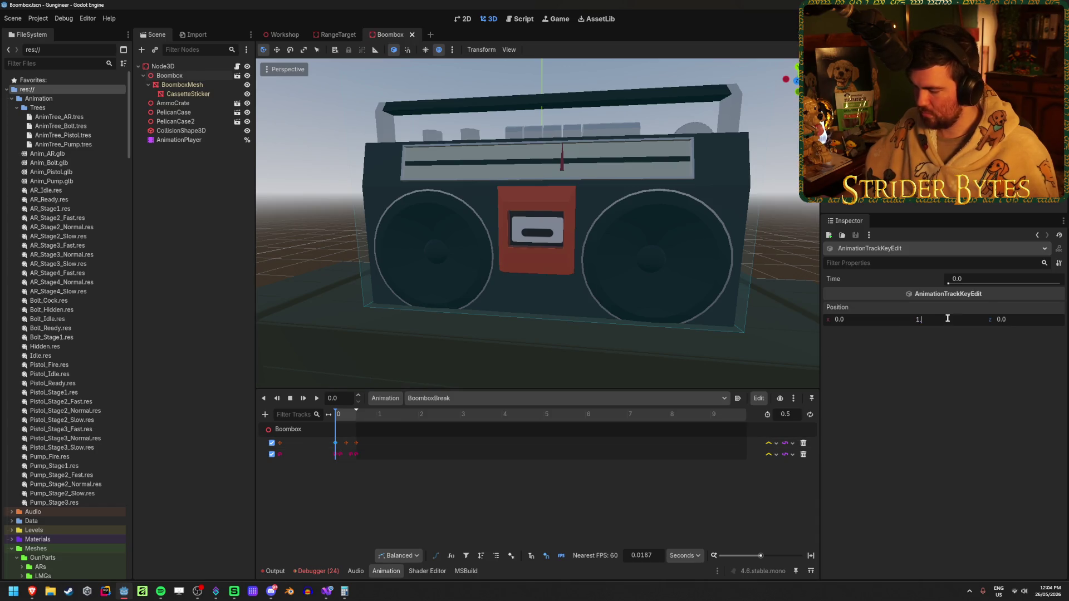
{"action": "key", "text": "Return"}
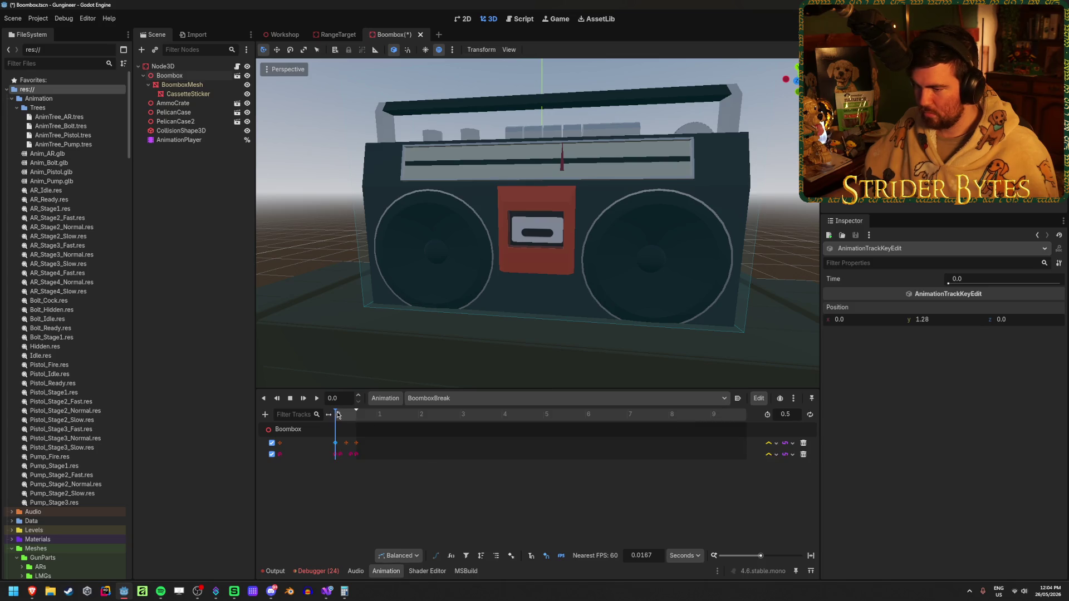
Set the 0.5 s position keyframe's y to 1.28 and save the scene.
{"action": "left_click_drag", "start_coordinate": [337, 414], "coordinate": [329, 414]}
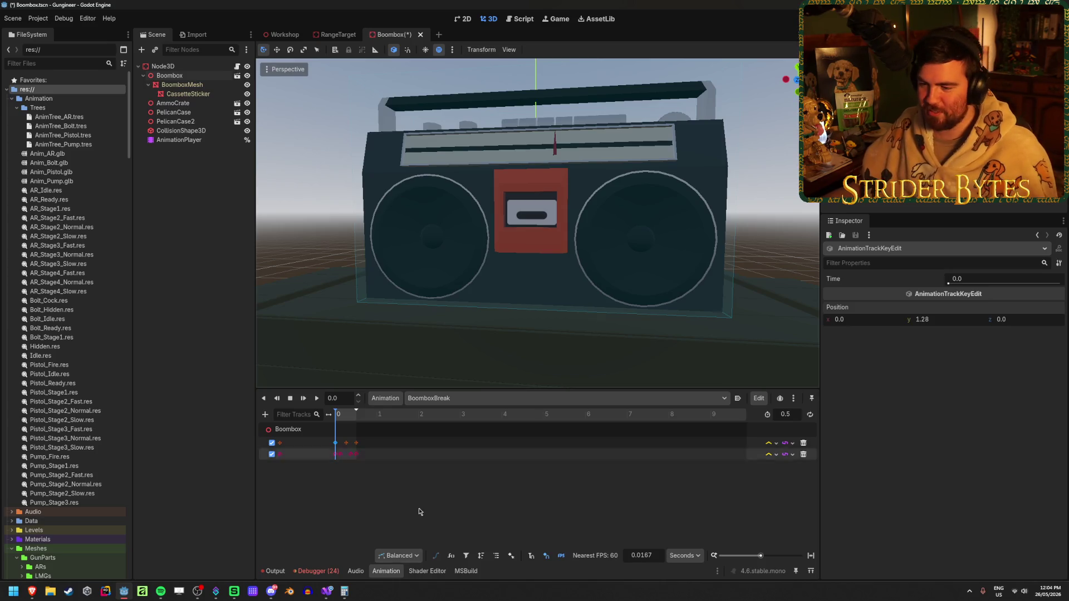
{"action": "left_click_drag", "start_coordinate": [336, 415], "coordinate": [354, 417]}
{"action": "left_click", "coordinate": [356, 442]}
{"action": "left_click", "coordinate": [943, 319]}
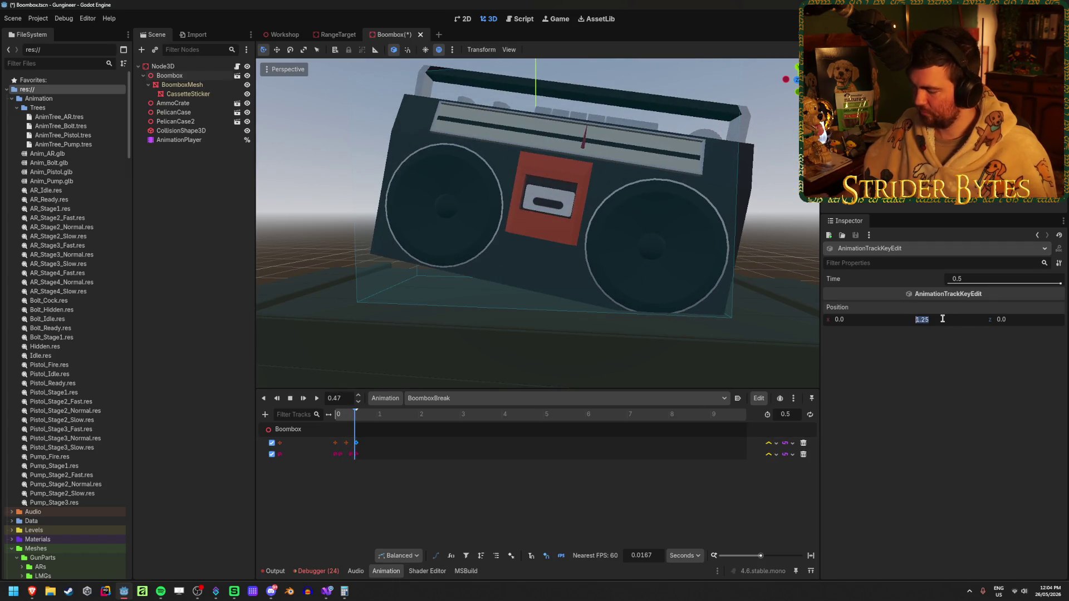
{"action": "type", "text": "8"}
{"action": "key", "text": "Return"}
{"action": "key", "text": "ctrl+s"}
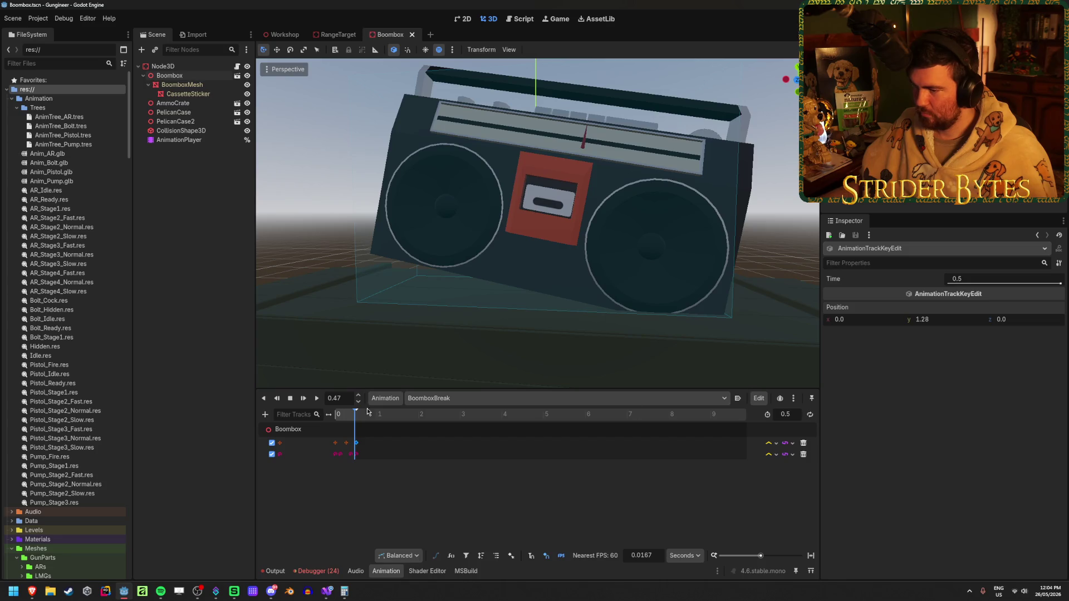
{"action": "mouse_move", "coordinate": [347, 417]}
{"action": "left_mouse_down"}
{"action": "mouse_move", "coordinate": [360, 418]}
{"action": "mouse_move", "coordinate": [336, 418]}
{"action": "left_mouse_up"}
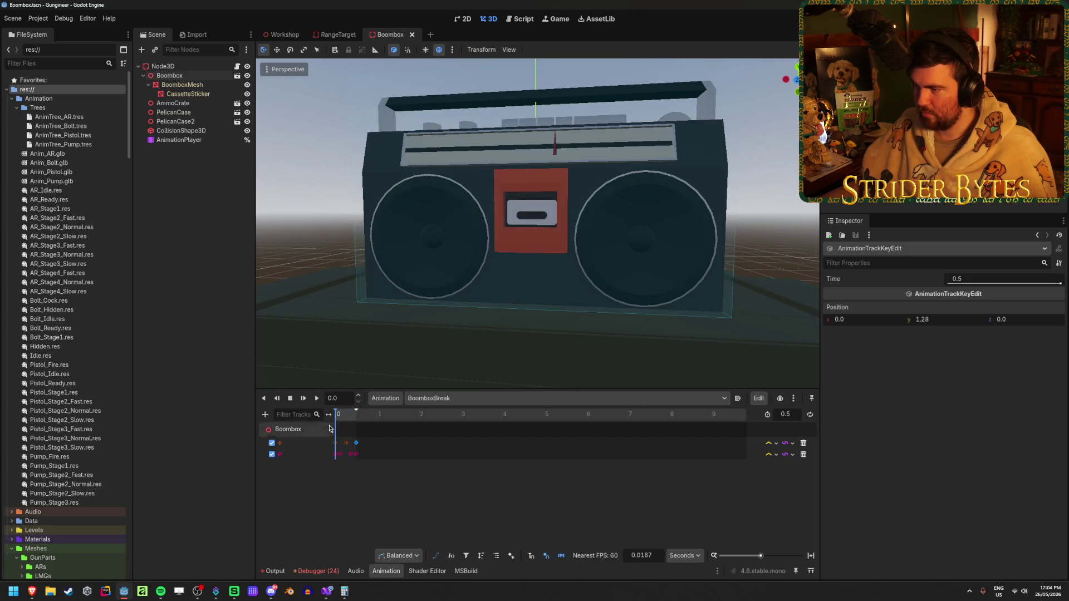
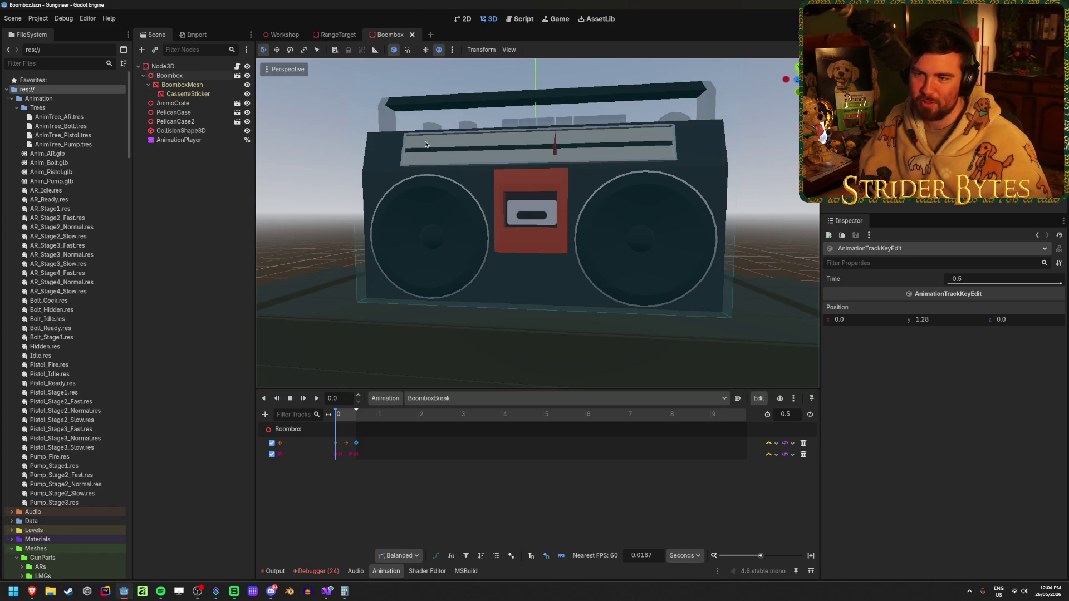
Collapse the Boombox node, frame the boombox in the Workshop scene, and run the game with F5.
{"action": "left_click", "coordinate": [167, 75]}
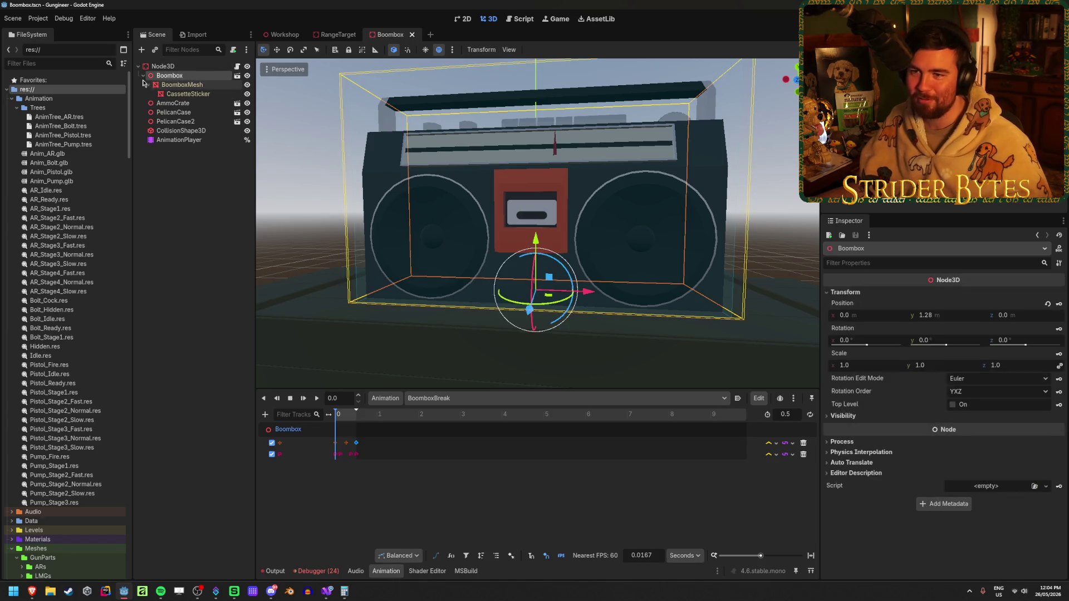
{"action": "left_click", "coordinate": [144, 75]}
{"action": "left_click", "coordinate": [281, 34]}
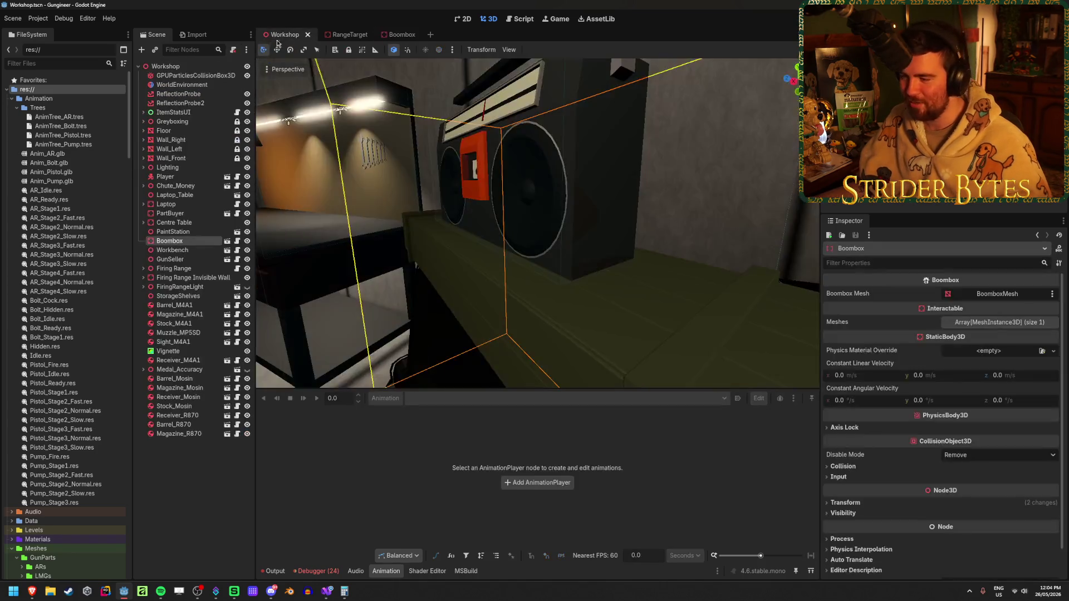
{"action": "key", "text": "f"}
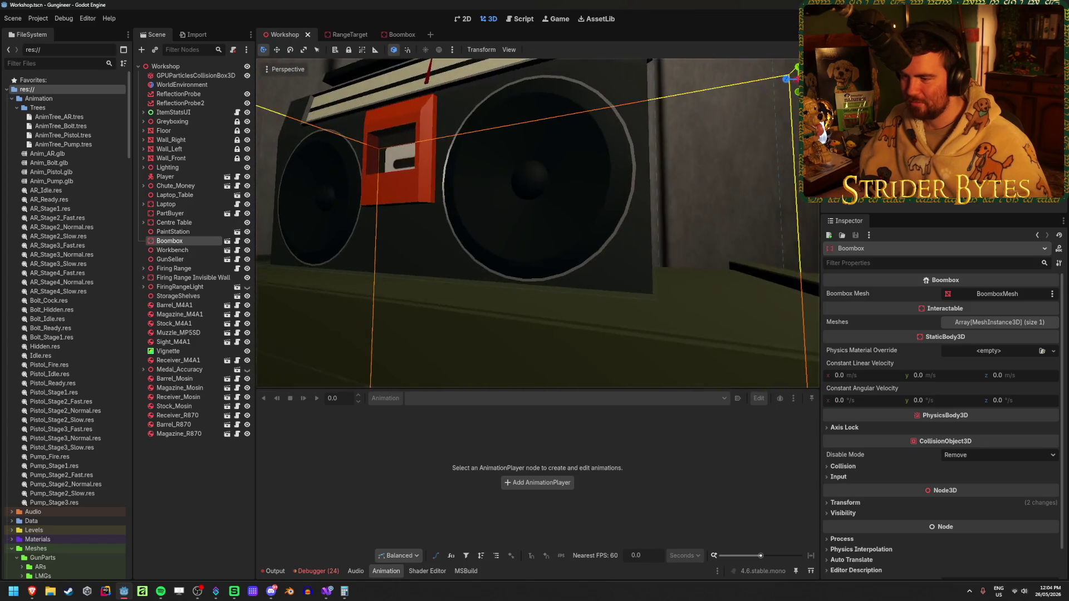
{"action": "left_click", "coordinate": [597, 234]}
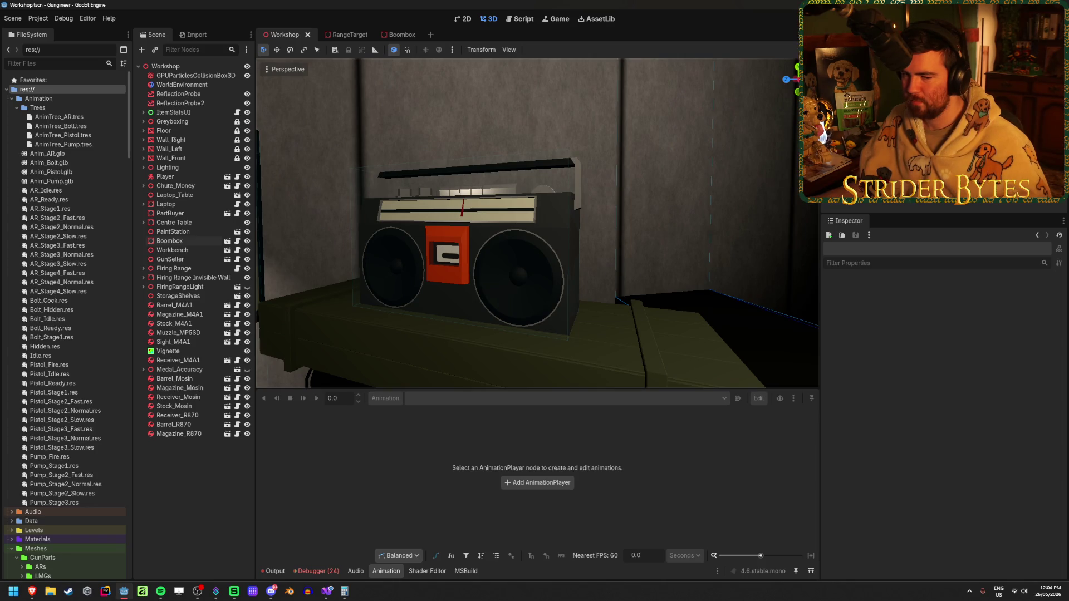
{"action": "key", "text": "F5"}
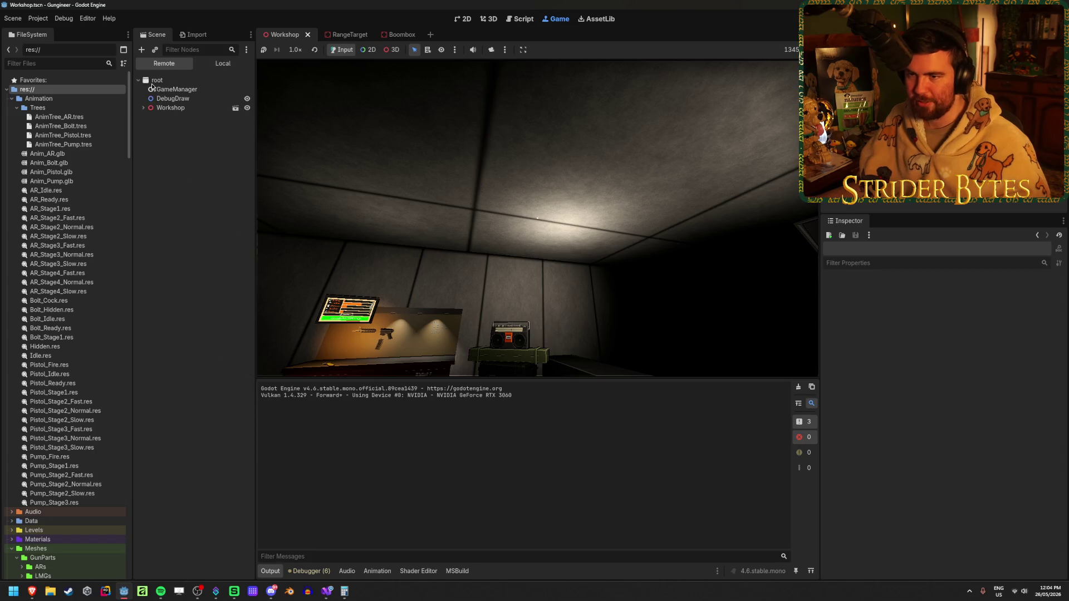
Clear the error log and walk the player up to the boombox on the crate.
{"action": "left_click", "coordinate": [797, 386]}
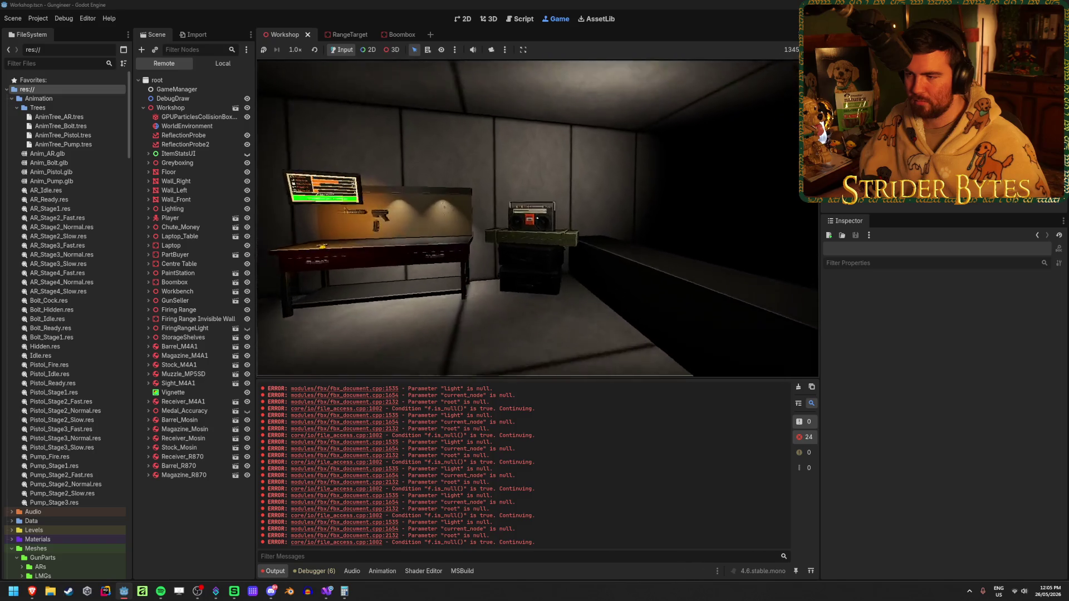
{"action": "key", "text": "w"}
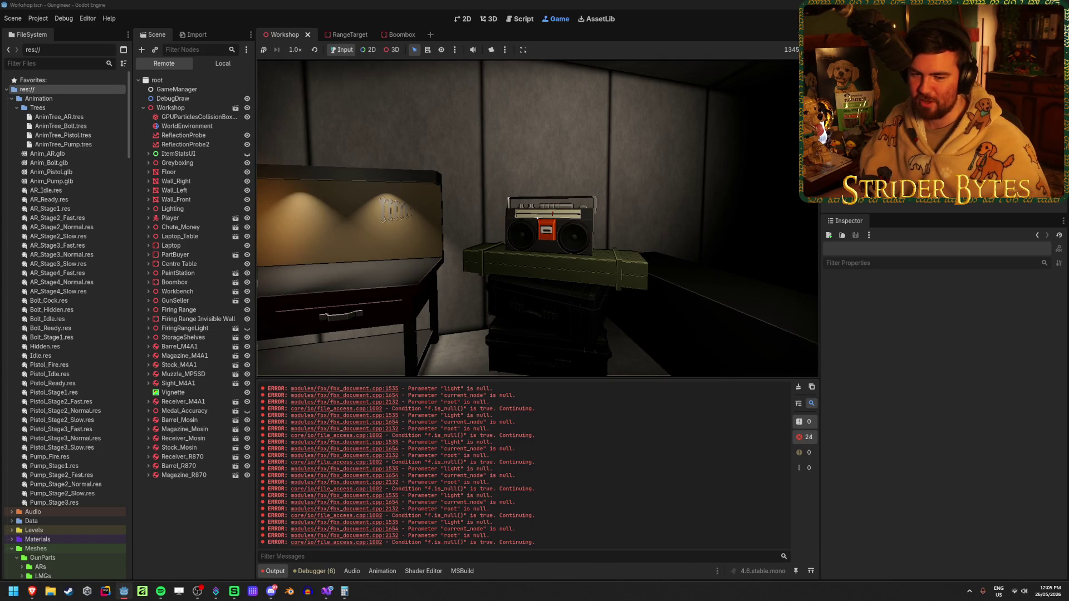
{"action": "key", "text": "w"}
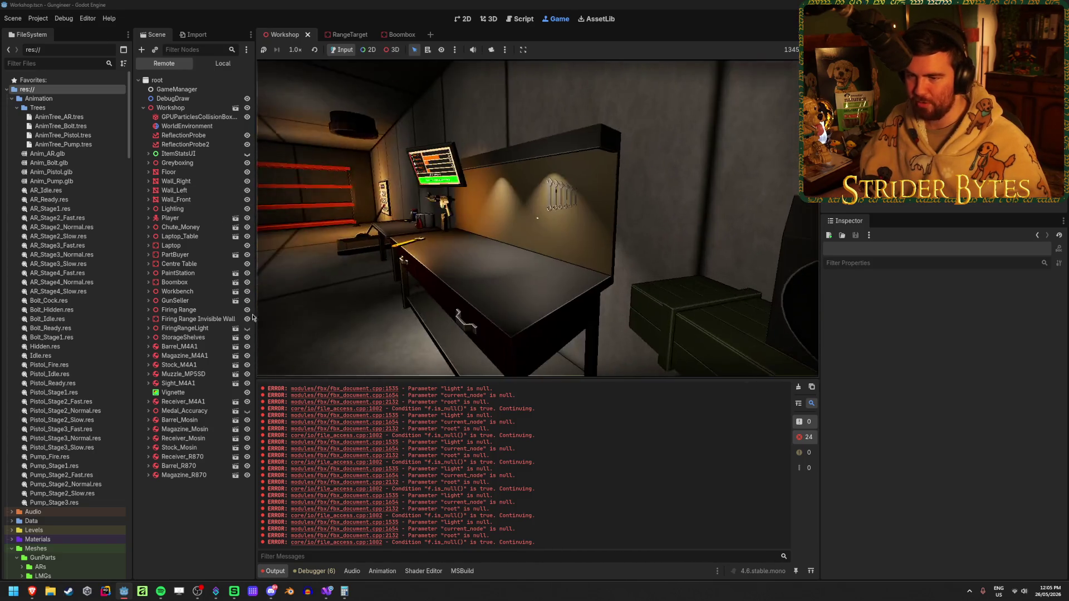
Inspect the live Boombox node, its new BulletDecal, and the inner BoomboxMesh in the Remote tree.
{"action": "left_click", "coordinate": [184, 282]}
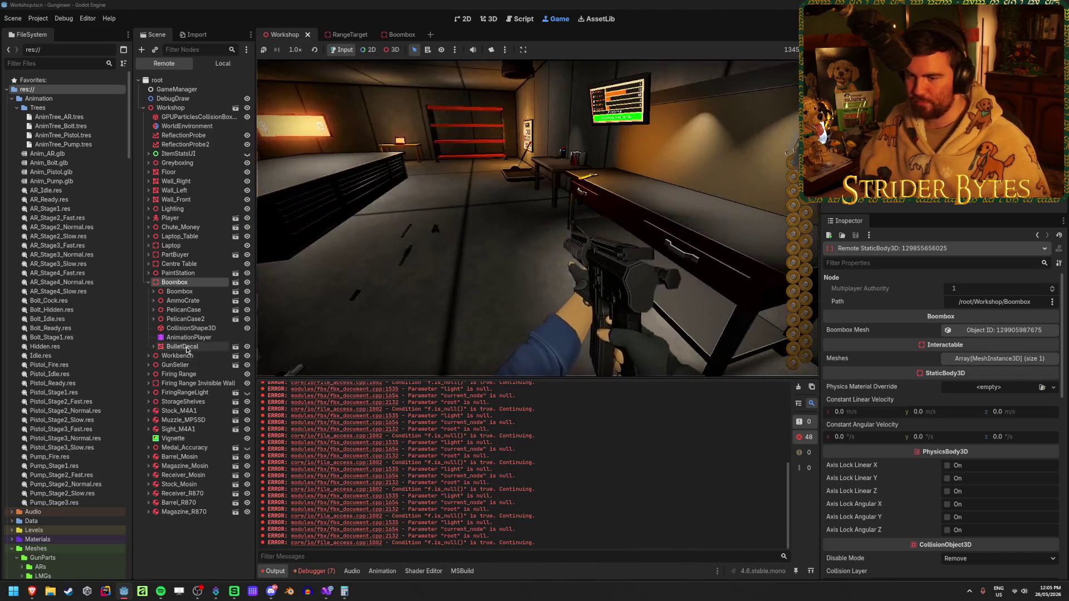
{"action": "left_click", "coordinate": [615, 290]}
{"action": "key", "text": "w"}
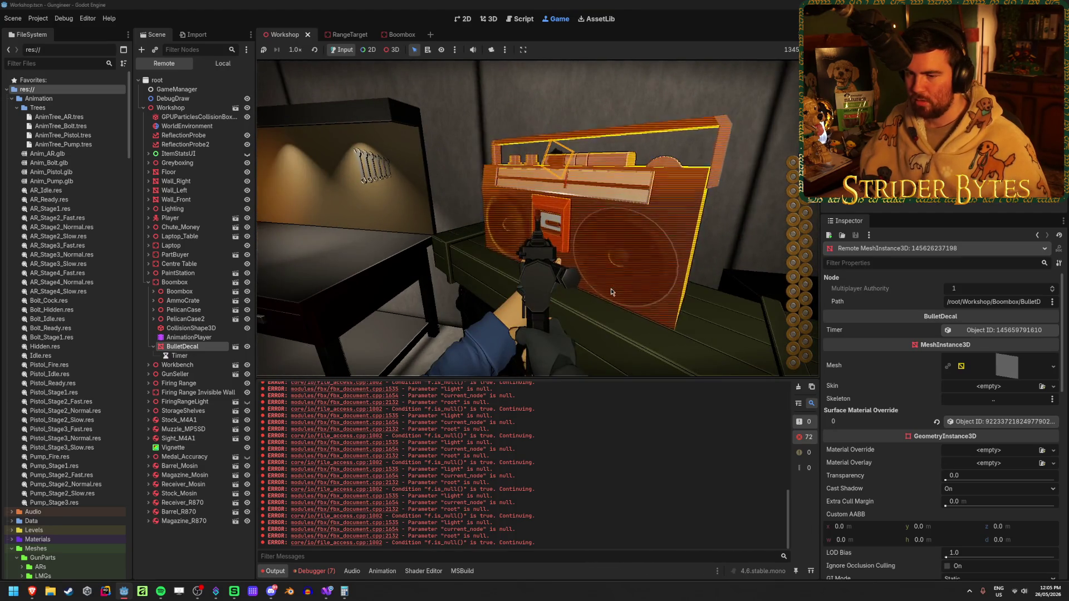
{"action": "mouse_move", "coordinate": [278, 301]}
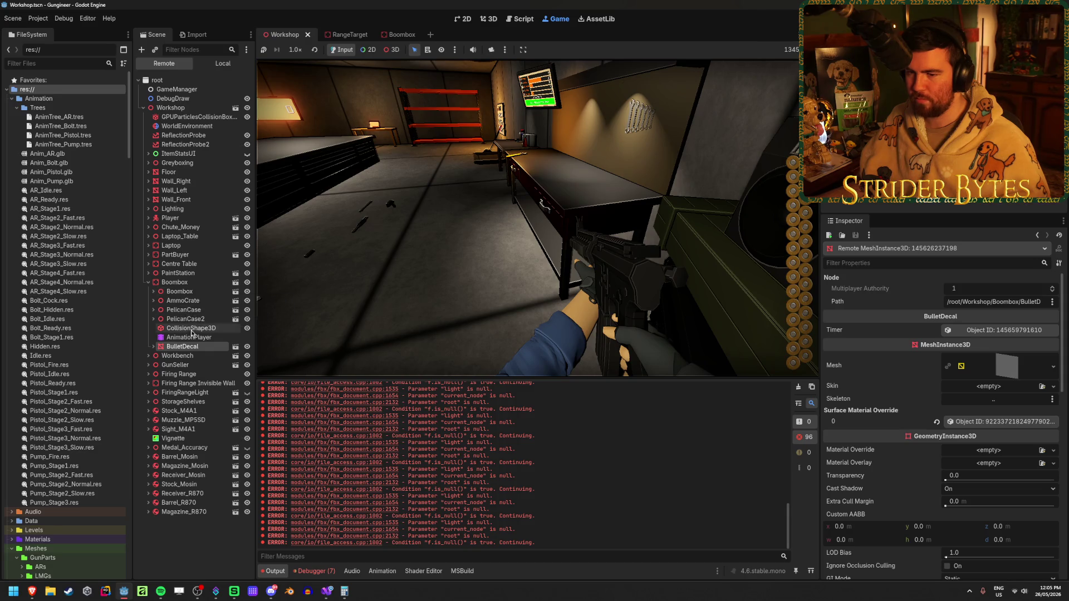
{"action": "left_click_drag", "start_coordinate": [180, 346], "coordinate": [184, 293]}
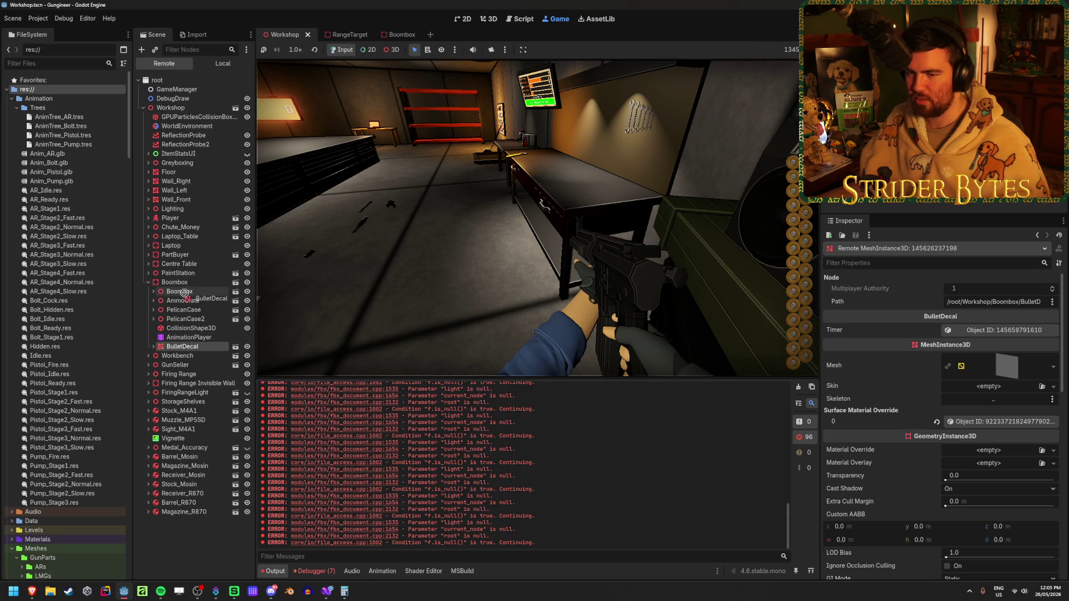
{"action": "left_click", "coordinate": [154, 293]}
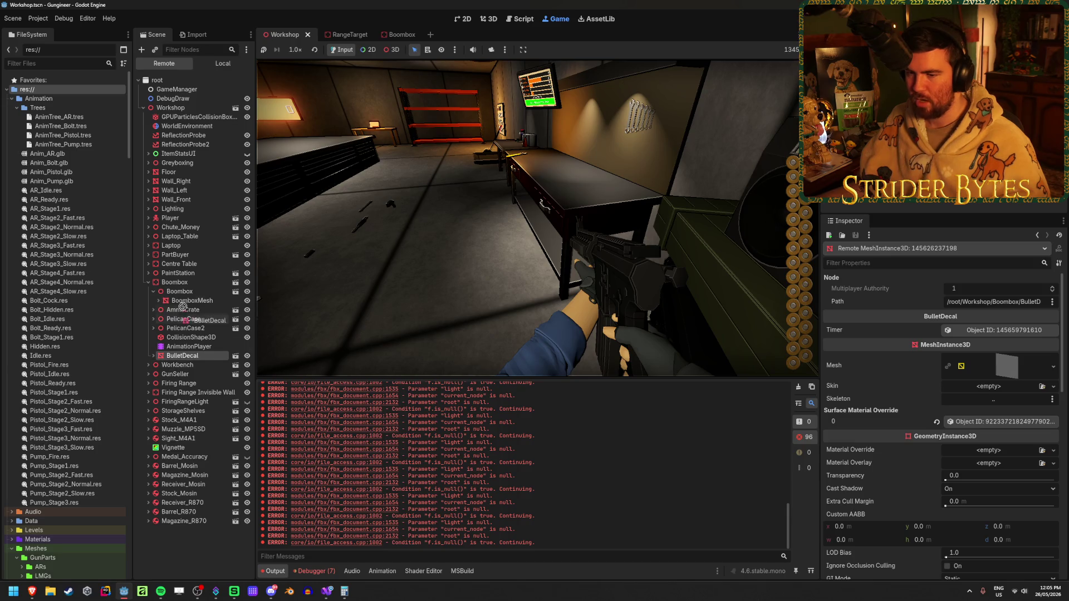
Stop the game, glance at GunController.cs, then clear the output log and reopen the Boombox scene.
{"action": "key", "text": "F8"}
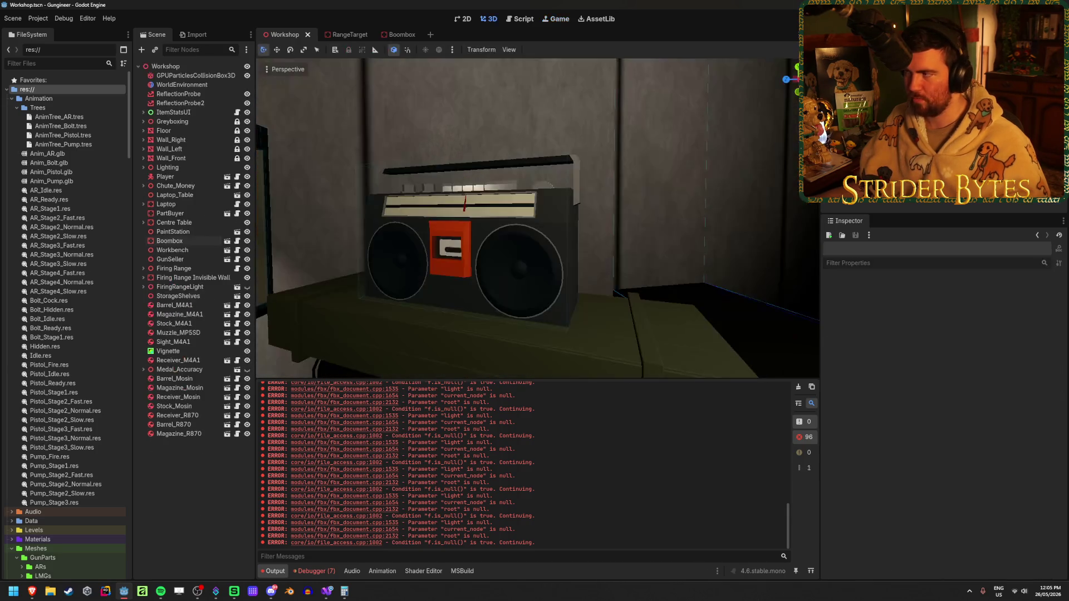
{"action": "key", "text": "ctrl+s"}
{"action": "left_click", "coordinate": [327, 591]}
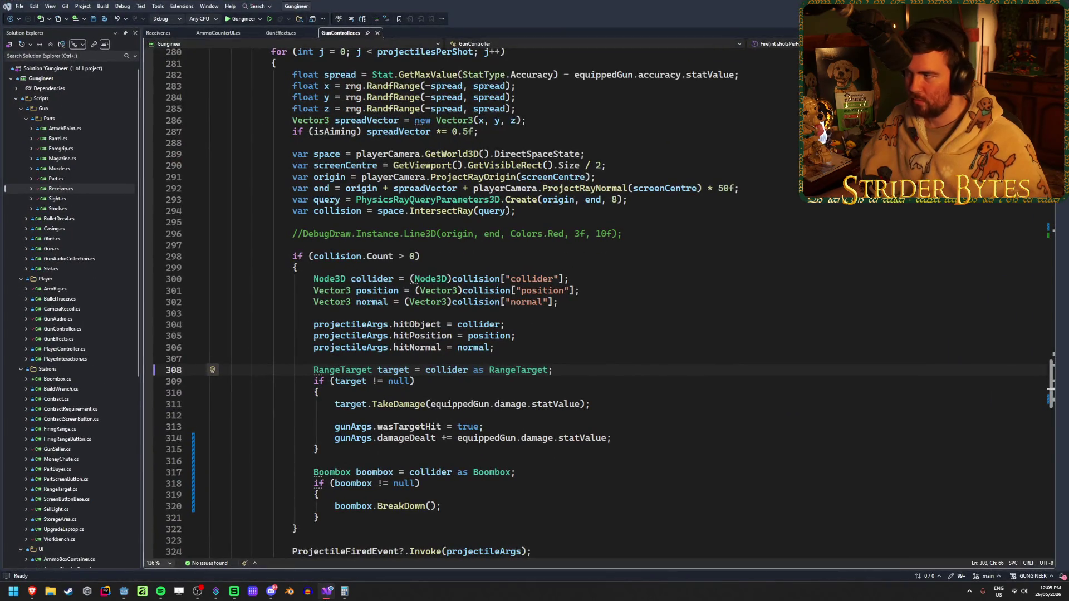
{"action": "key", "text": "alt+Tab"}
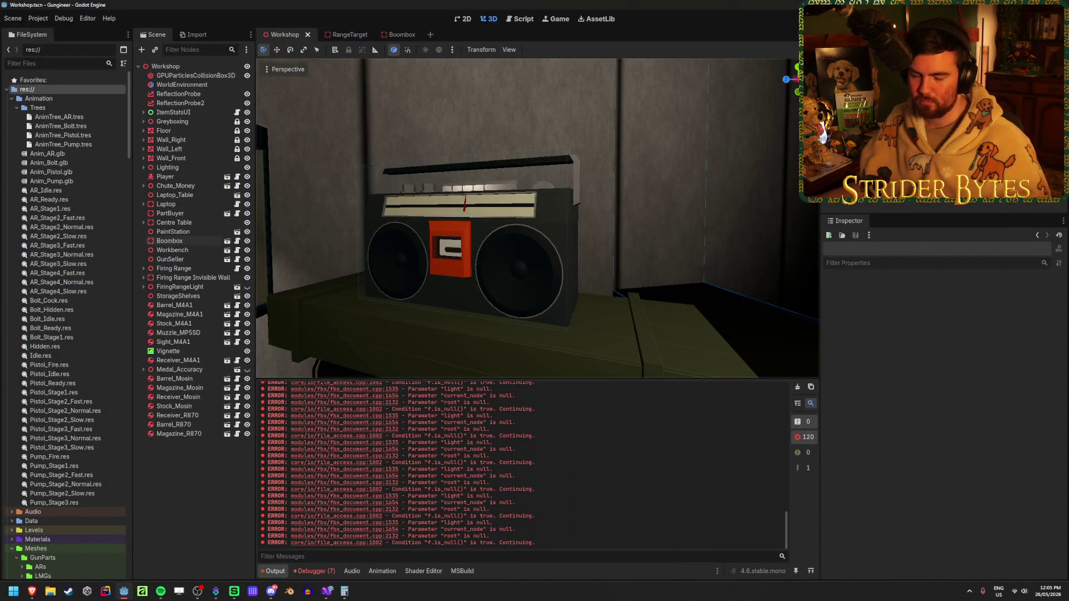
{"action": "left_click", "coordinate": [799, 387]}
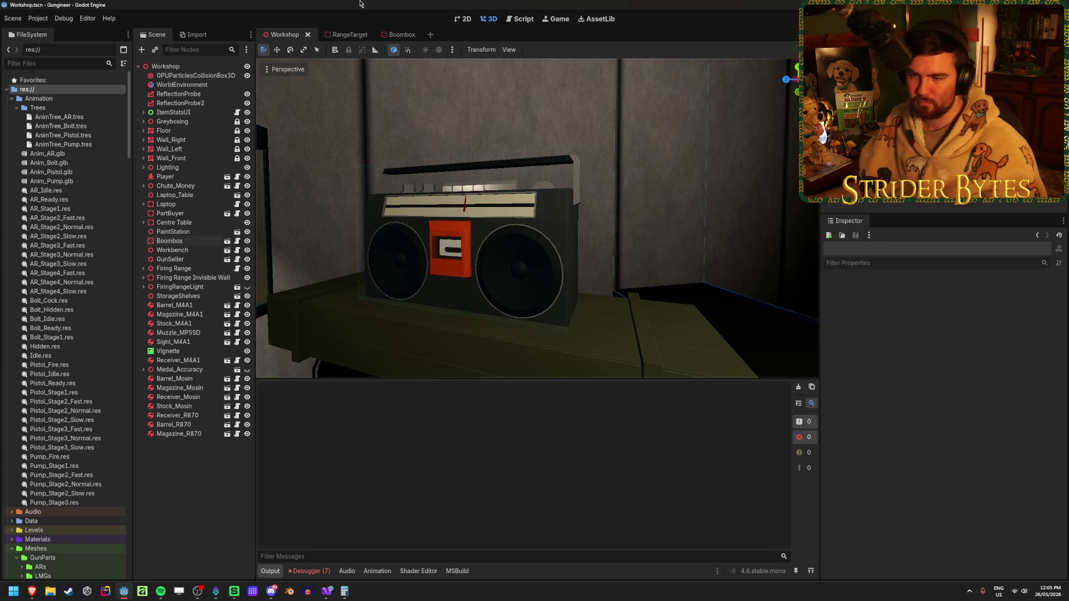
{"action": "left_click", "coordinate": [227, 241]}
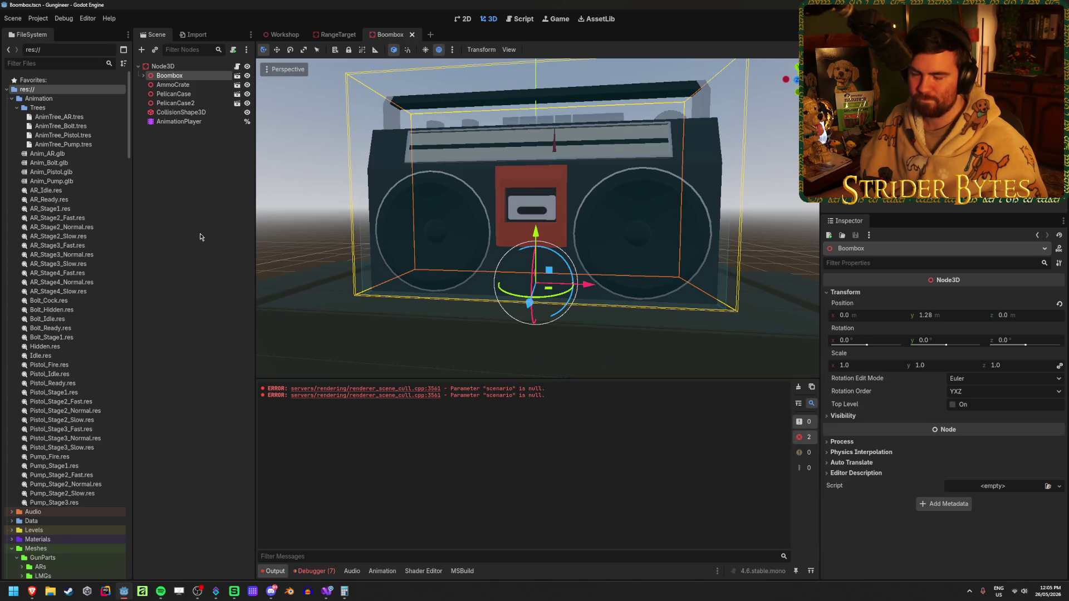
Select AmmoCrate, PelicanCase and PelicanCase2 together, delete them, and save the Boombox scene.
{"action": "left_click", "coordinate": [185, 65]}
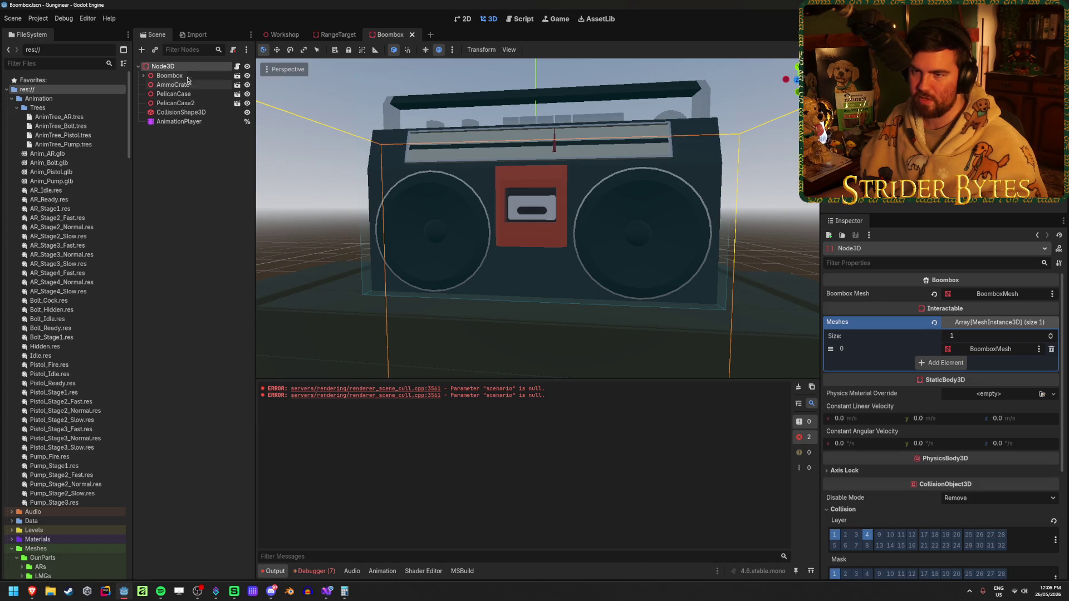
{"action": "left_click", "coordinate": [186, 297]}
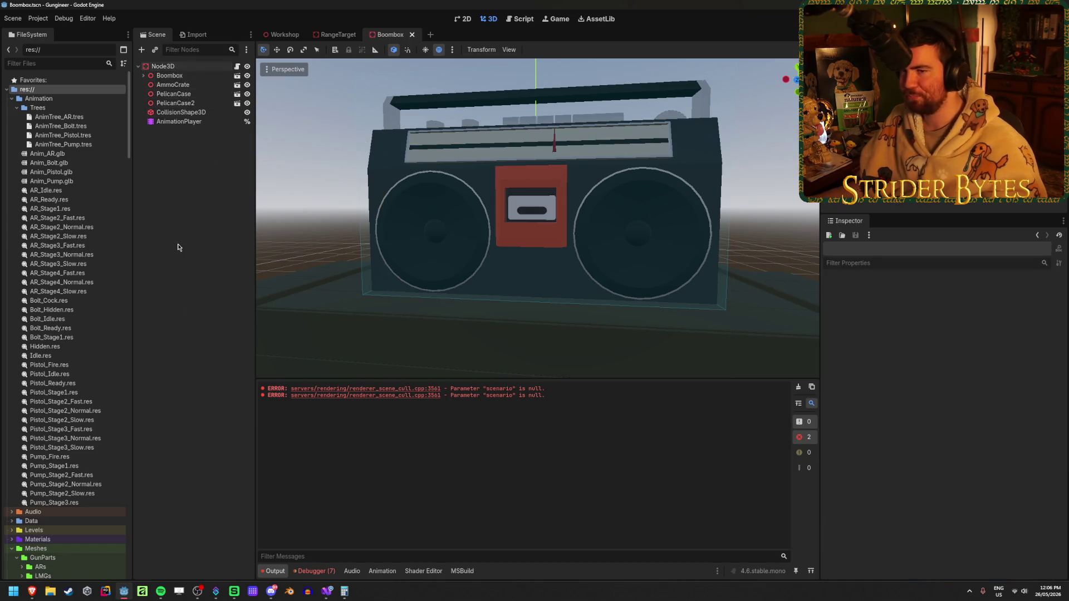
{"action": "left_click", "coordinate": [205, 76]}
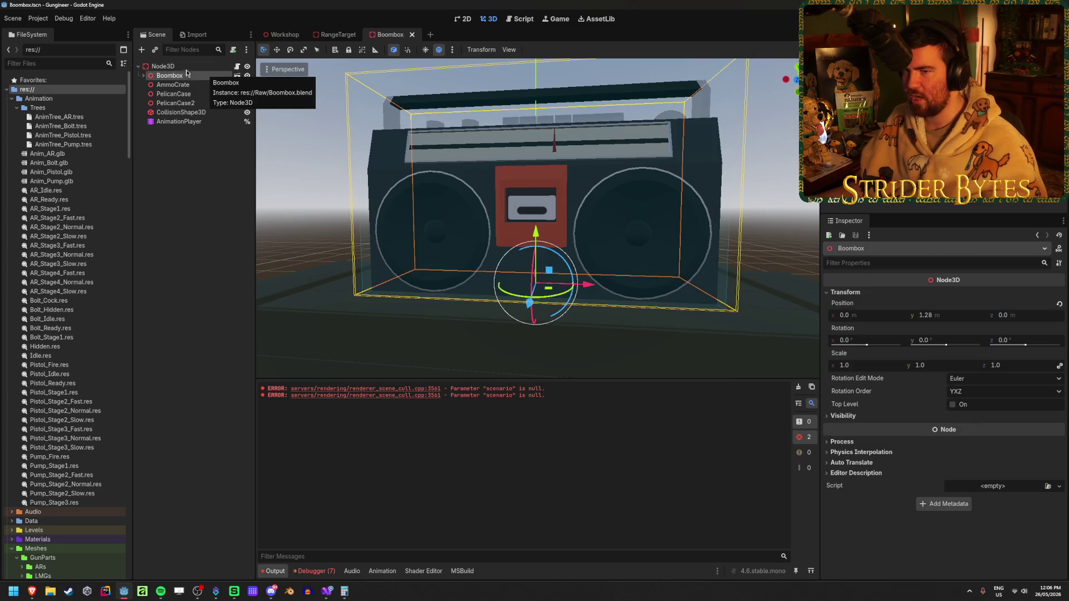
{"action": "left_click", "coordinate": [167, 66]}
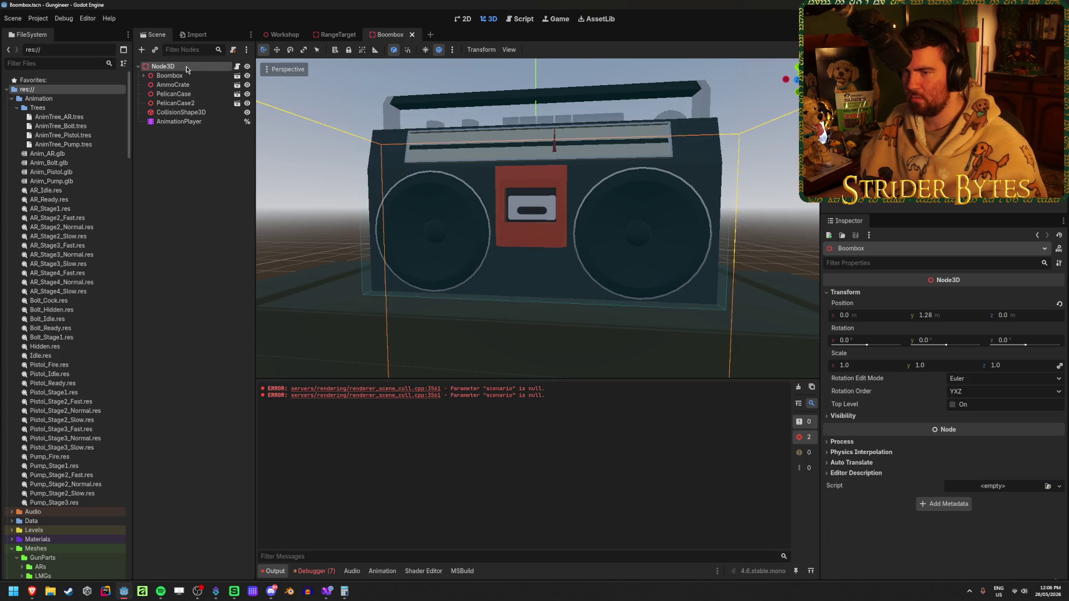
{"action": "left_click", "coordinate": [177, 85]}
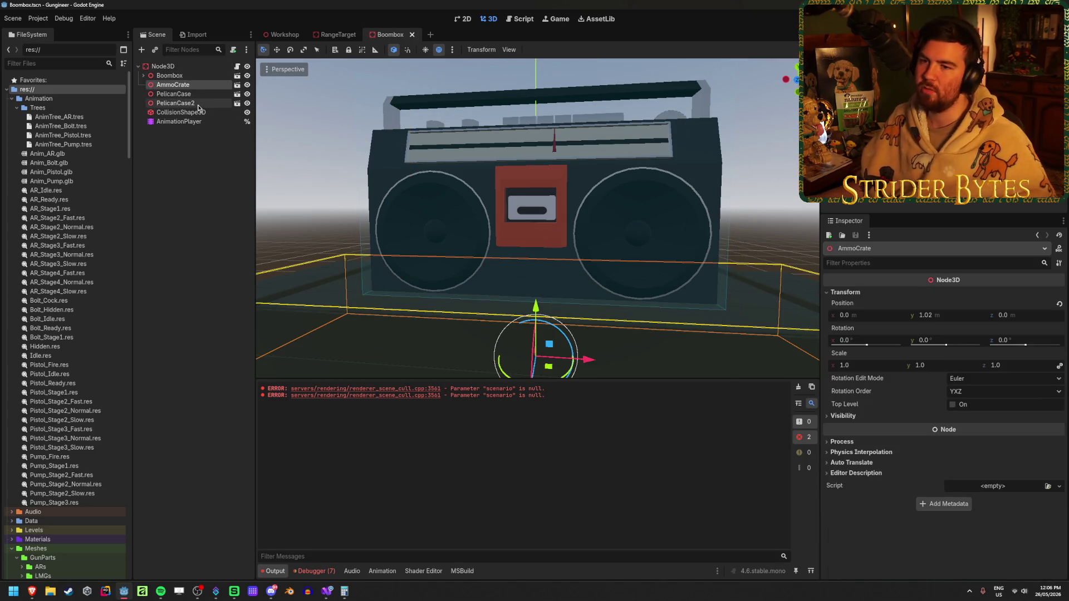
{"action": "left_click", "coordinate": [203, 104], "text": "shift"}
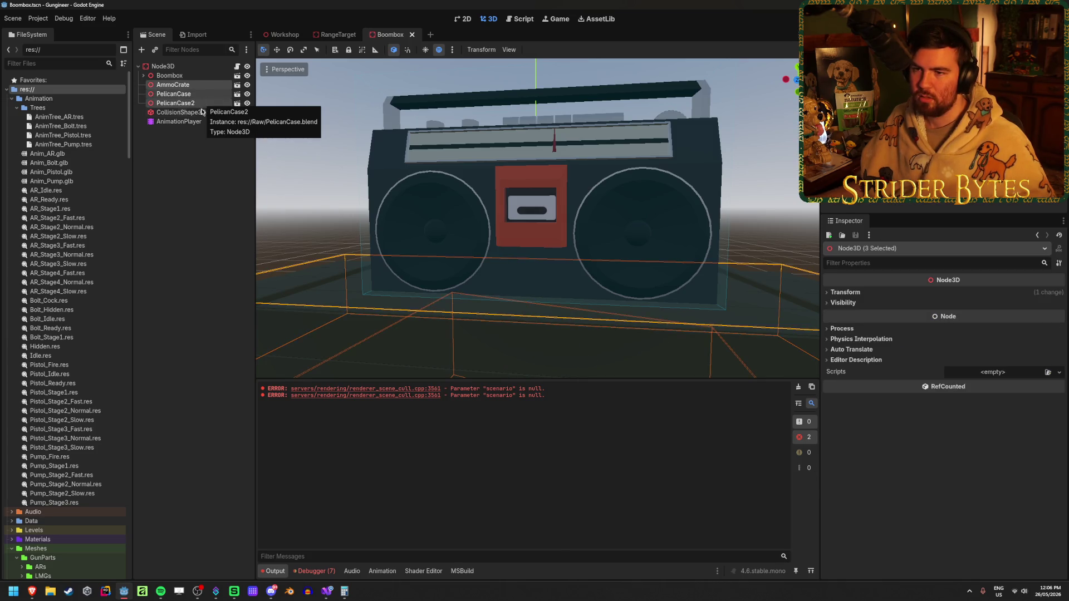
{"action": "left_click", "coordinate": [198, 104]}
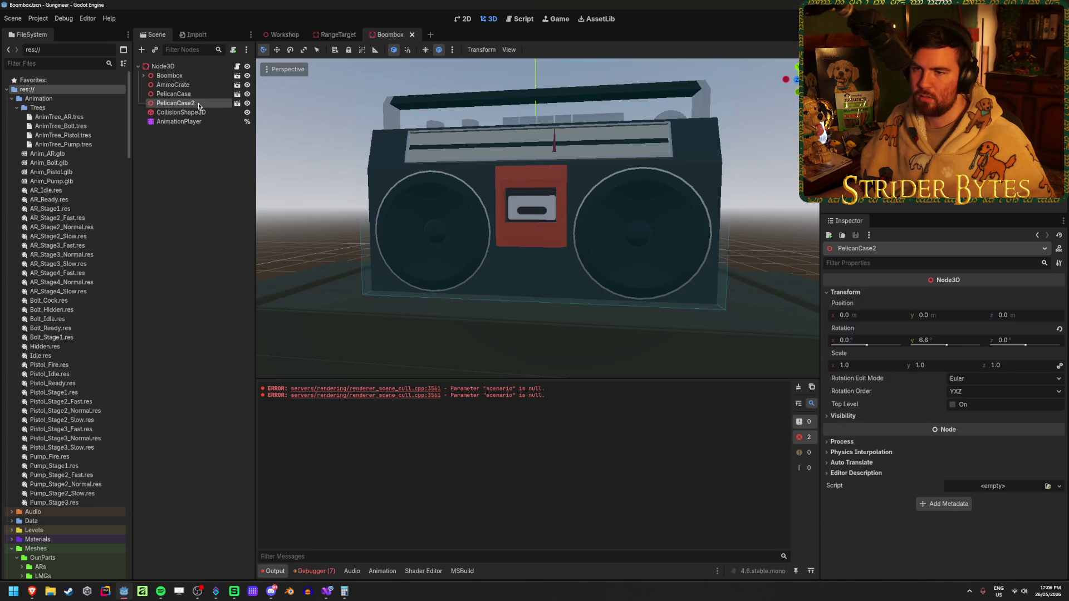
{"action": "left_click", "coordinate": [188, 85], "text": "shift"}
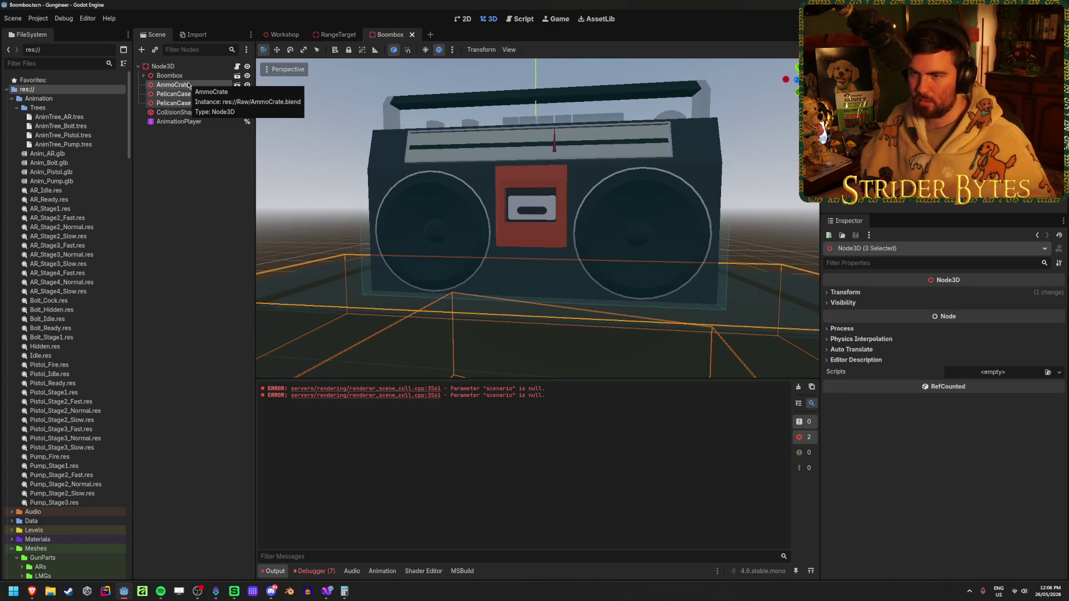
{"action": "key", "text": "Delete"}
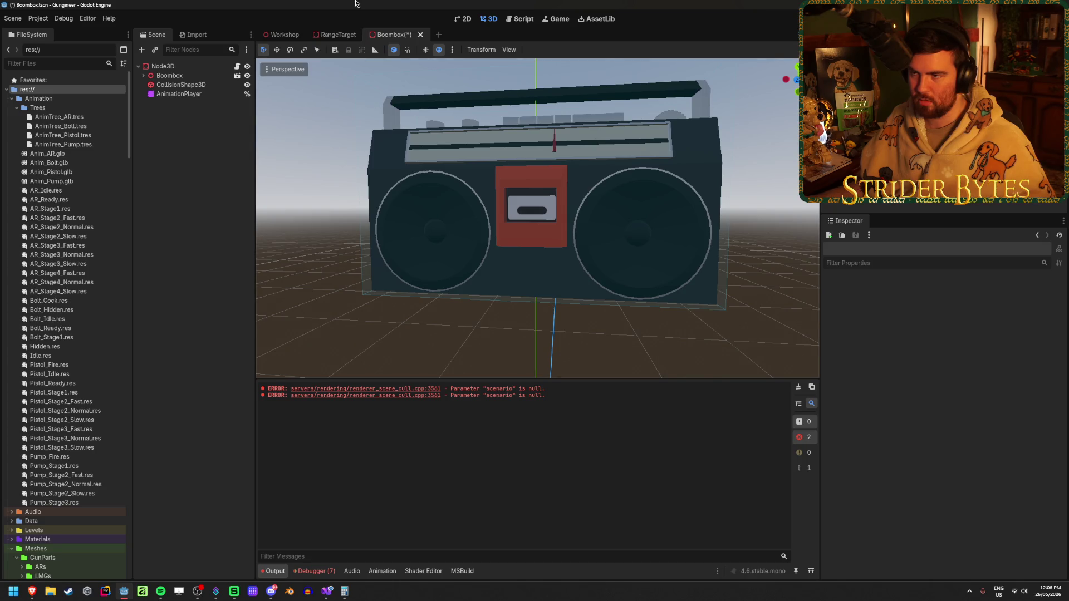
{"action": "key", "text": "ctrl+s"}
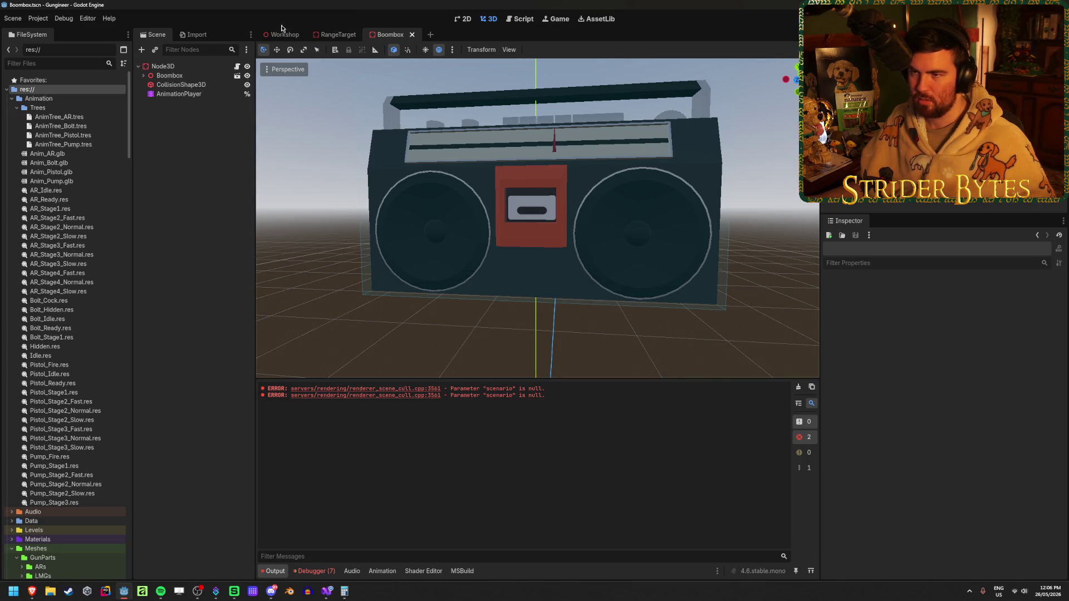
Paste AmmoCrate, PelicanCase and PelicanCase2 into the Workshop scene and frame them.
{"action": "left_click", "coordinate": [284, 35]}
{"action": "scroll", "coordinate": [525, 207], "scroll_direction": "down", "scroll_amount": 6}
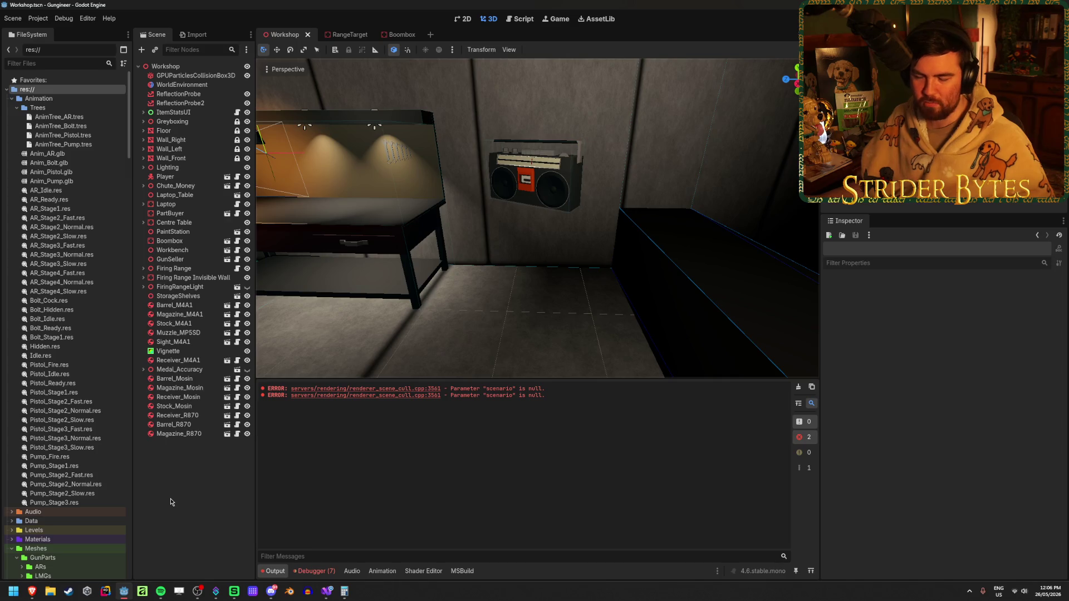
{"action": "key", "text": "ctrl+v"}
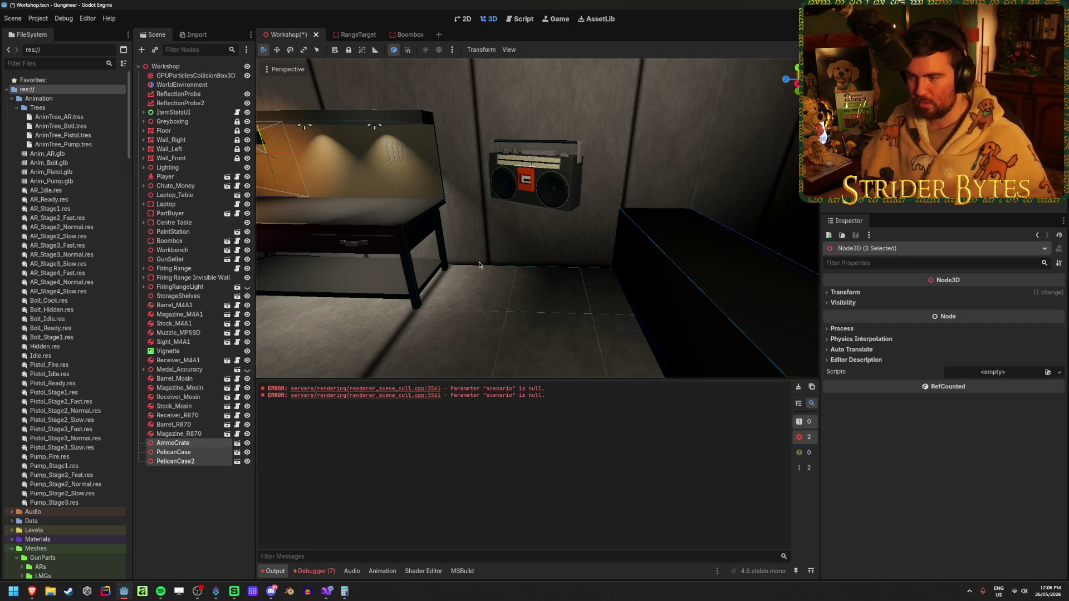
{"action": "key", "text": "f"}
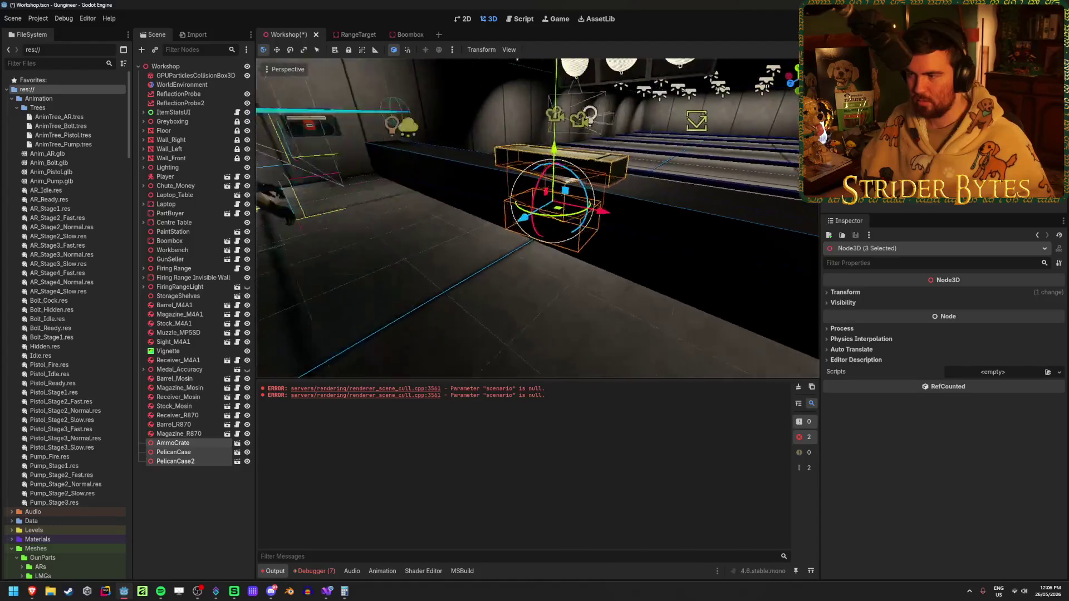
Move the three crates to a new spot in the room, undoing the earlier trial moves.
{"action": "mouse_move", "coordinate": [569, 284]}
{"action": "left_mouse_down"}
{"action": "mouse_move", "coordinate": [406, 188]}
{"action": "mouse_move", "coordinate": [399, 157]}
{"action": "mouse_move", "coordinate": [410, 179]}
{"action": "mouse_move", "coordinate": [778, 260]}
{"action": "mouse_move", "coordinate": [388, 248]}
{"action": "left_mouse_up"}
{"action": "key", "text": "ctrl+z"}
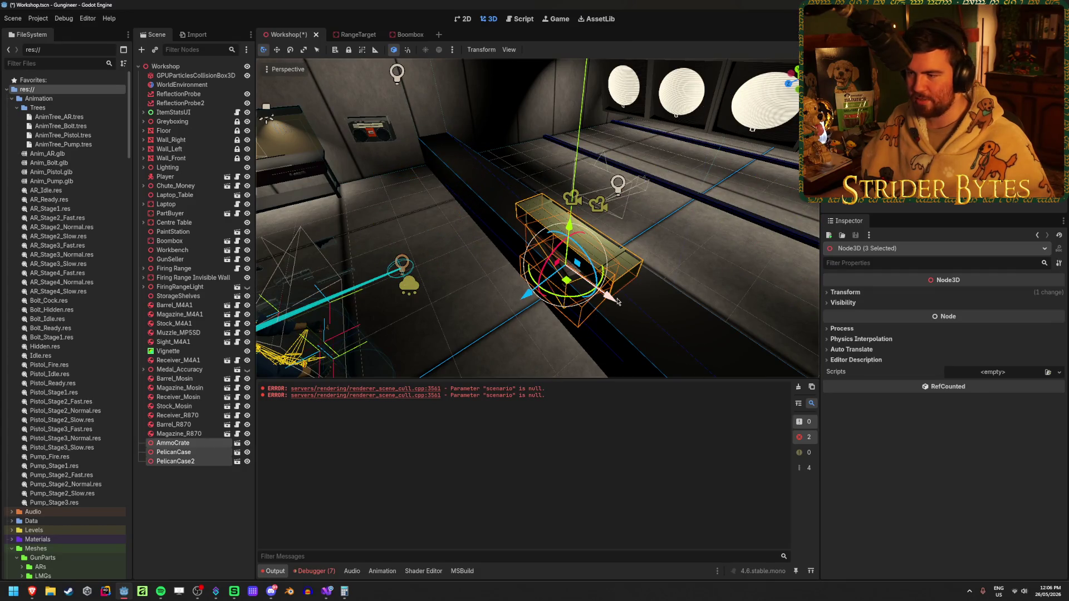
{"action": "key", "text": "ctrl+z"}
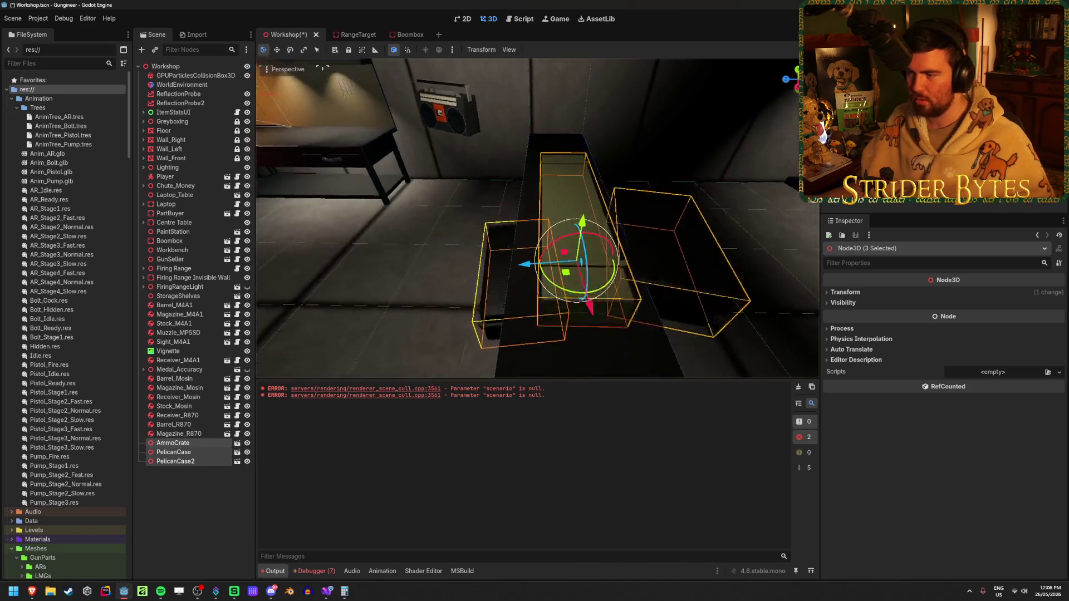
{"action": "left_click_drag", "start_coordinate": [585, 309], "coordinate": [501, 315]}
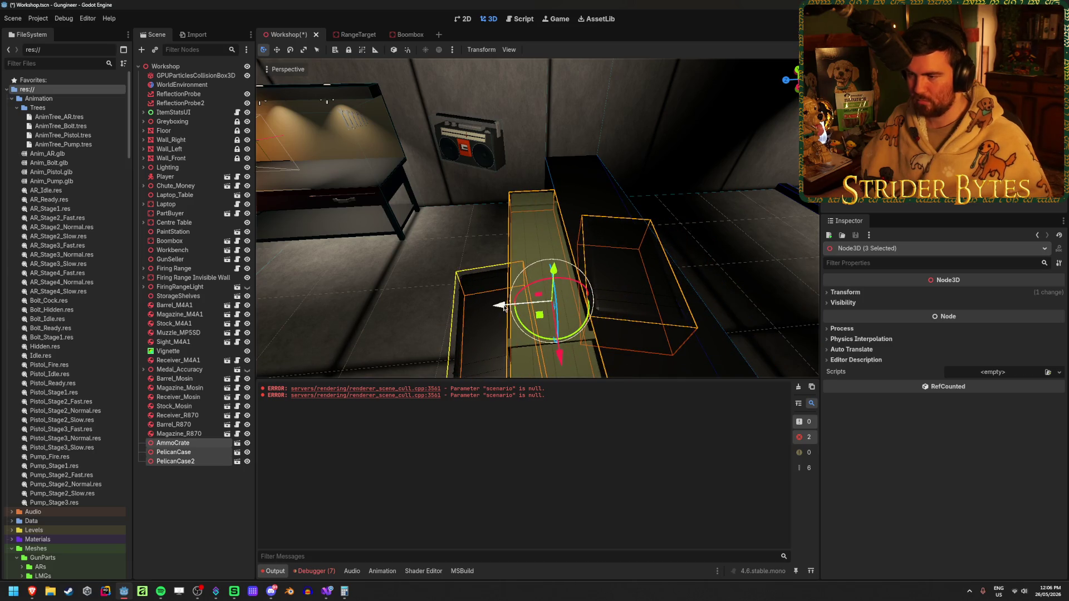
{"action": "key", "text": "ctrl+z"}
{"action": "key", "text": "ctrl+z"}
{"action": "key", "text": "ctrl+z"}
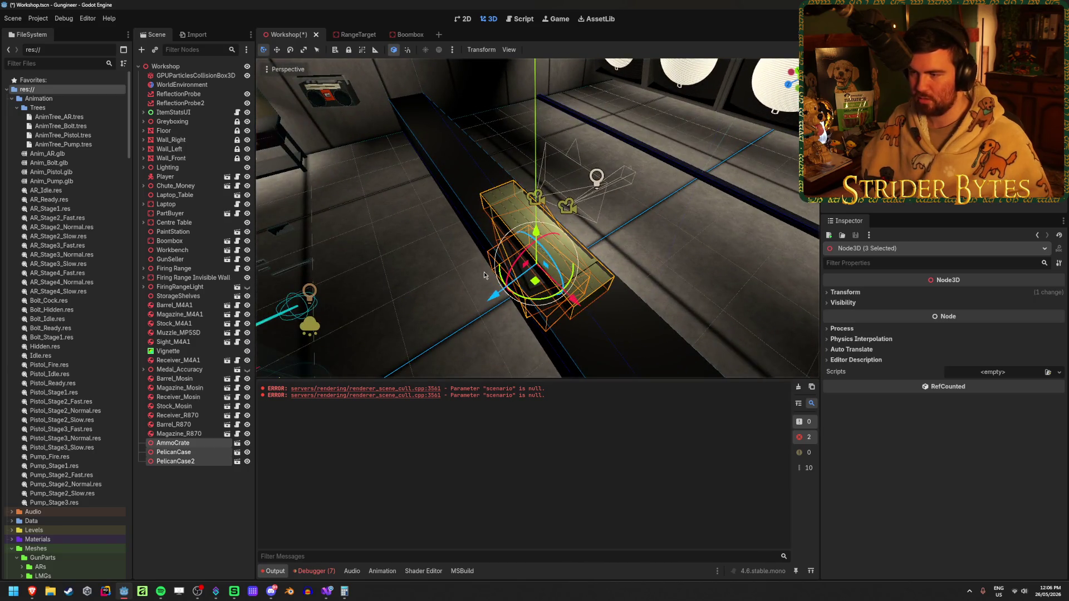
{"action": "mouse_move", "coordinate": [483, 271]}
{"action": "left_mouse_down"}
{"action": "mouse_move", "coordinate": [396, 156]}
{"action": "mouse_move", "coordinate": [315, 182]}
{"action": "mouse_move", "coordinate": [334, 173]}
{"action": "mouse_move", "coordinate": [346, 184]}
{"action": "left_mouse_up"}
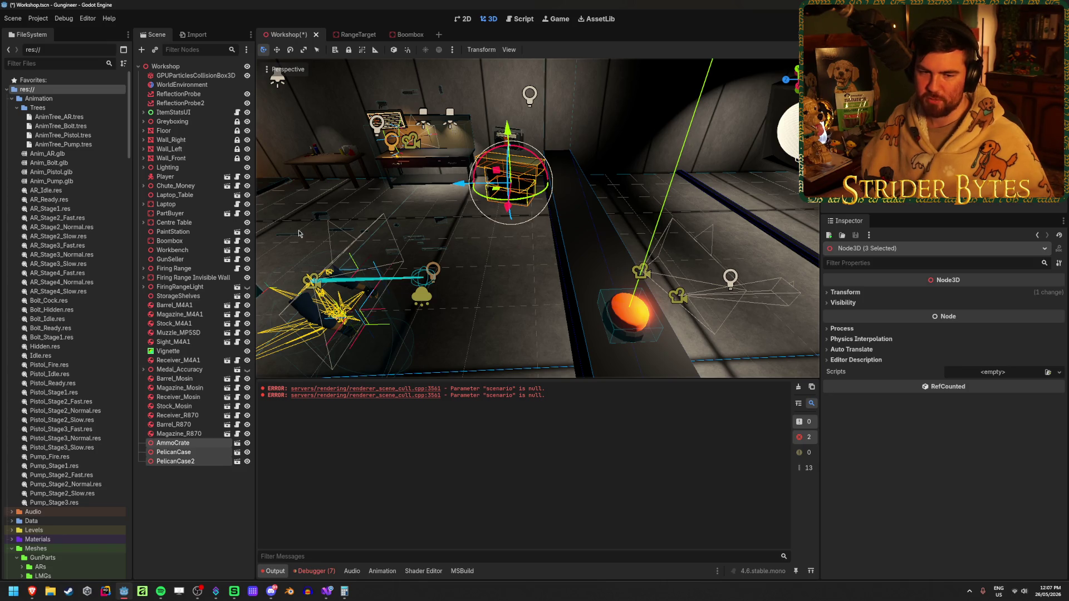
{"action": "key", "text": "alt+Tab"}
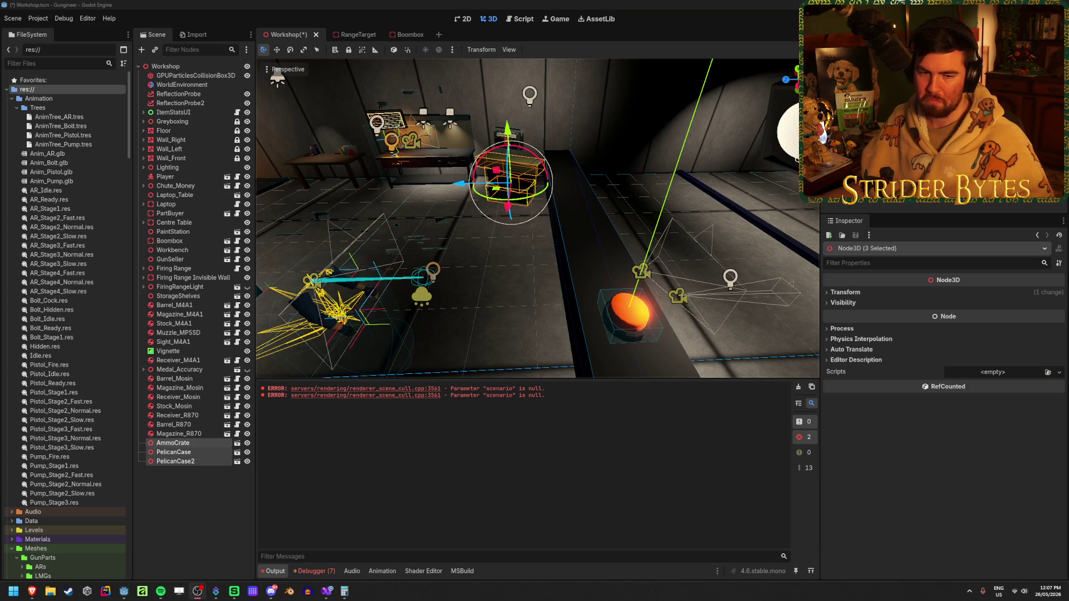
{"action": "key", "text": "alt+Tab"}
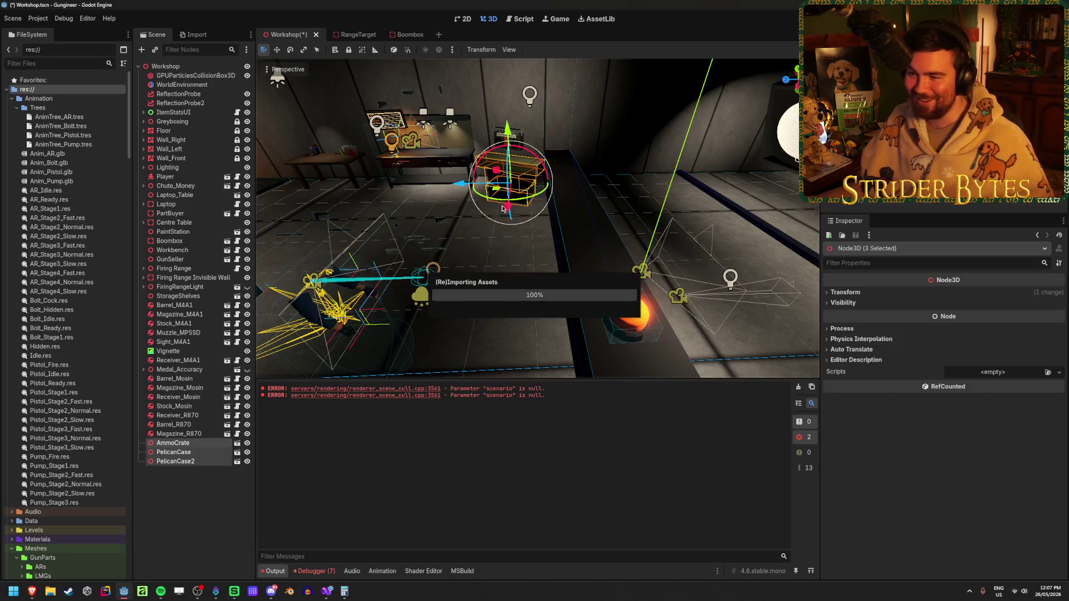
Clear the output log and drag the crates under the boombox.
{"action": "left_click", "coordinate": [797, 387]}
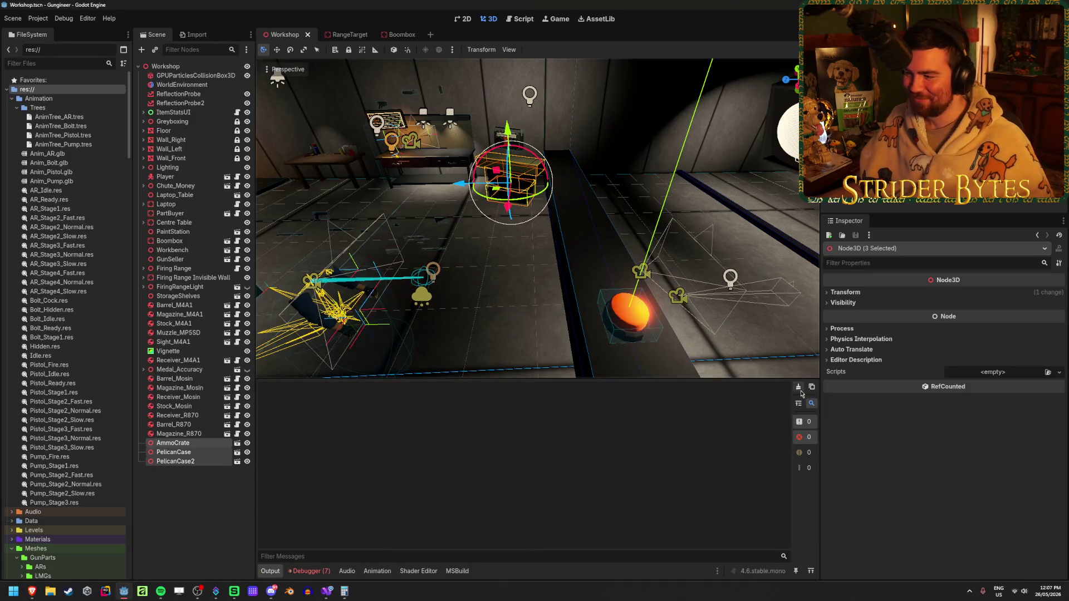
{"action": "key", "text": "f"}
{"action": "left_click_drag", "start_coordinate": [562, 272], "coordinate": [515, 275]}
{"action": "left_click_drag", "start_coordinate": [579, 348], "coordinate": [485, 306]}
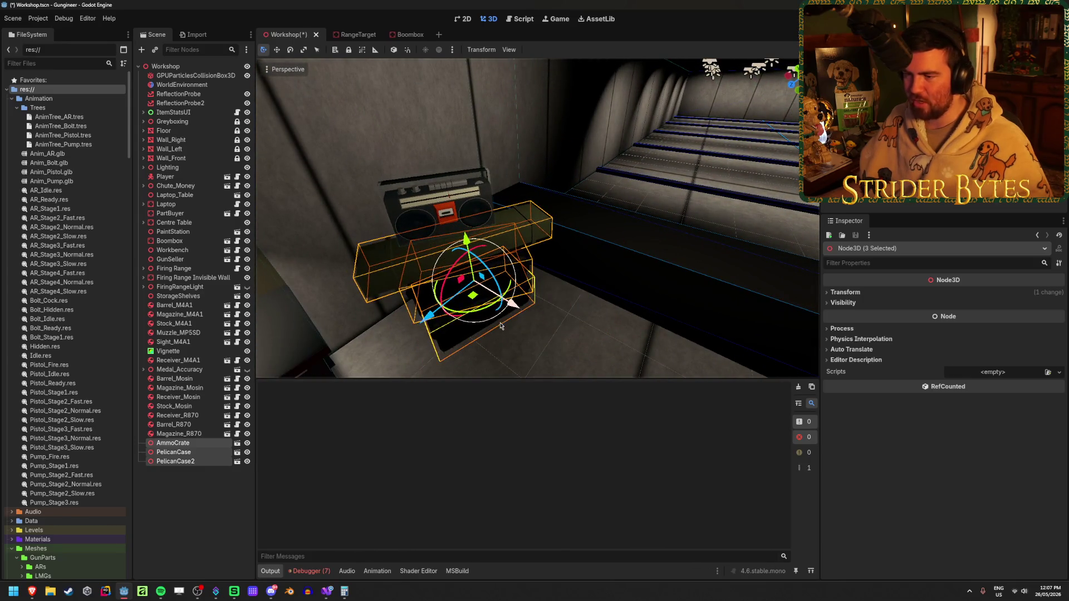
{"action": "key", "text": "Escape"}
Reselect AmmoCrate and both PelicanCase nodes and nudge them slightly along the X axis.
{"action": "scroll", "coordinate": [484, 306], "scroll_direction": "up", "scroll_amount": 3}
{"action": "left_click", "coordinate": [183, 443]}
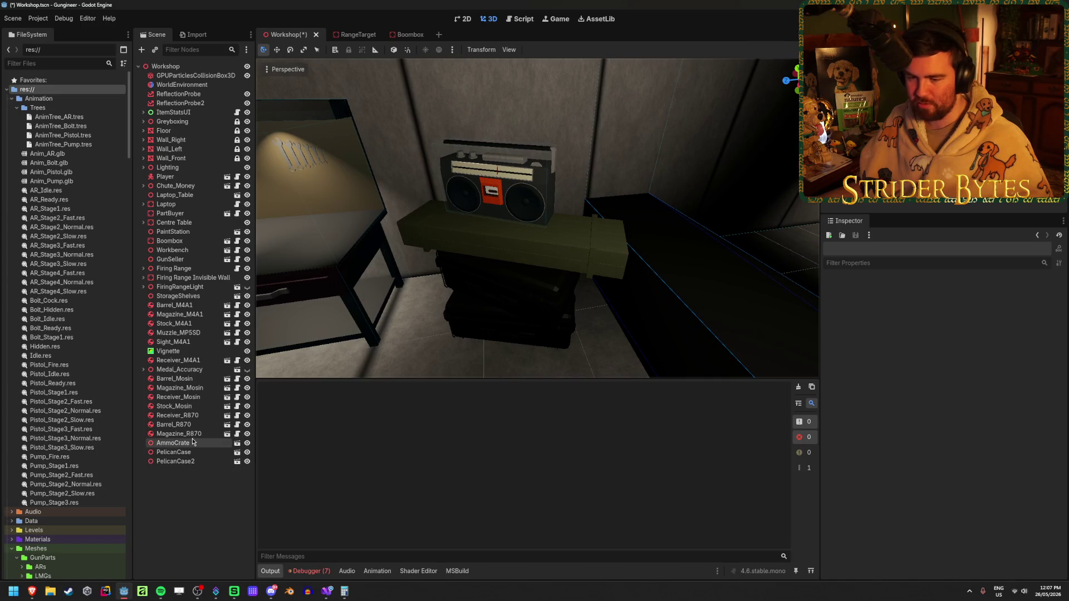
{"action": "left_click", "coordinate": [208, 462], "text": "shift"}
{"action": "mouse_move", "coordinate": [633, 304]}
{"action": "left_mouse_down"}
{"action": "mouse_move", "coordinate": [615, 298]}
{"action": "mouse_move", "coordinate": [633, 304]}
{"action": "left_mouse_up"}
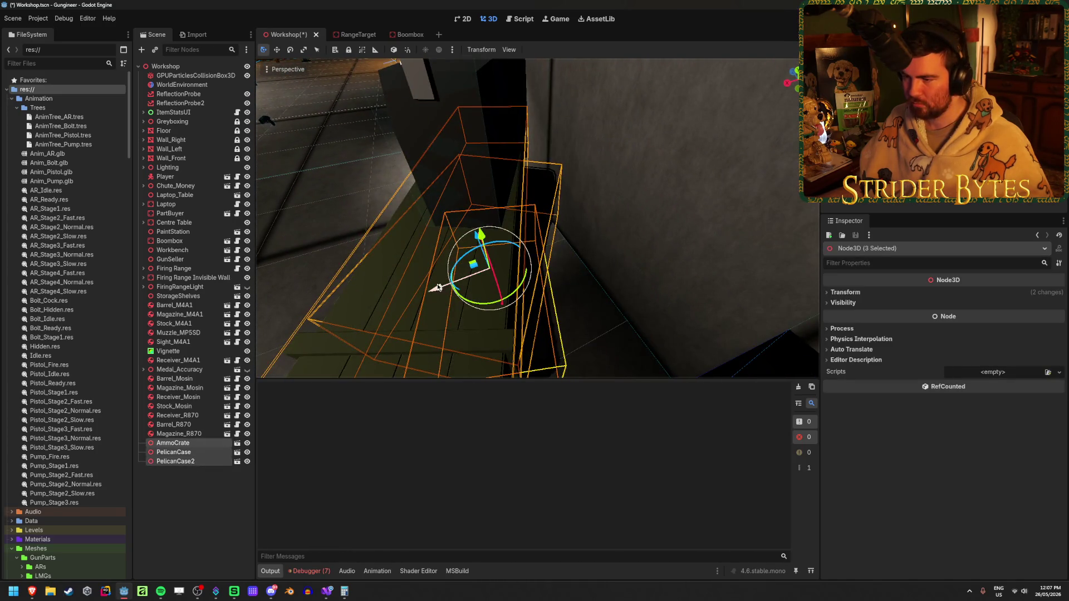
{"action": "mouse_move", "coordinate": [435, 295]}
{"action": "left_mouse_down"}
{"action": "mouse_move", "coordinate": [507, 272]}
{"action": "mouse_move", "coordinate": [373, 122]}
{"action": "left_mouse_up"}
{"action": "left_click", "coordinate": [373, 121]}
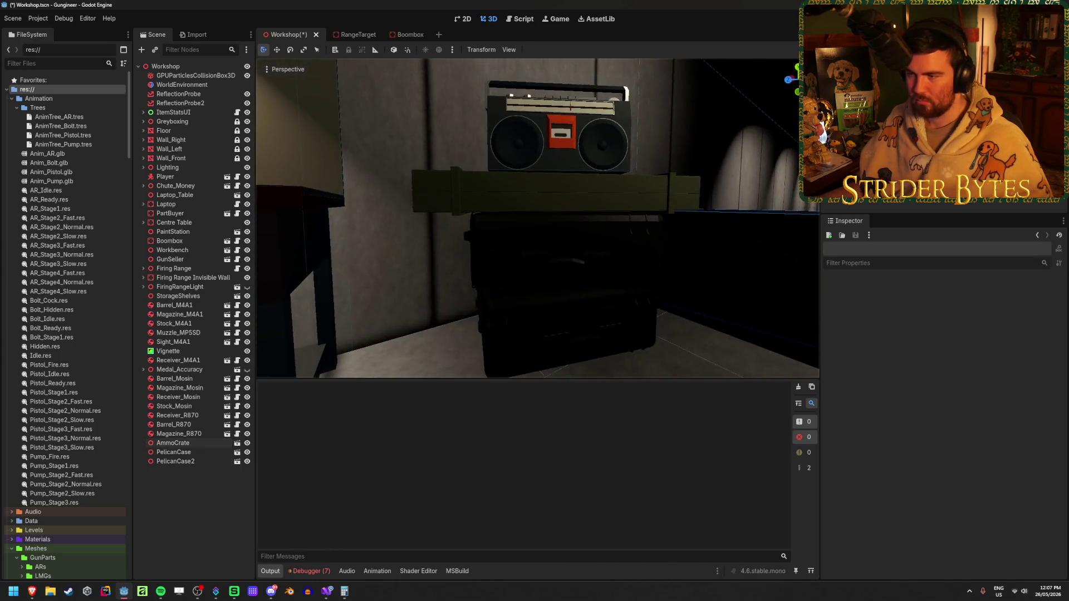
Save the Workshop scene and select the Boombox node in the Boombox scene.
{"action": "key", "text": "s"}
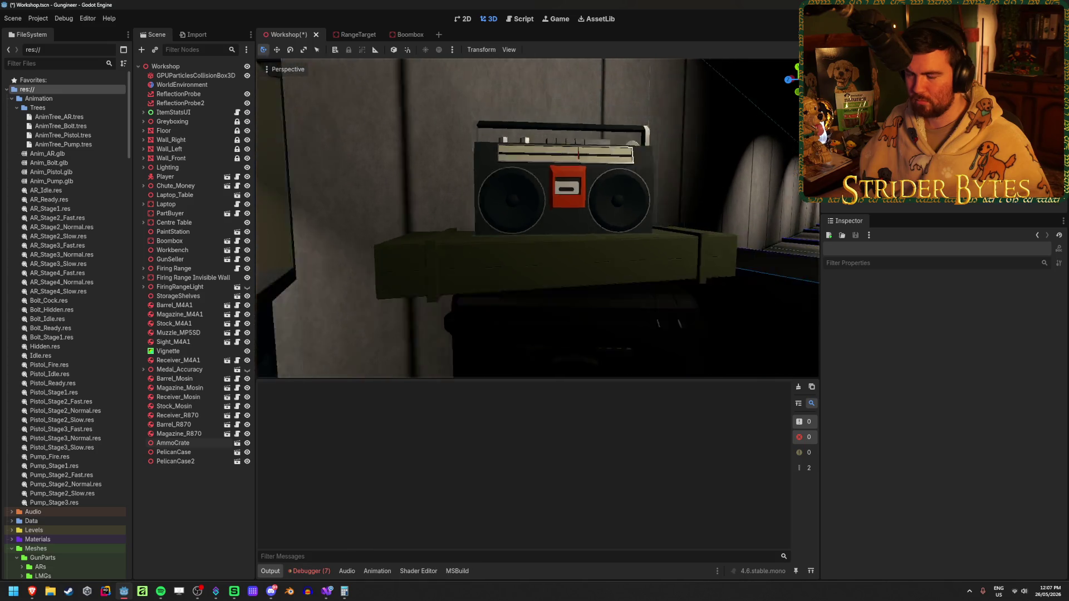
{"action": "key", "text": "ctrl+s"}
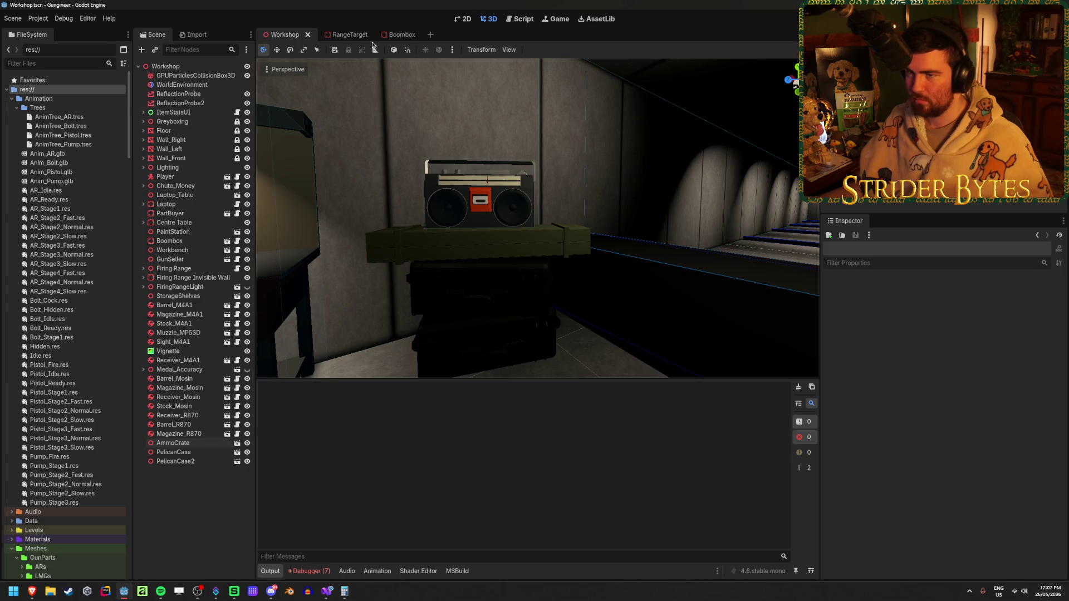
{"action": "left_click", "coordinate": [402, 35]}
{"action": "left_click", "coordinate": [169, 76]}
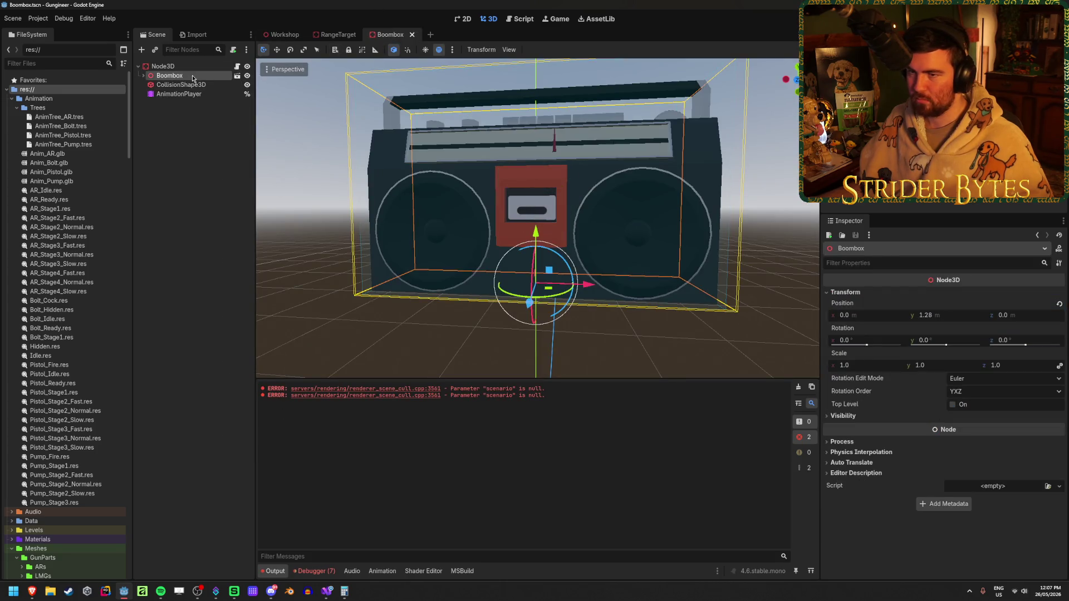
{"action": "right_click", "coordinate": [193, 78]}
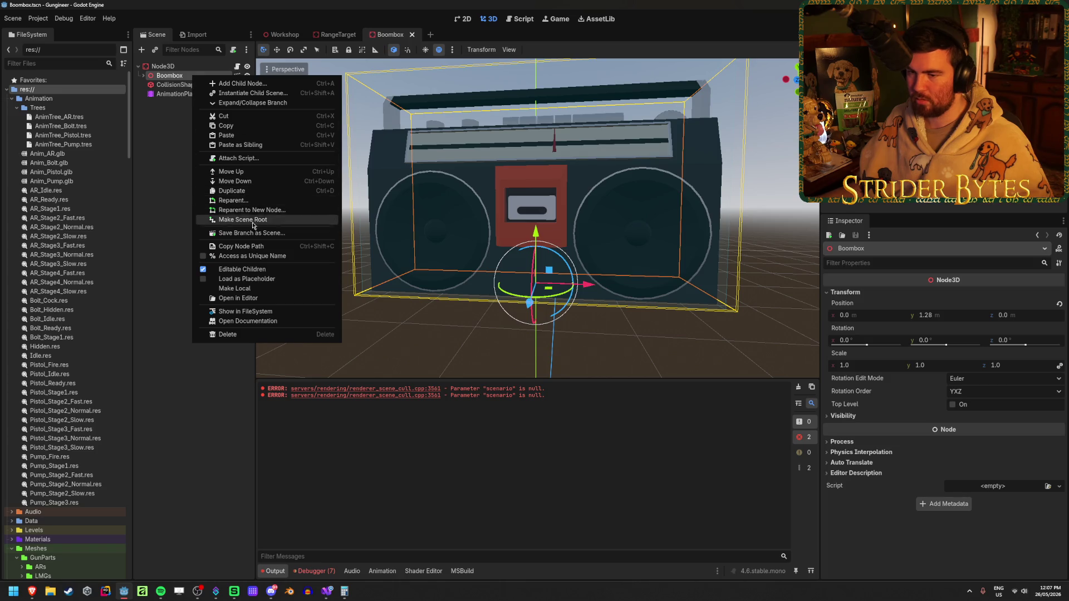
{"action": "left_click", "coordinate": [265, 225]}
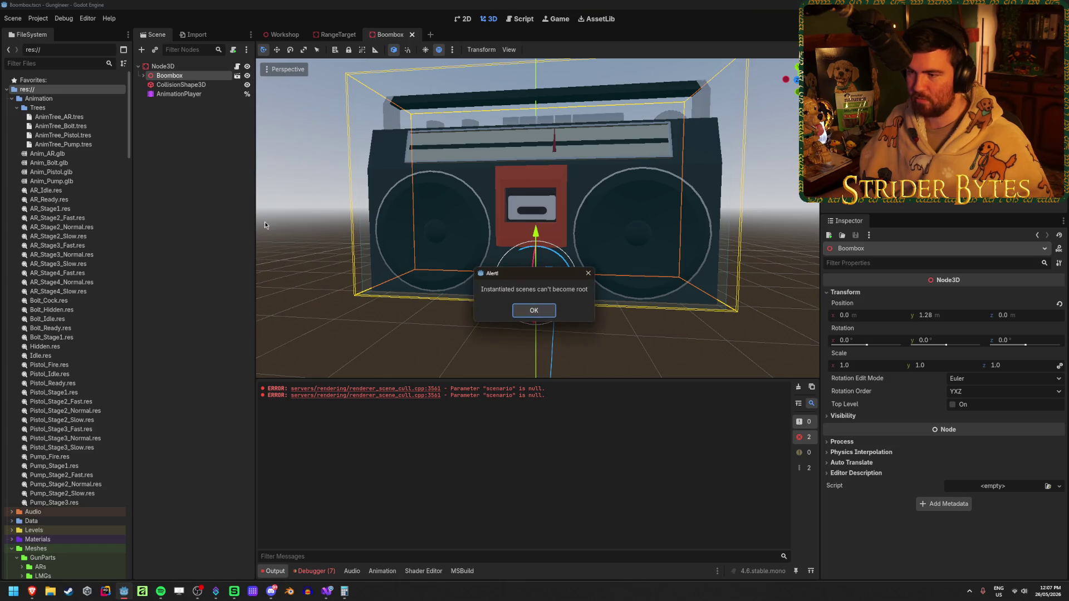
{"action": "left_click", "coordinate": [529, 312]}
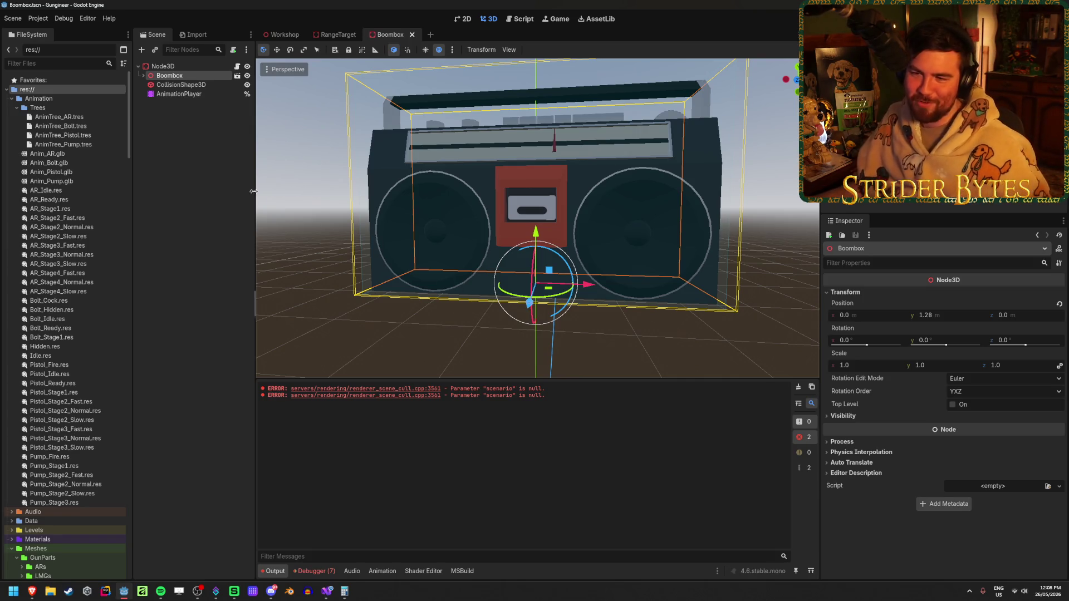
{"action": "left_click", "coordinate": [228, 162]}
Expand Boombox to list its children, then try Make Scene Root and dismiss the can't-become-root alert.
{"action": "left_click", "coordinate": [216, 87]}
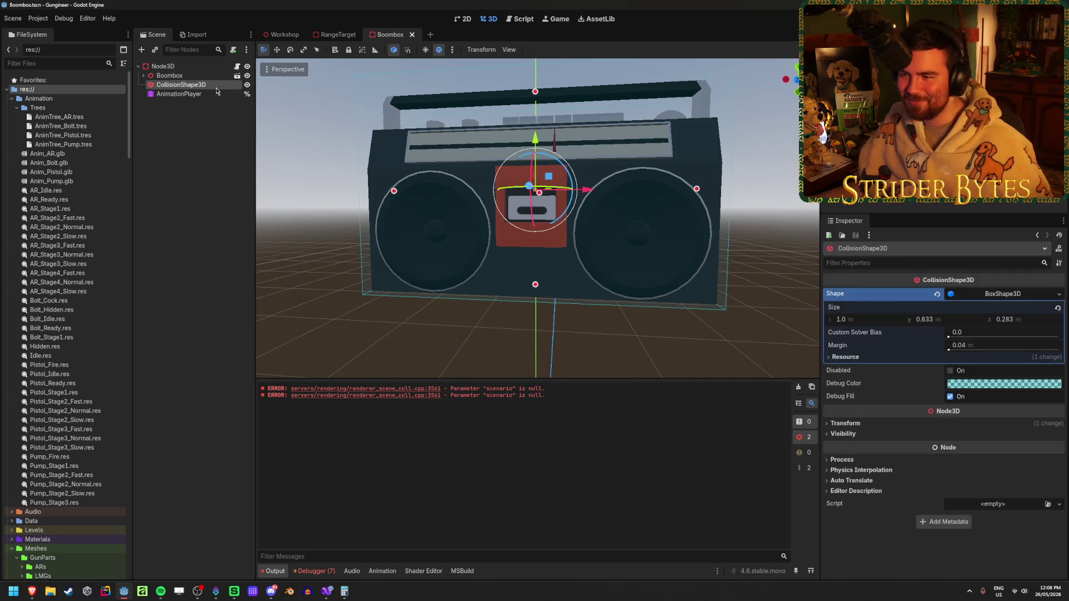
{"action": "left_click", "coordinate": [200, 78]}
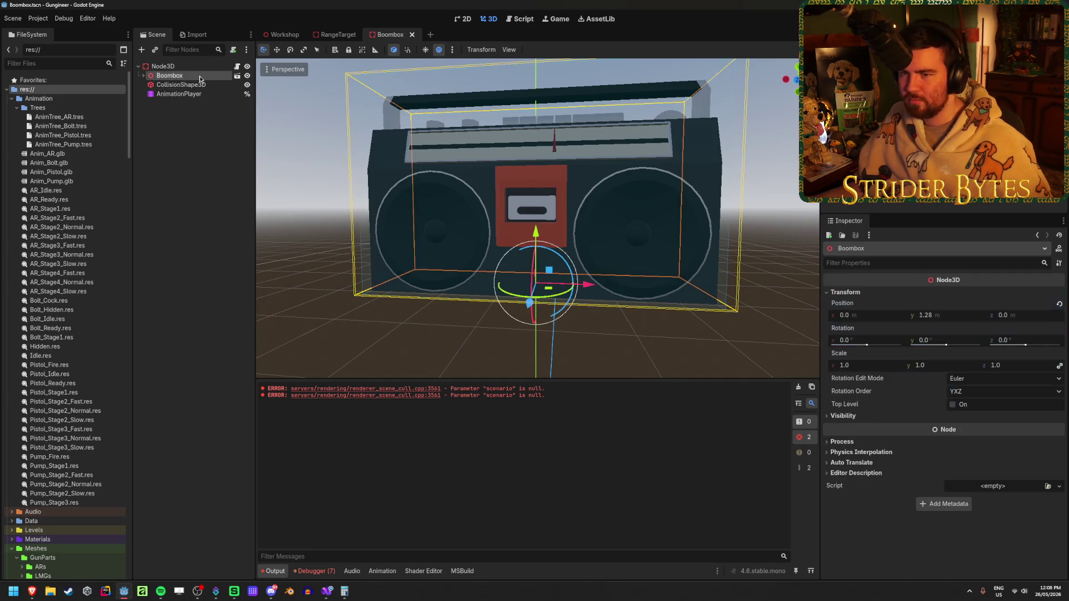
{"action": "left_click", "coordinate": [144, 77]}
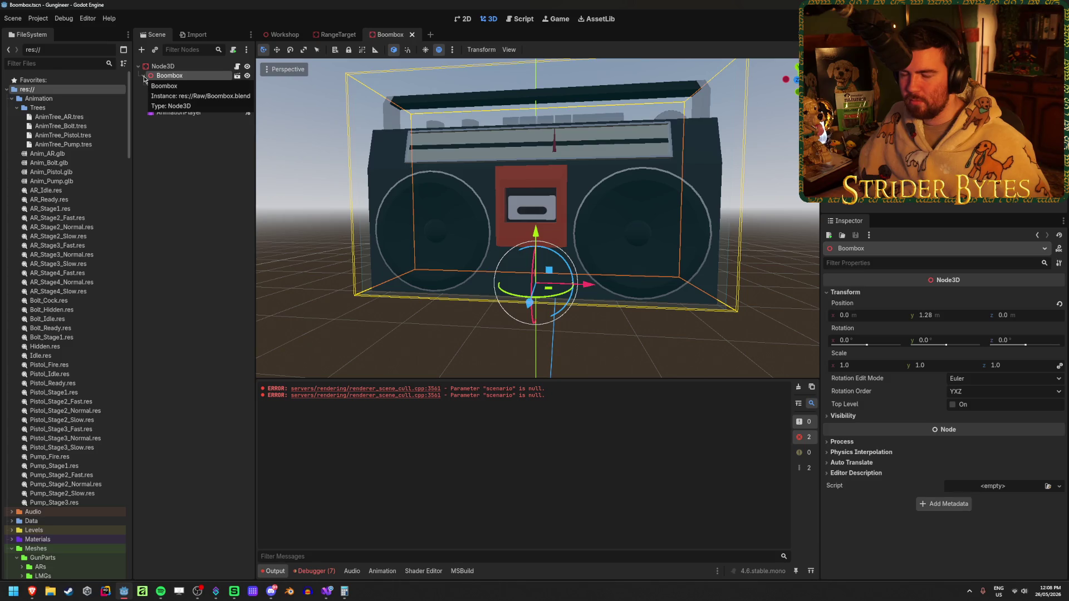
{"action": "right_click", "coordinate": [181, 76]}
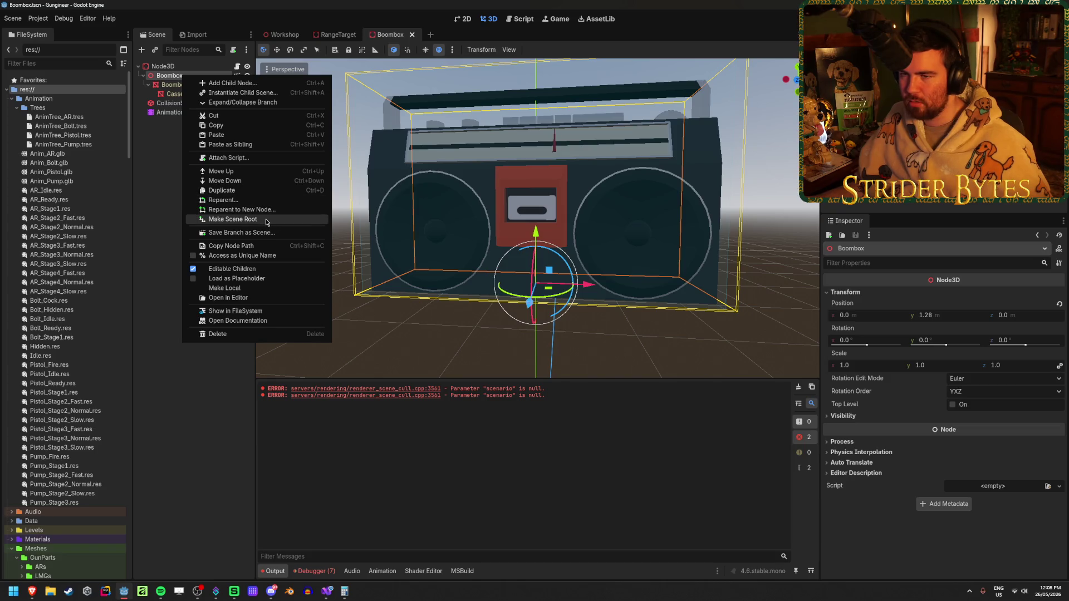
{"action": "left_click", "coordinate": [266, 221]}
{"action": "left_click", "coordinate": [542, 315]}
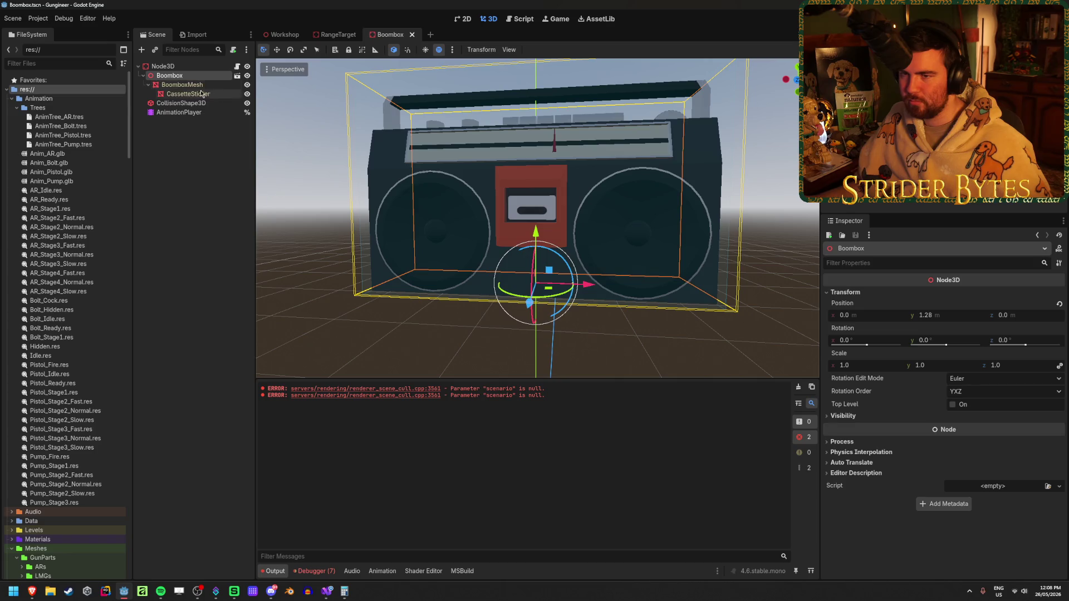
Cancel opening Boombox's source scene, then open the Boombox model to build a new scene.
{"action": "left_click", "coordinate": [237, 77]}
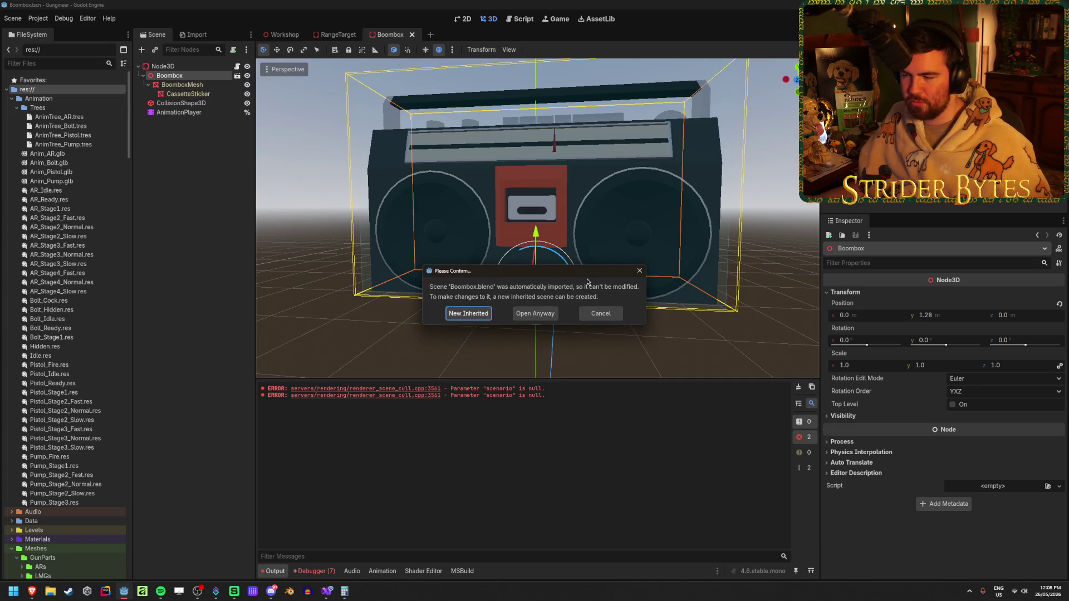
{"action": "left_click", "coordinate": [600, 313]}
{"action": "left_click", "coordinate": [186, 68]}
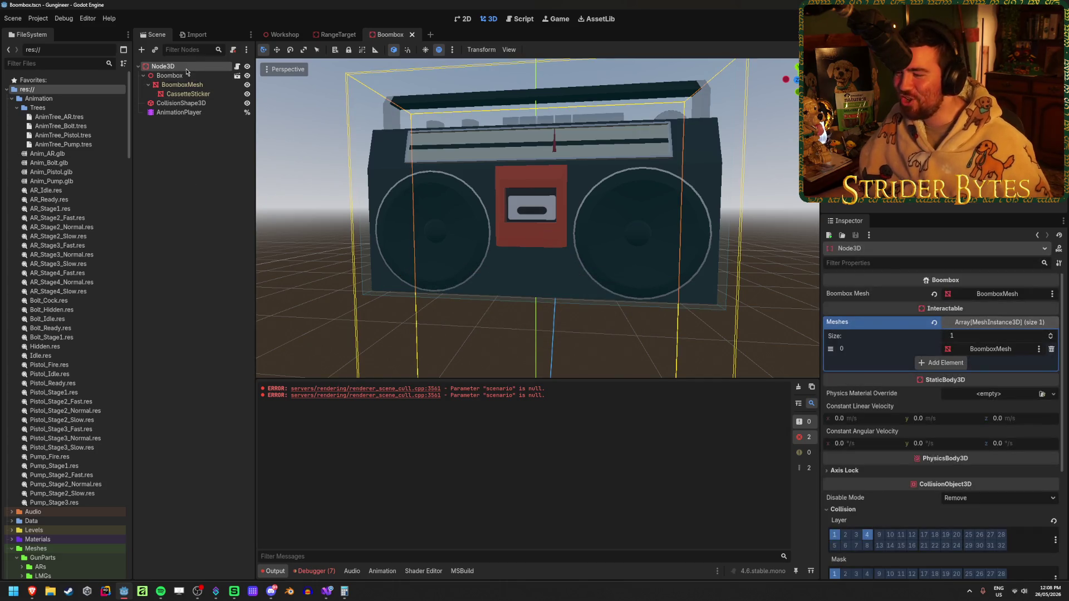
{"action": "left_click", "coordinate": [389, 233]}
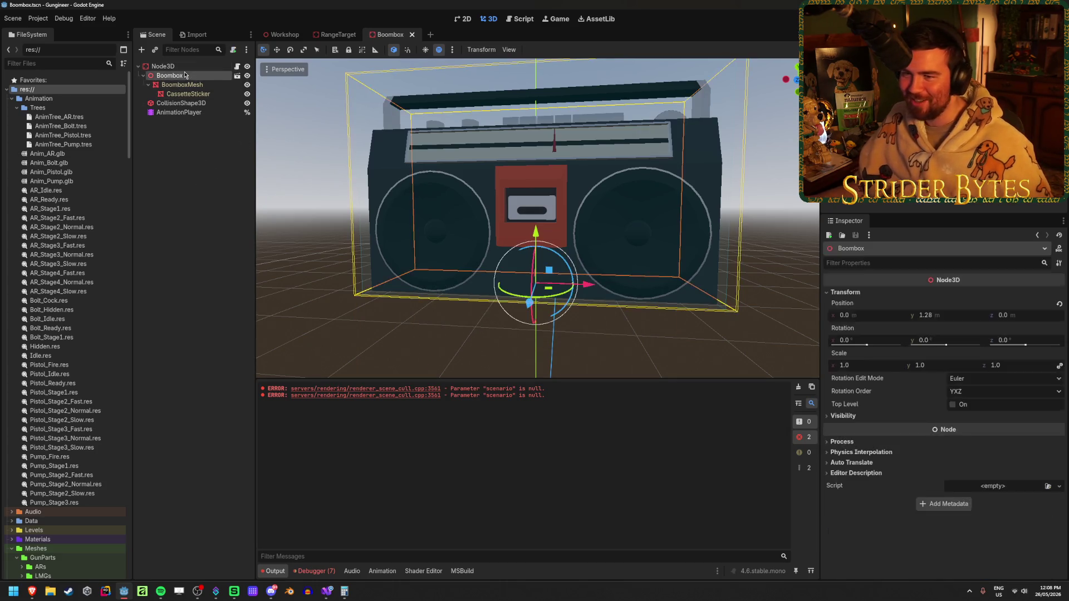
{"action": "double_click", "coordinate": [389, 234]}
Create a new inherited scene from the Boombox model and attach Boombox.cs to its root.
{"action": "left_click", "coordinate": [480, 318]}
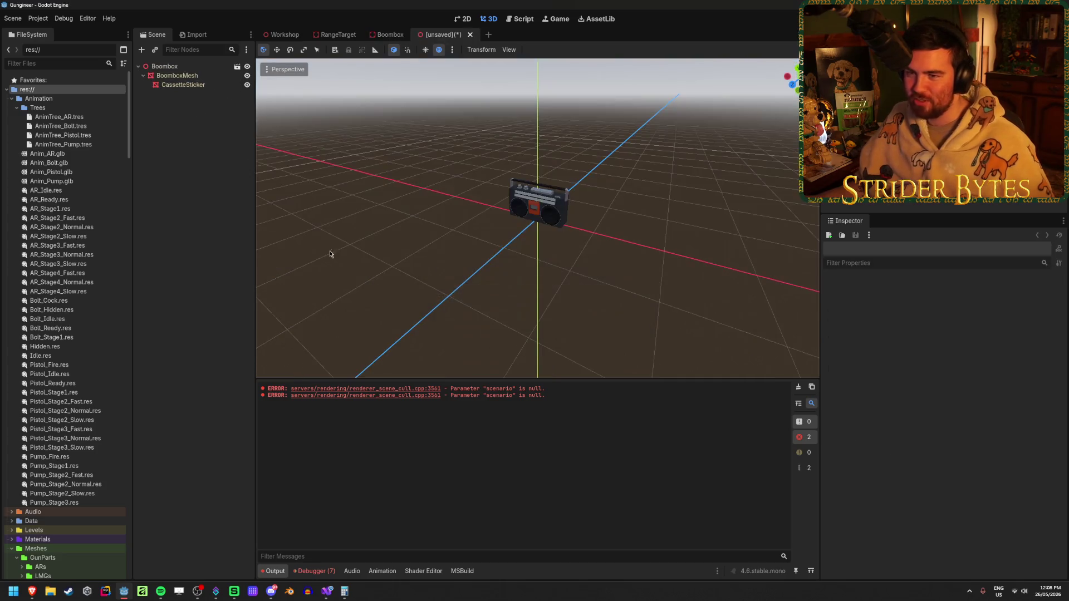
{"action": "left_click", "coordinate": [190, 66]}
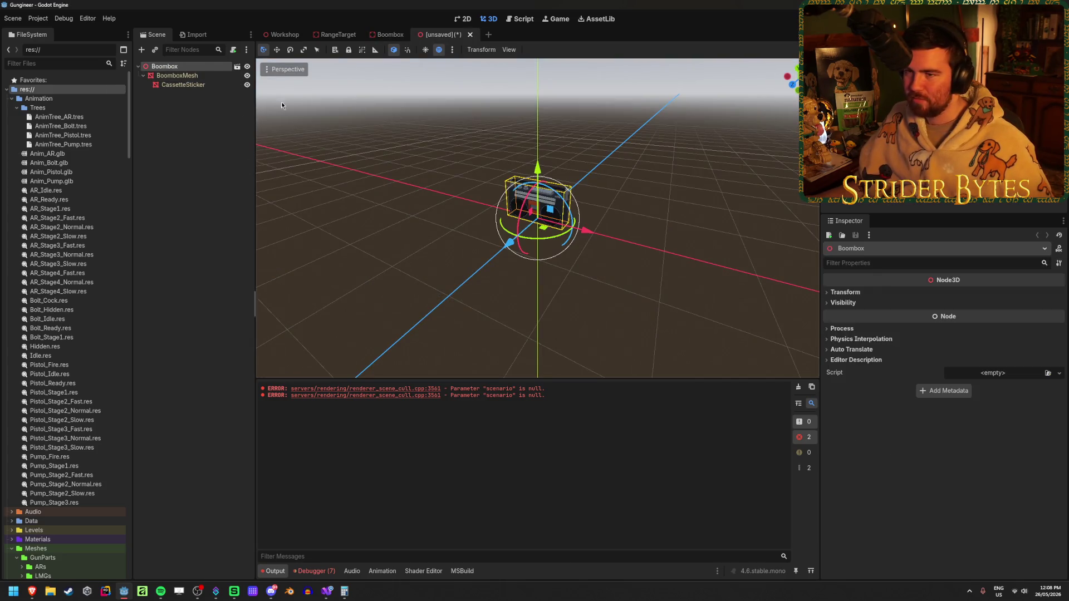
{"action": "left_click", "coordinate": [1059, 375]}
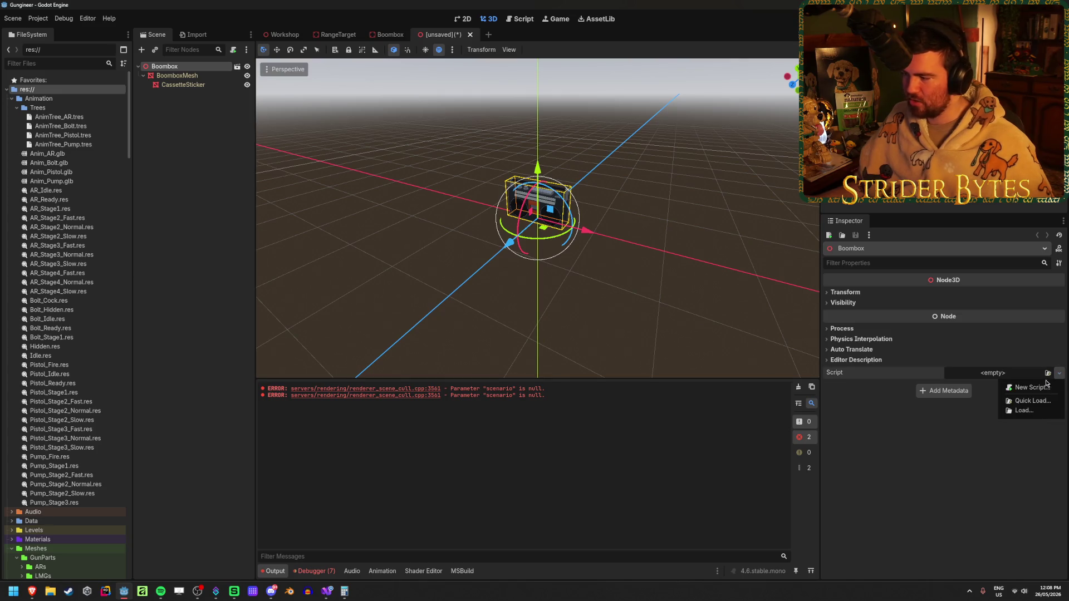
{"action": "left_click", "coordinate": [1048, 373]}
{"action": "left_click", "coordinate": [1047, 373]}
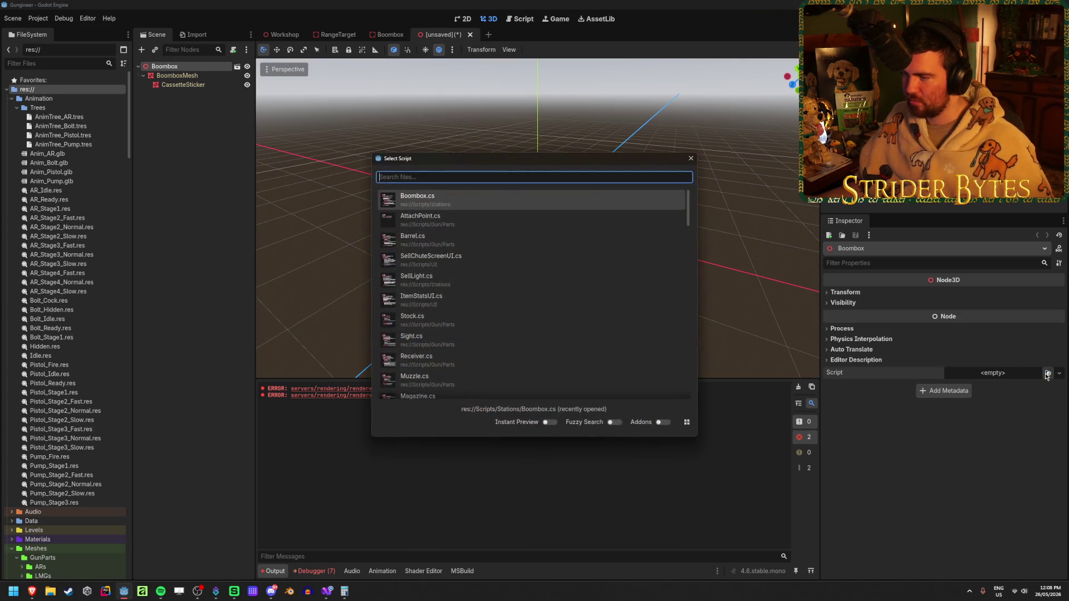
{"action": "key", "text": "Return"}
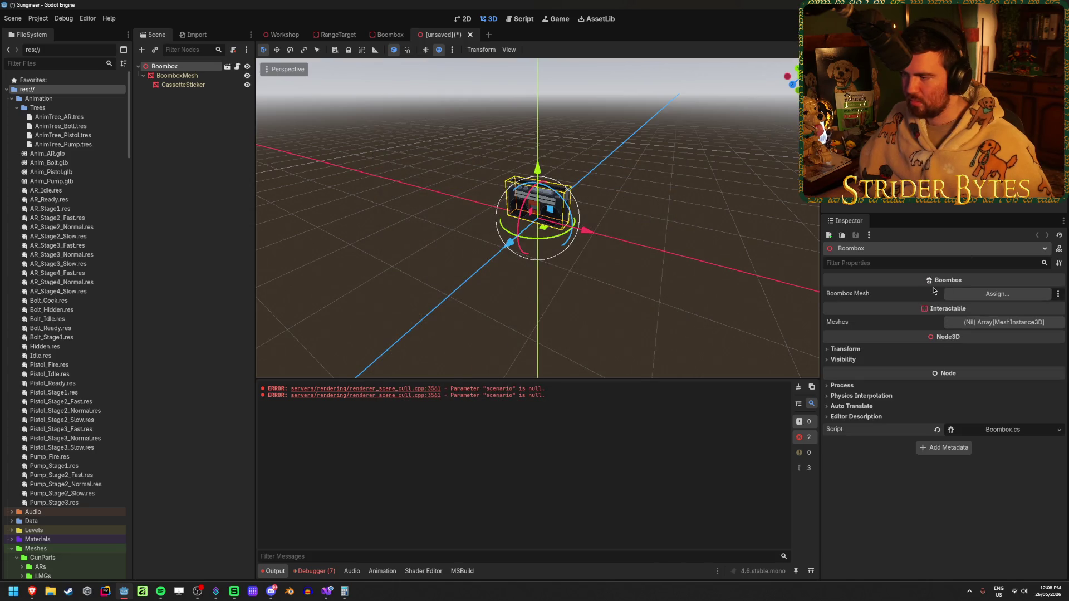
Set Boombox Mesh to BoomboxMesh and add BoomboxMesh to the Meshes list, leaving the scene unsaved.
{"action": "left_click", "coordinate": [984, 295]}
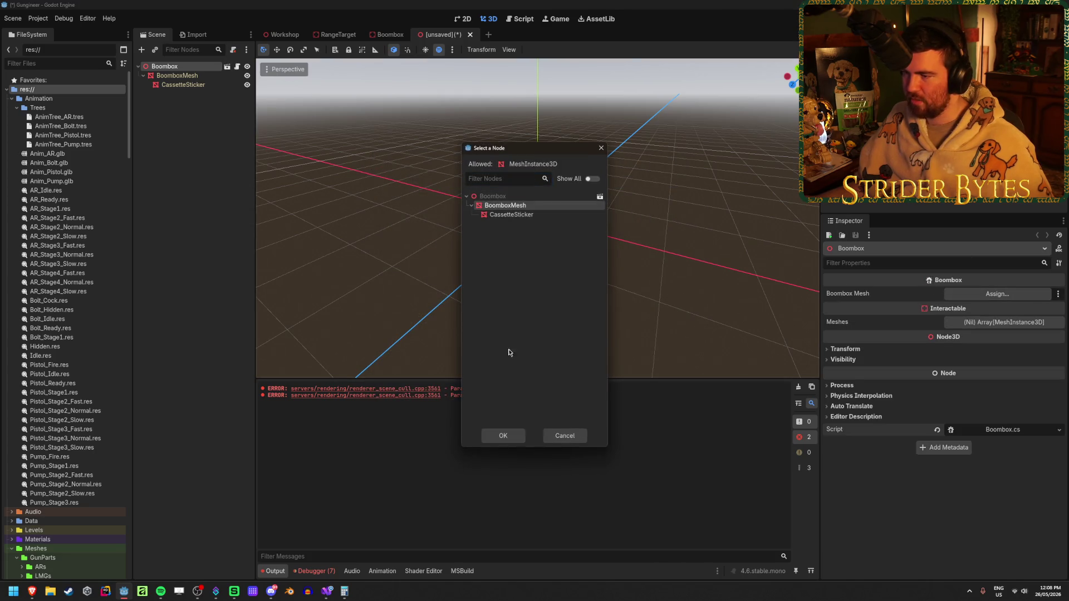
{"action": "left_click", "coordinate": [503, 435]}
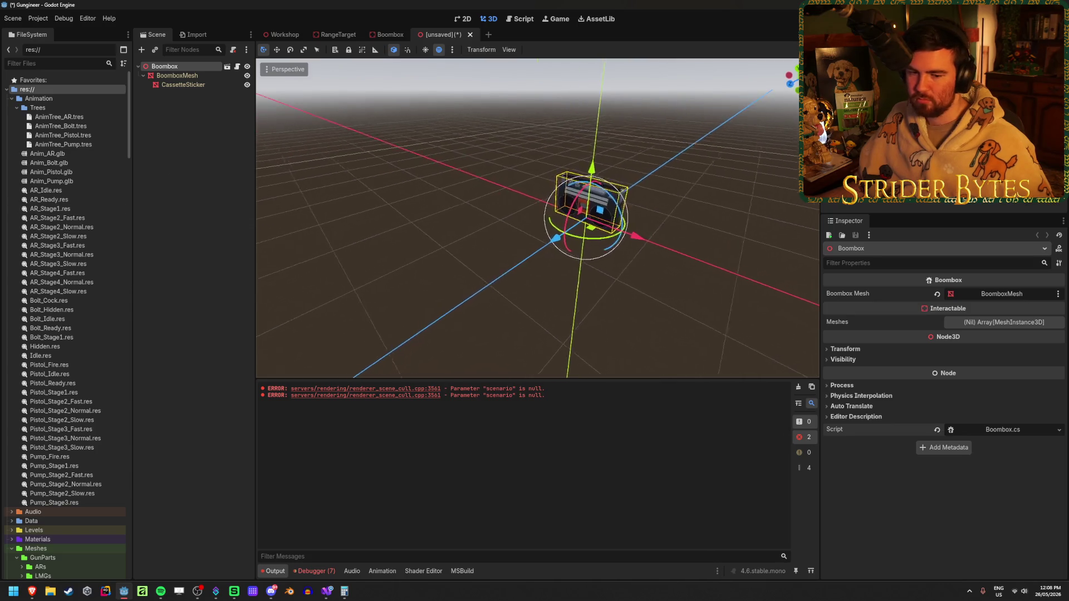
{"action": "scroll", "coordinate": [529, 222], "scroll_direction": "up", "scroll_amount": 4}
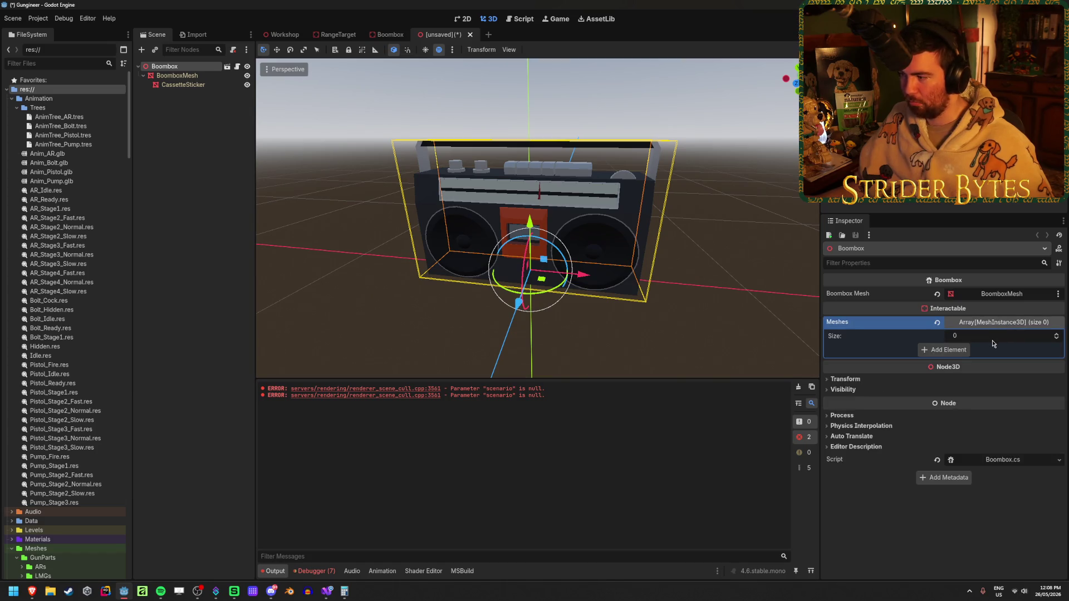
{"action": "left_click_drag", "start_coordinate": [177, 76], "coordinate": [977, 325]}
{"action": "key", "text": "ctrl+s"}
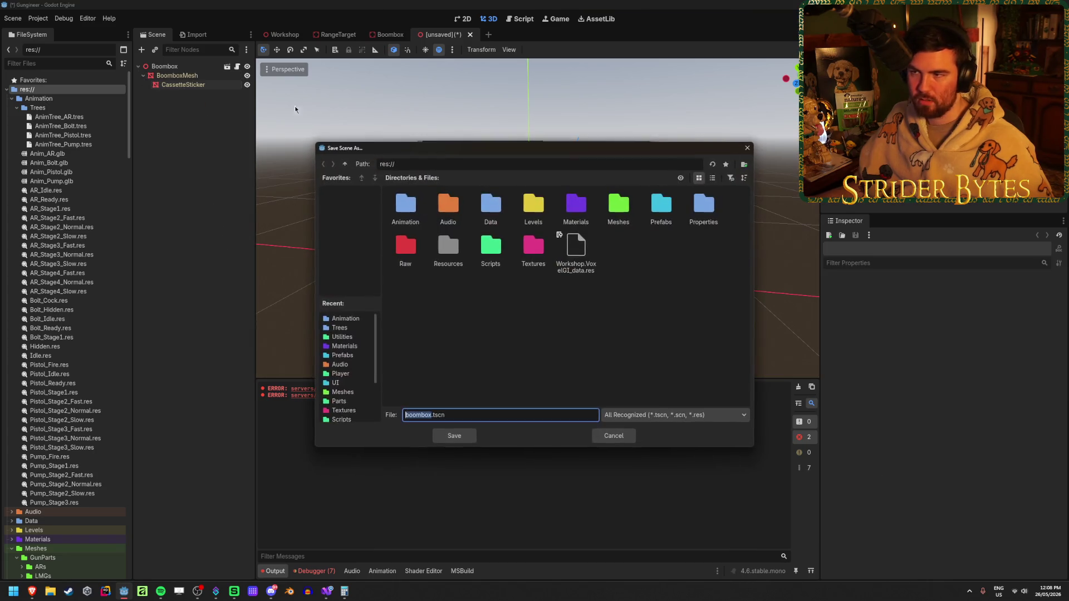
{"action": "left_click", "coordinate": [614, 435]}
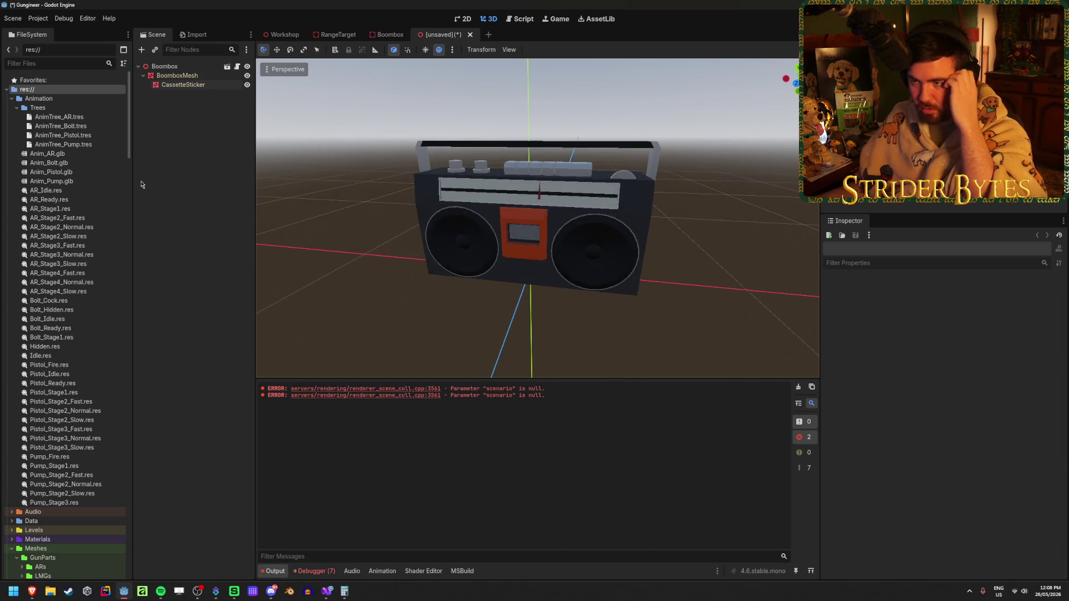
Paste CollisionShape3D and AnimationPlayer from the original Boombox scene under the inherited Boombox root.
{"action": "left_click", "coordinate": [375, 34]}
{"action": "left_click", "coordinate": [183, 103]}
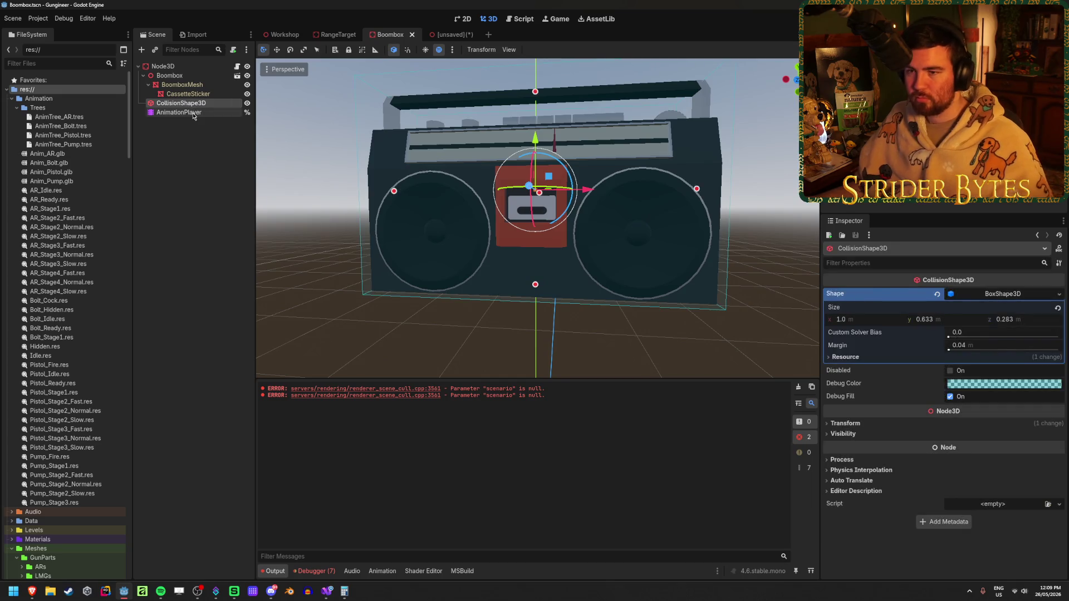
{"action": "left_click", "coordinate": [192, 112]}
{"action": "left_click", "coordinate": [444, 34]}
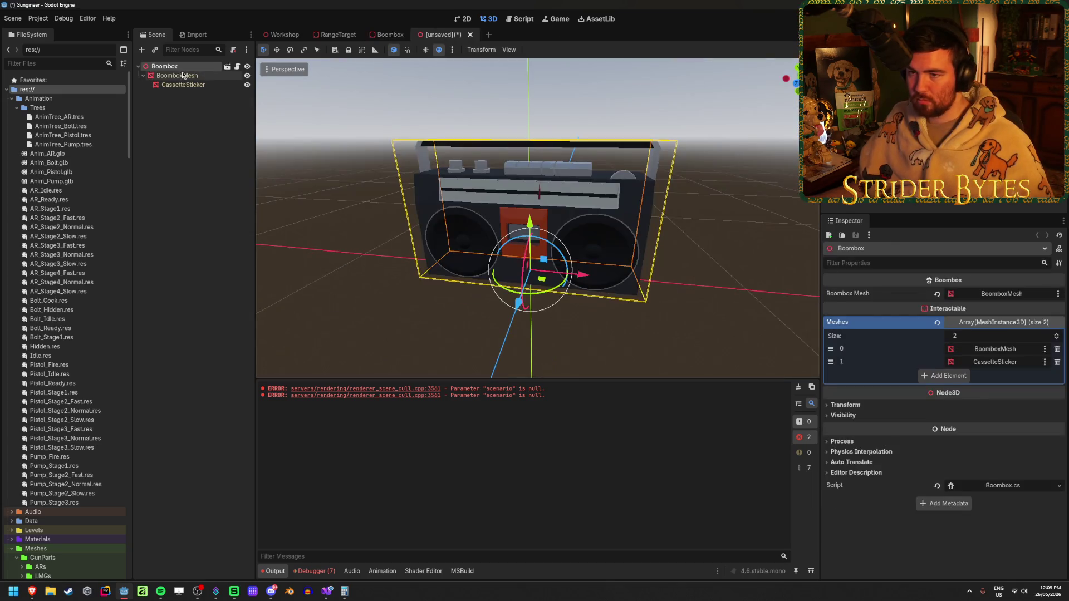
{"action": "key", "text": "ctrl+v"}
{"action": "left_click", "coordinate": [193, 108]}
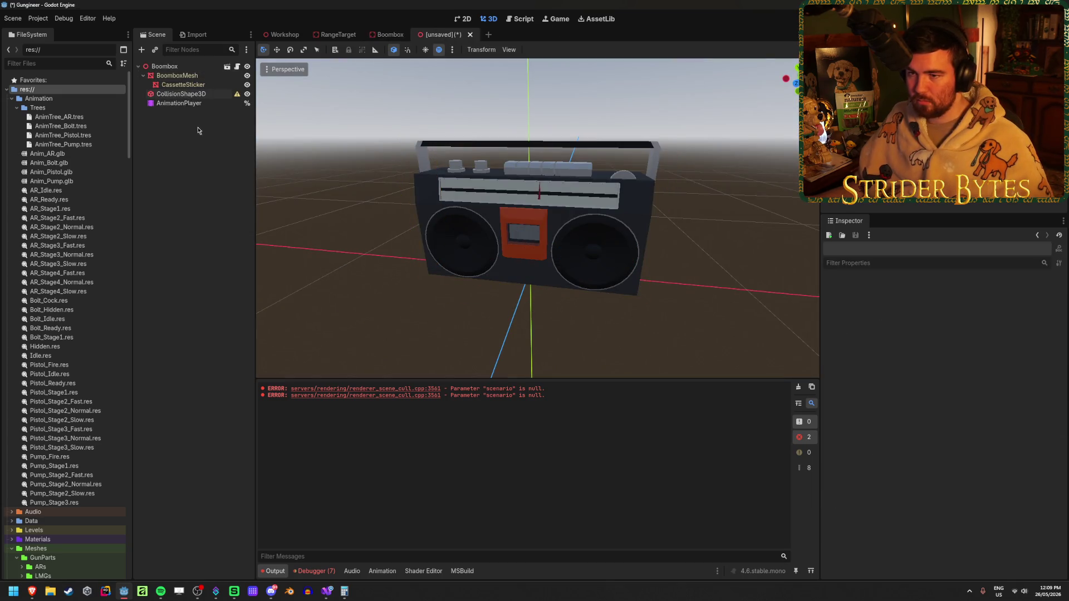
{"action": "left_click", "coordinate": [236, 95]}
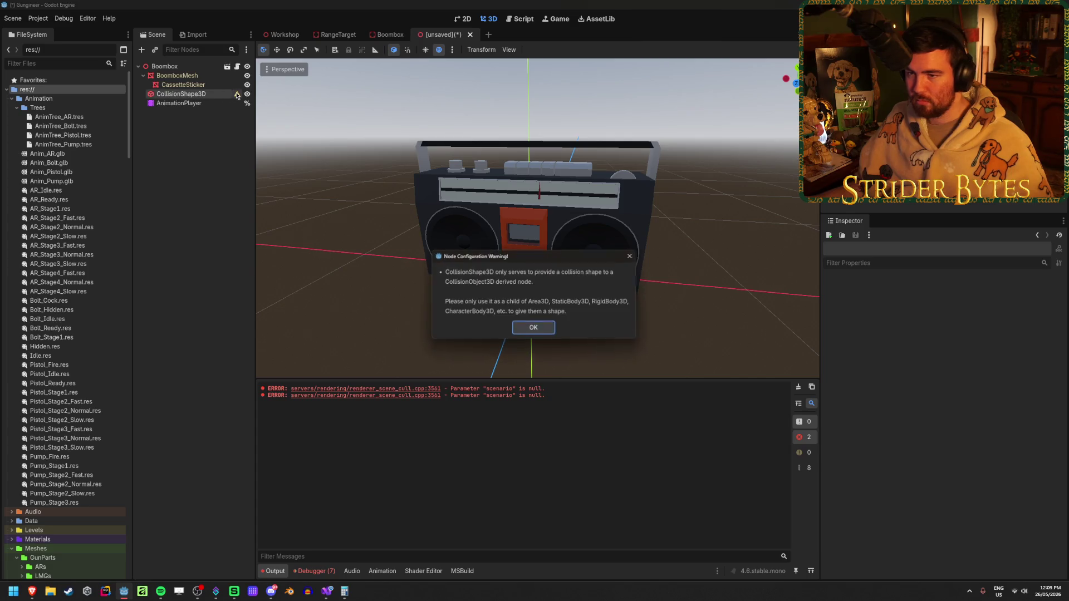
{"action": "left_click", "coordinate": [534, 328]}
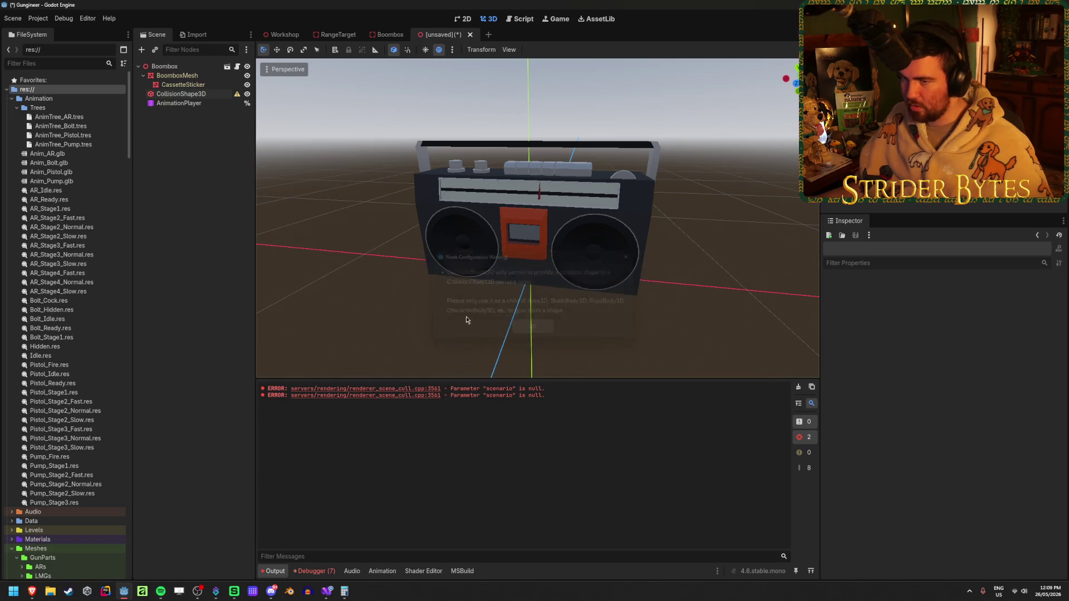
Reorder CollisionShape3D to sit below AnimationPlayer as Boombox's last child.
{"action": "key", "text": "ctrl+s"}
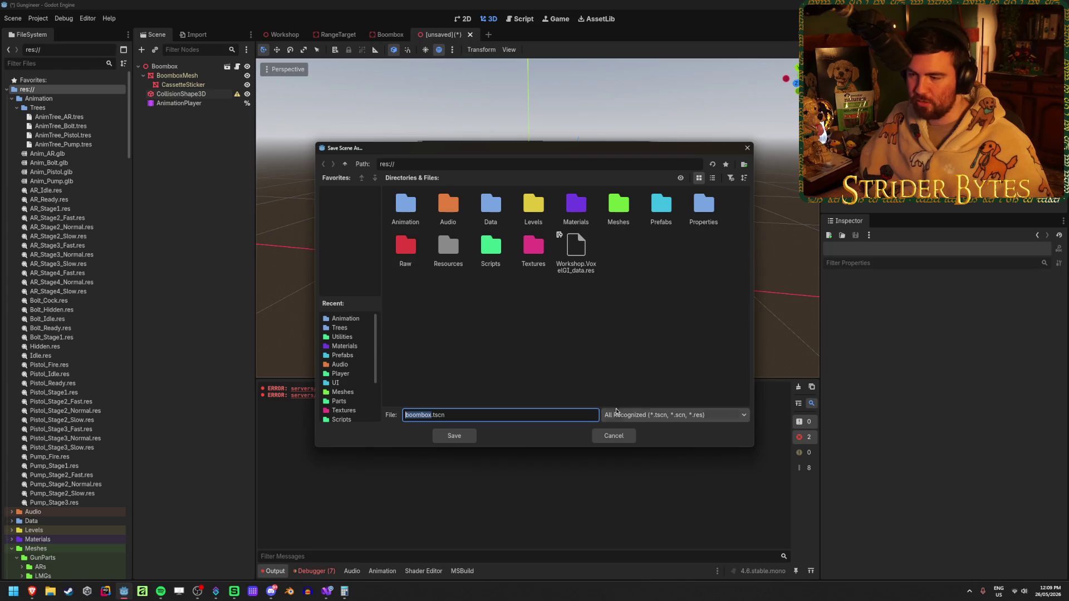
{"action": "left_click", "coordinate": [613, 435]}
{"action": "left_click", "coordinate": [183, 69]}
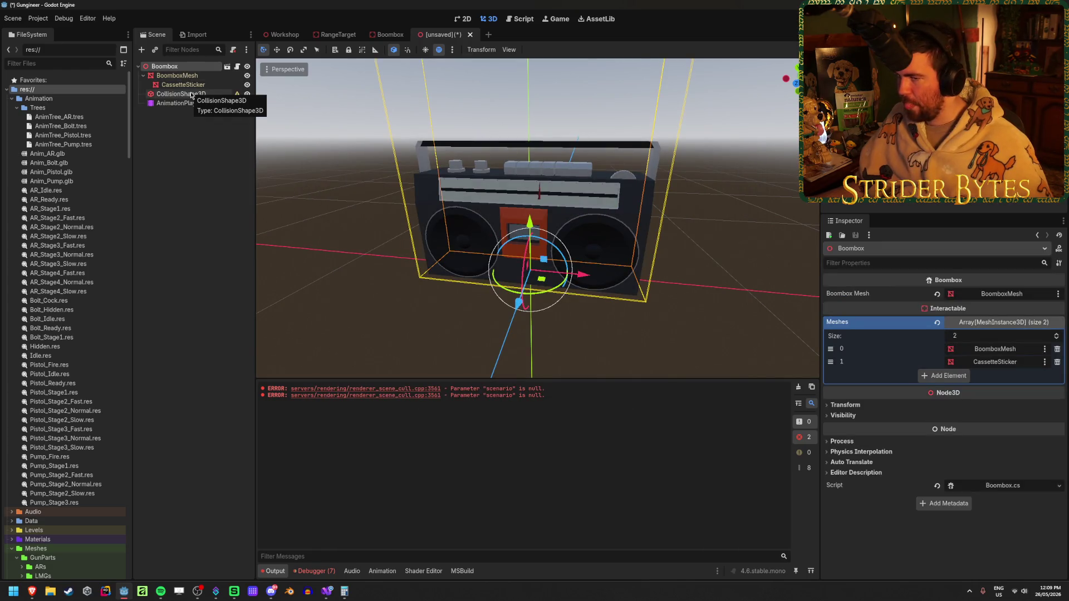
{"action": "left_click", "coordinate": [191, 94]}
{"action": "left_click", "coordinate": [199, 68]}
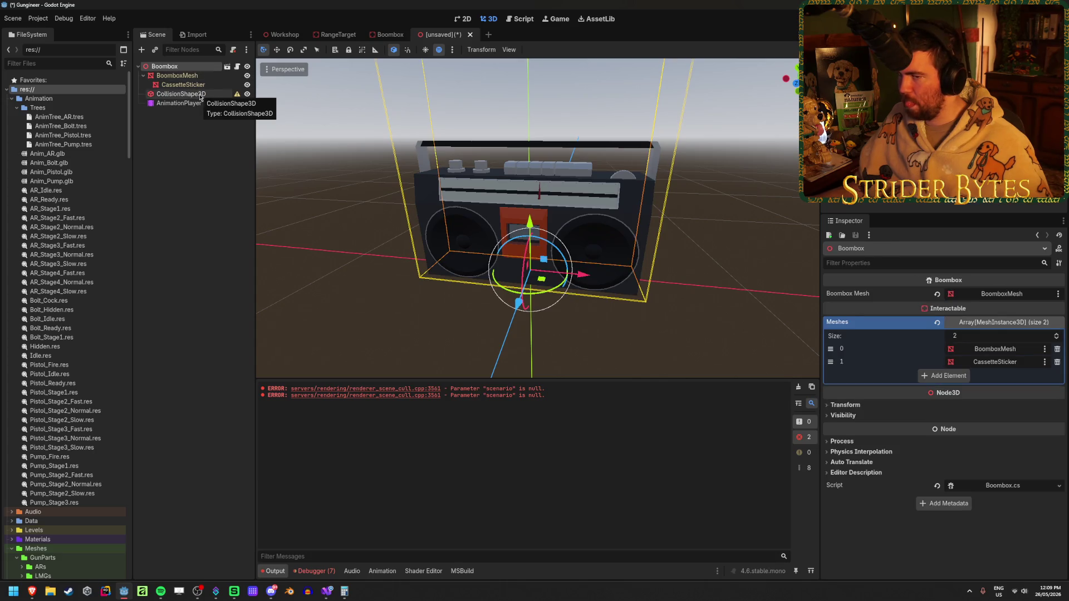
{"action": "left_click_drag", "start_coordinate": [199, 96], "coordinate": [174, 68]}
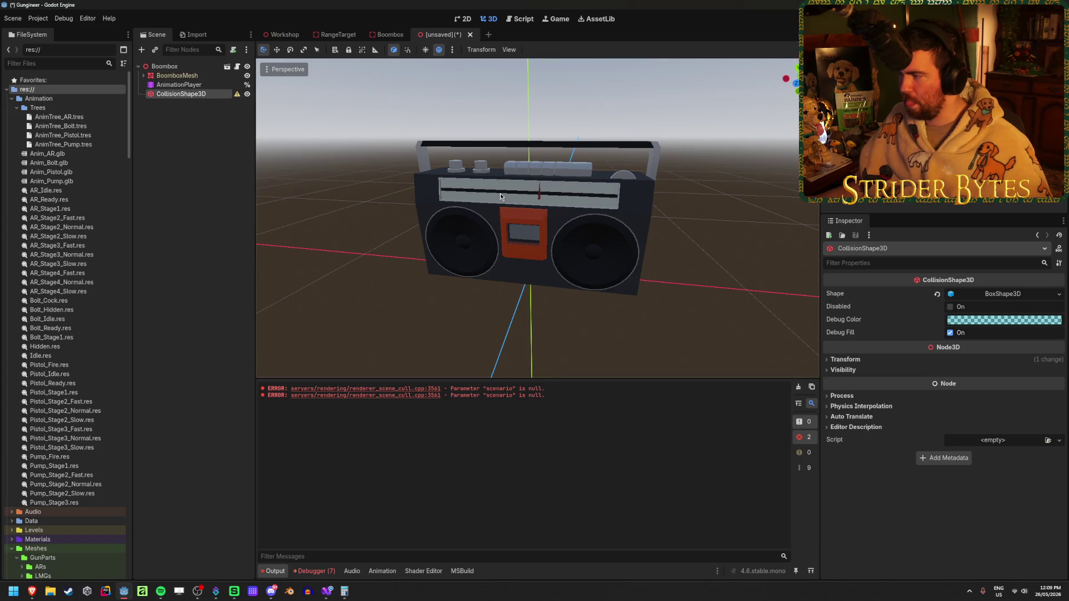
{"action": "mouse_move", "coordinate": [501, 223]}
{"action": "left_mouse_down"}
{"action": "mouse_move", "coordinate": [478, 290]}
{"action": "mouse_move", "coordinate": [517, 234]}
{"action": "left_mouse_up"}
{"action": "key", "text": "f"}
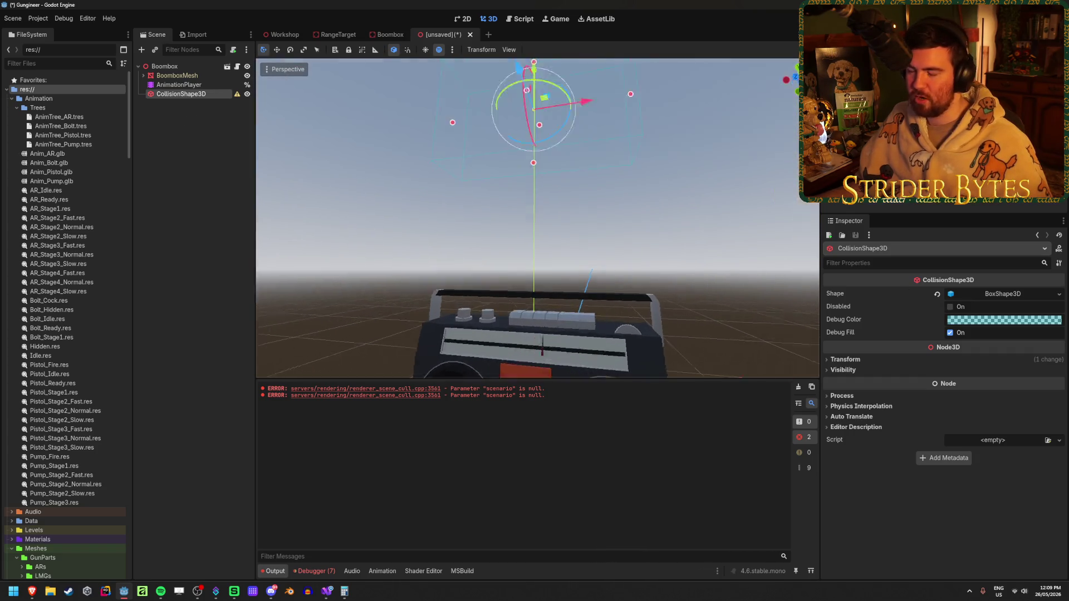
{"action": "left_click", "coordinate": [244, 178]}
{"action": "left_click", "coordinate": [237, 94]}
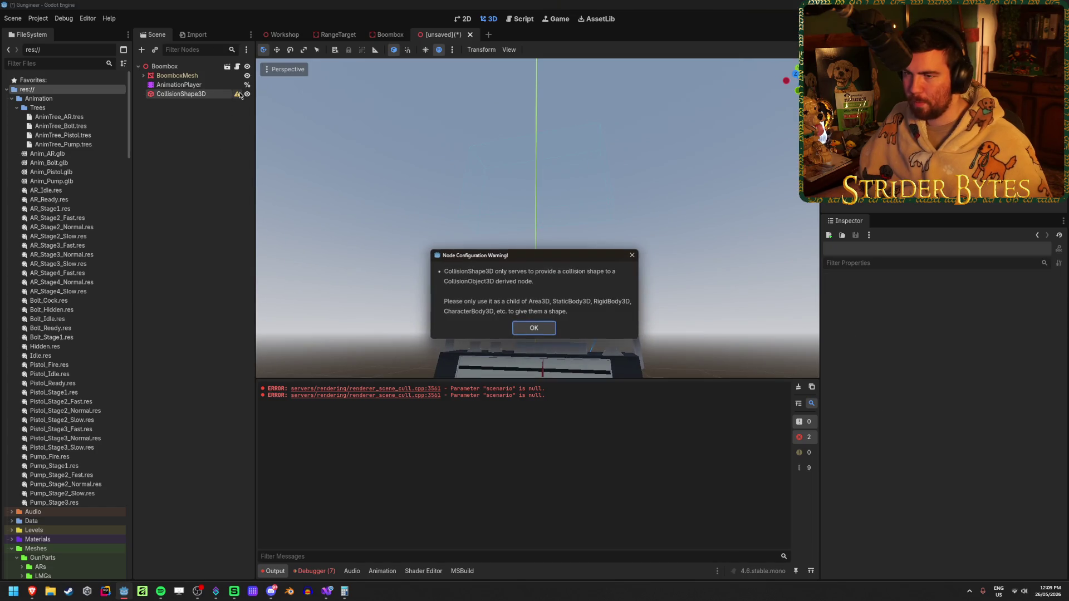
{"action": "left_click", "coordinate": [541, 329]}
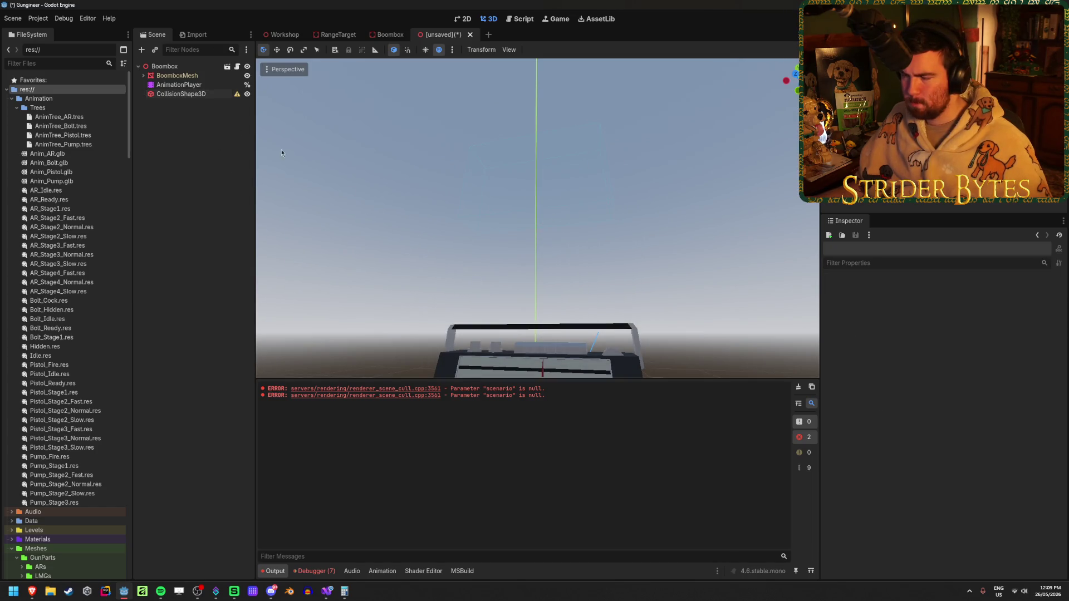
{"action": "left_click", "coordinate": [164, 66]}
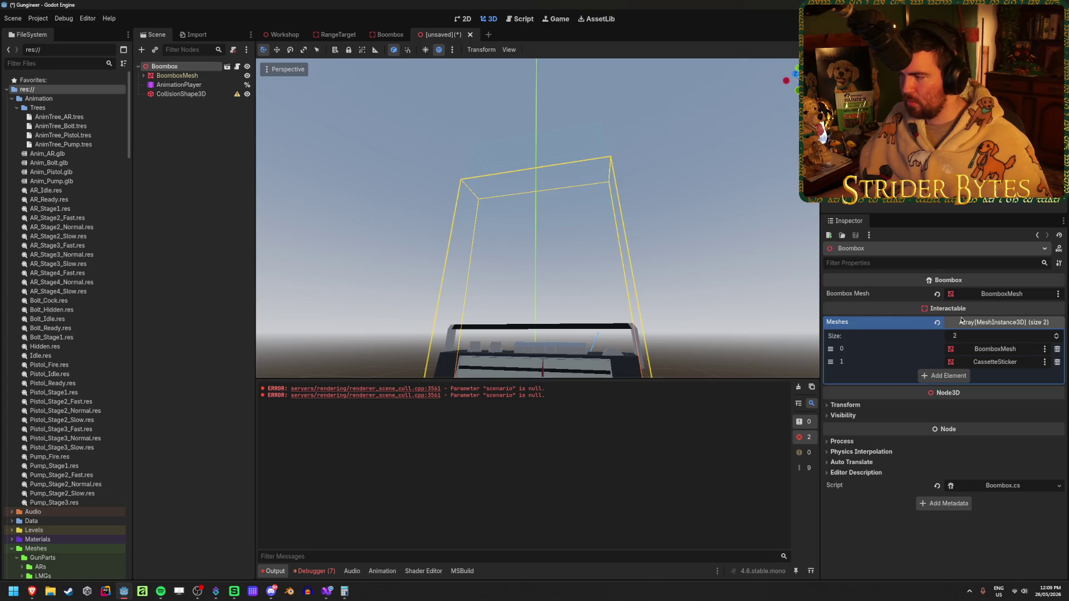
{"action": "right_click", "coordinate": [179, 67]}
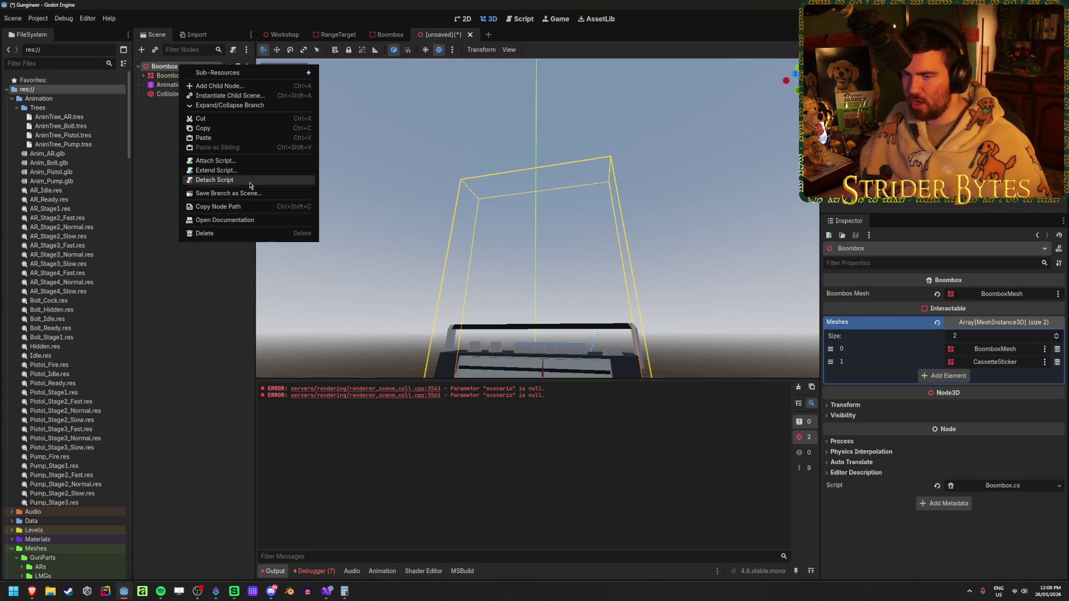
{"action": "left_click", "coordinate": [202, 296]}
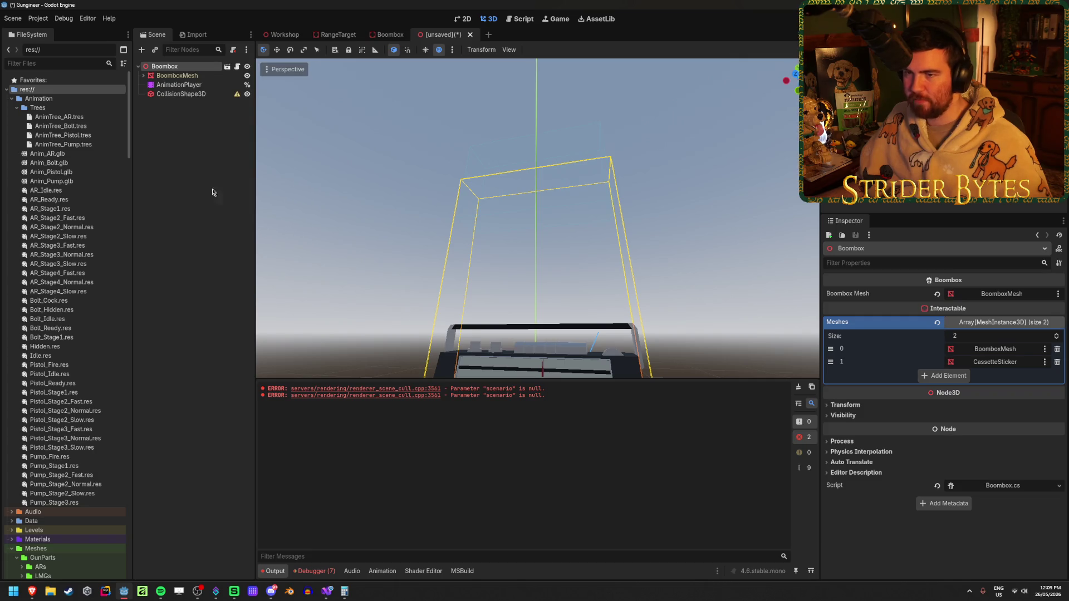
{"action": "left_click", "coordinate": [185, 95]}
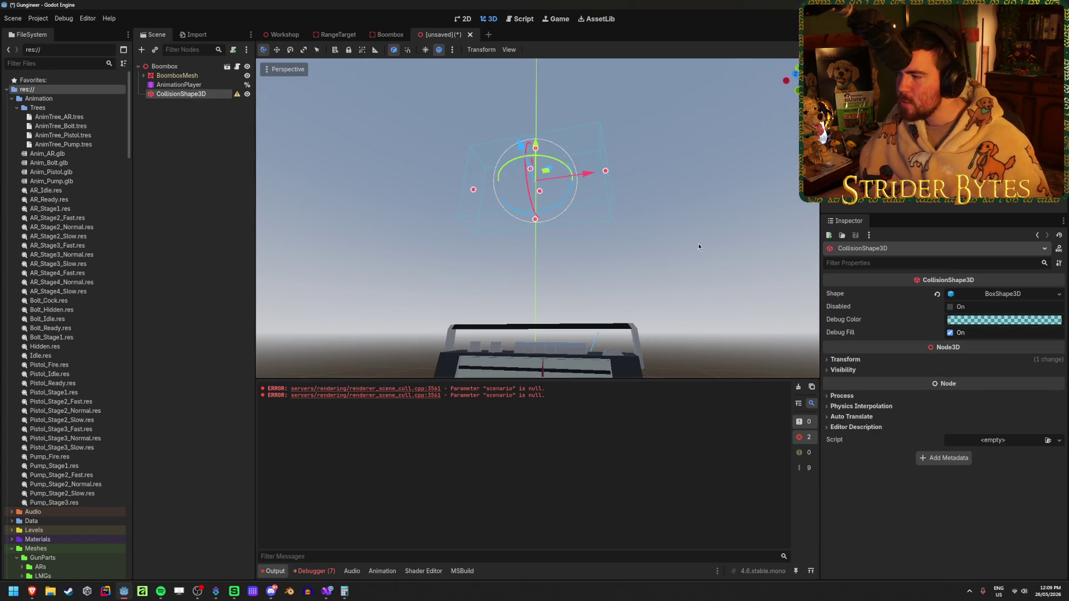
{"action": "left_click", "coordinate": [164, 66]}
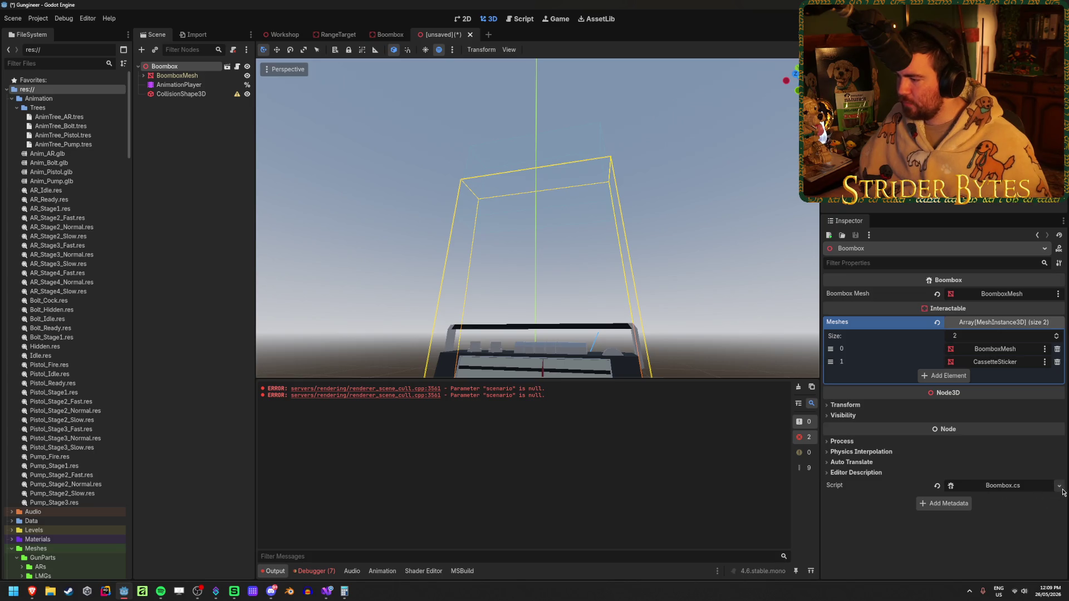
{"action": "left_click", "coordinate": [1059, 486]}
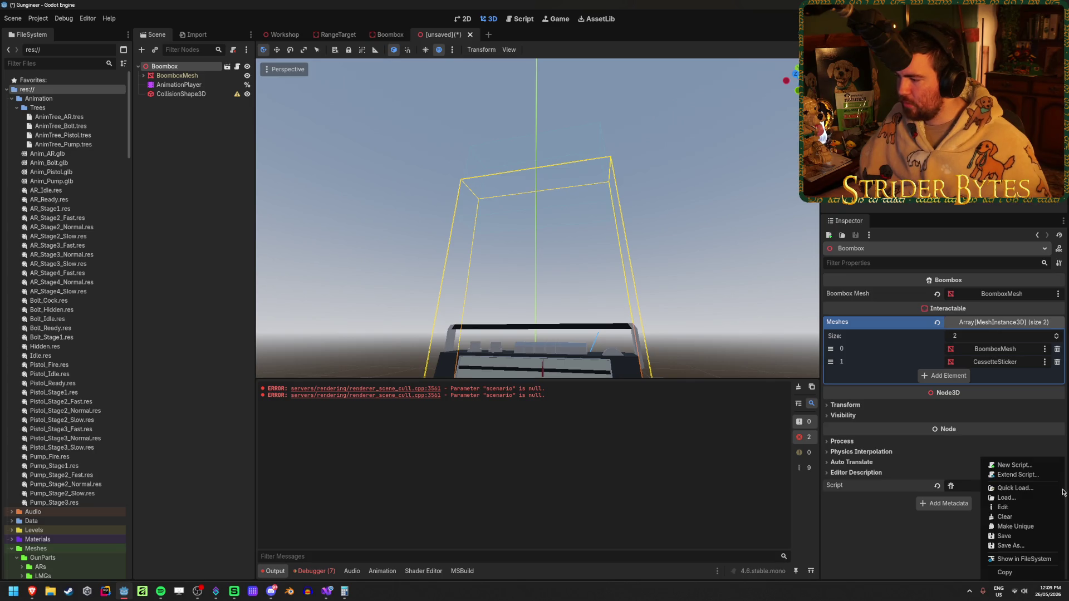
{"action": "left_click", "coordinate": [889, 548]}
{"action": "key", "text": "f"}
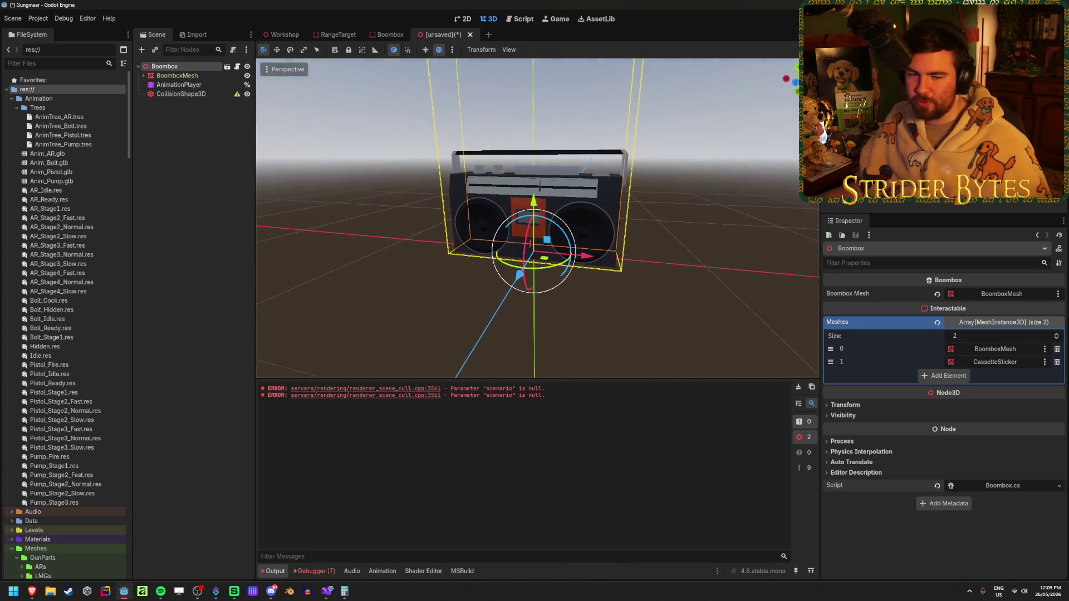
{"action": "left_click", "coordinate": [225, 94]}
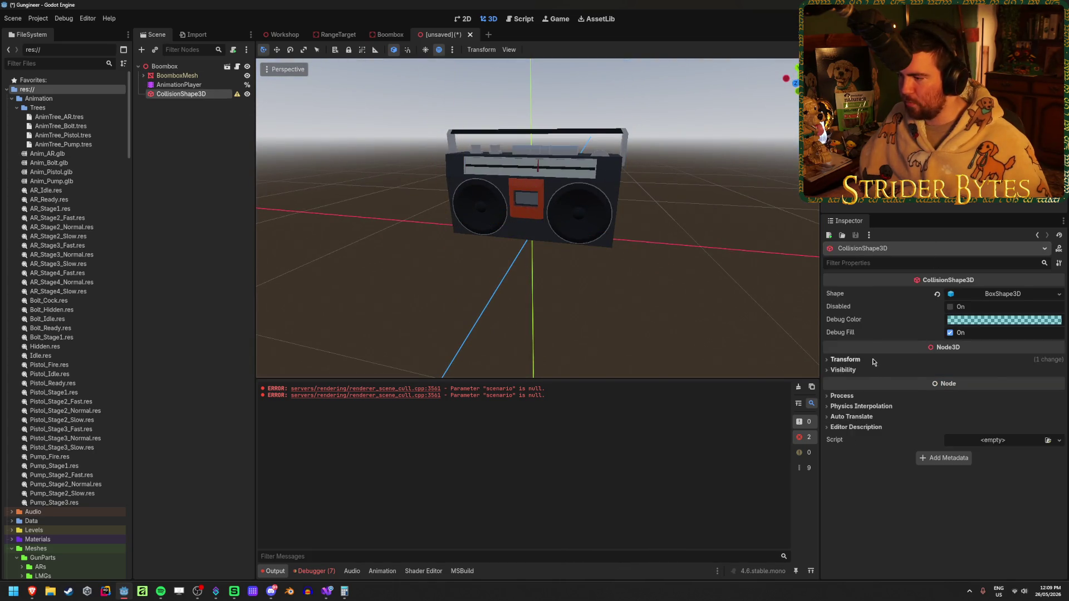
Set the collision shape's Position y to 0.
{"action": "left_click", "coordinate": [846, 359]}
{"action": "left_click", "coordinate": [947, 382]}
{"action": "type", "text": "0"}
{"action": "key", "text": "Tab"}
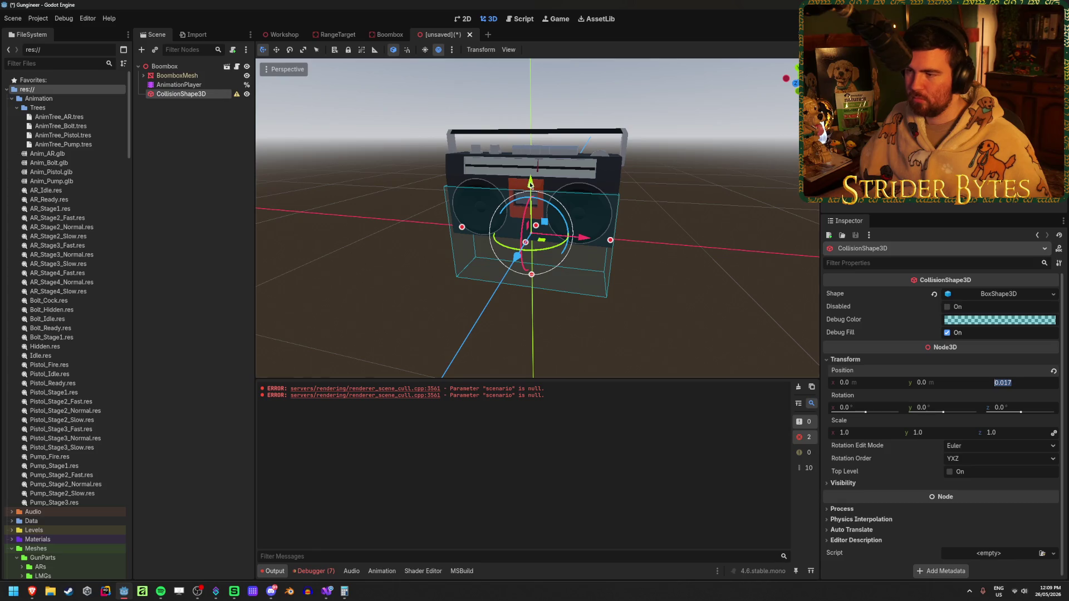
Shrink the collision box's height to fit the boombox body, leaving the scene unsaved.
{"action": "mouse_move", "coordinate": [530, 182]}
{"action": "left_mouse_down"}
{"action": "mouse_move", "coordinate": [530, 163]}
{"action": "mouse_move", "coordinate": [531, 182]}
{"action": "left_mouse_up"}
{"action": "left_click", "coordinate": [186, 164]}
{"action": "key", "text": "ctrl+s"}
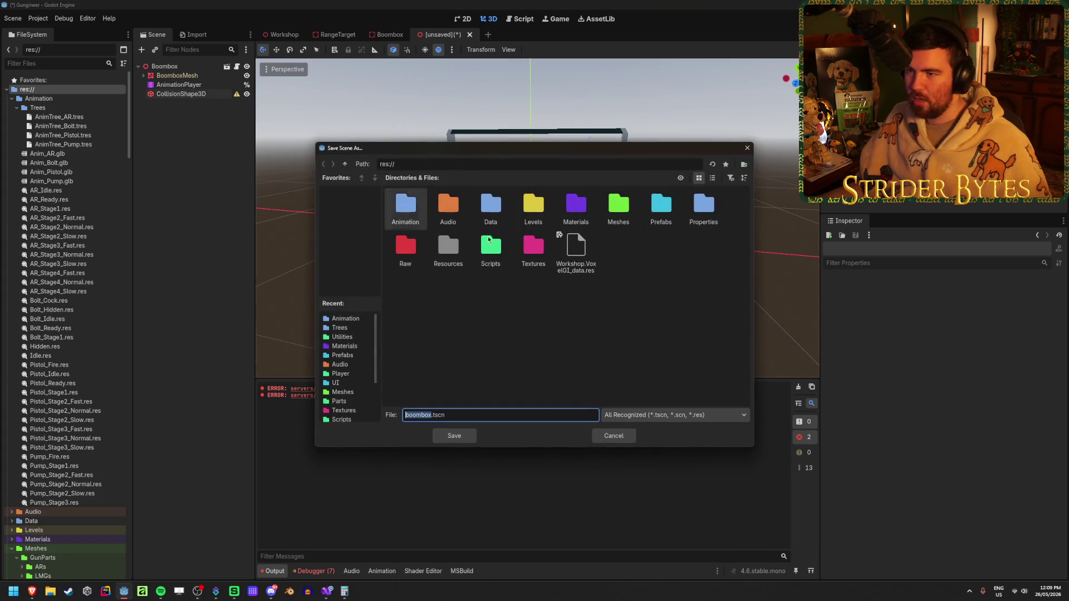
{"action": "left_click", "coordinate": [613, 435]}
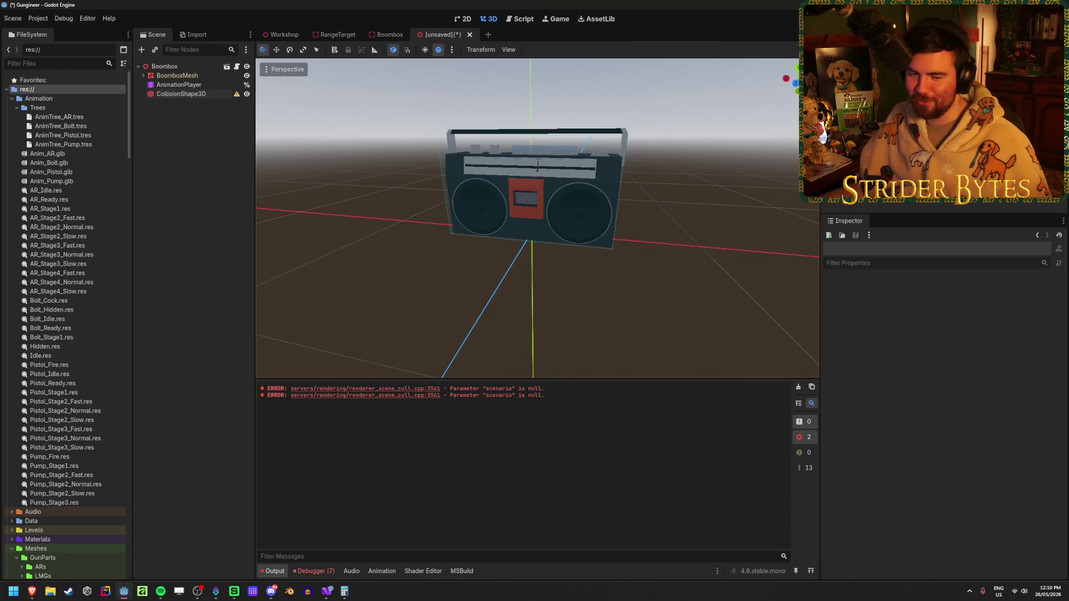
{"action": "left_click", "coordinate": [204, 95]}
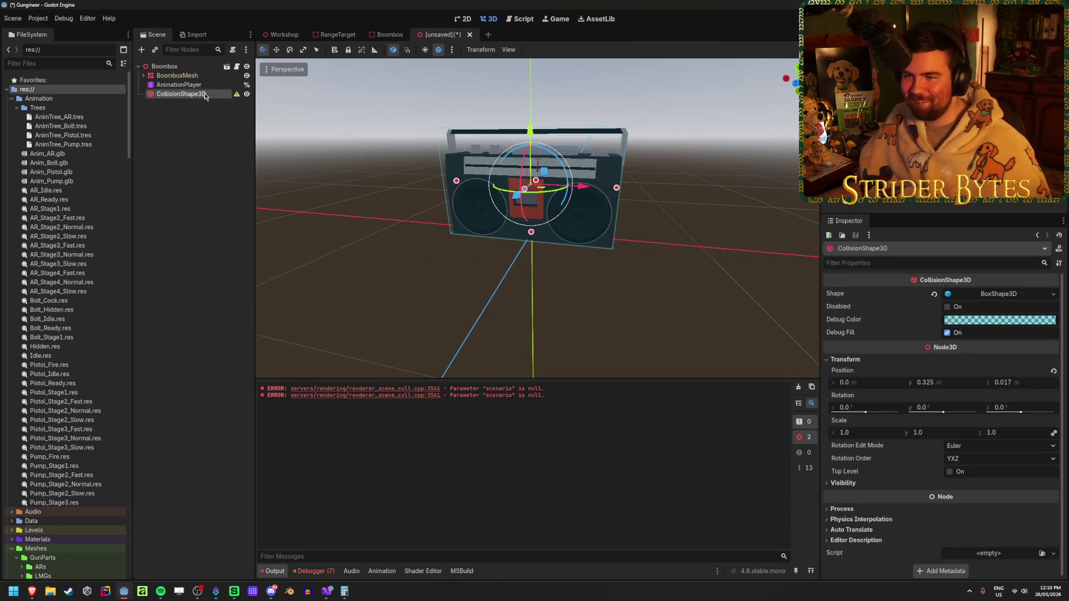
{"action": "mouse_move", "coordinate": [238, 95]}
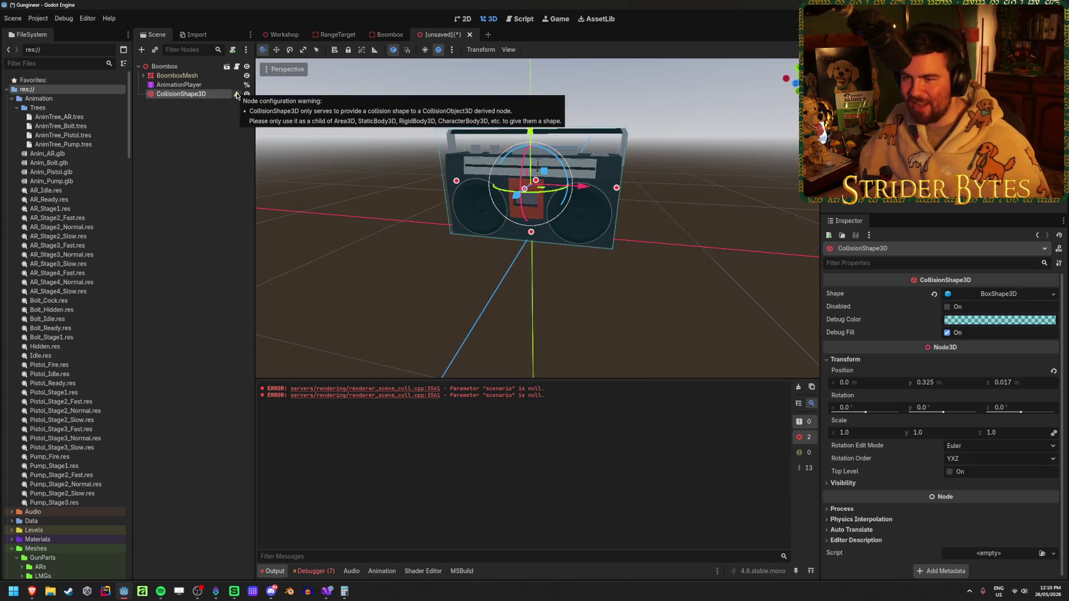
{"action": "right_click", "coordinate": [188, 68]}
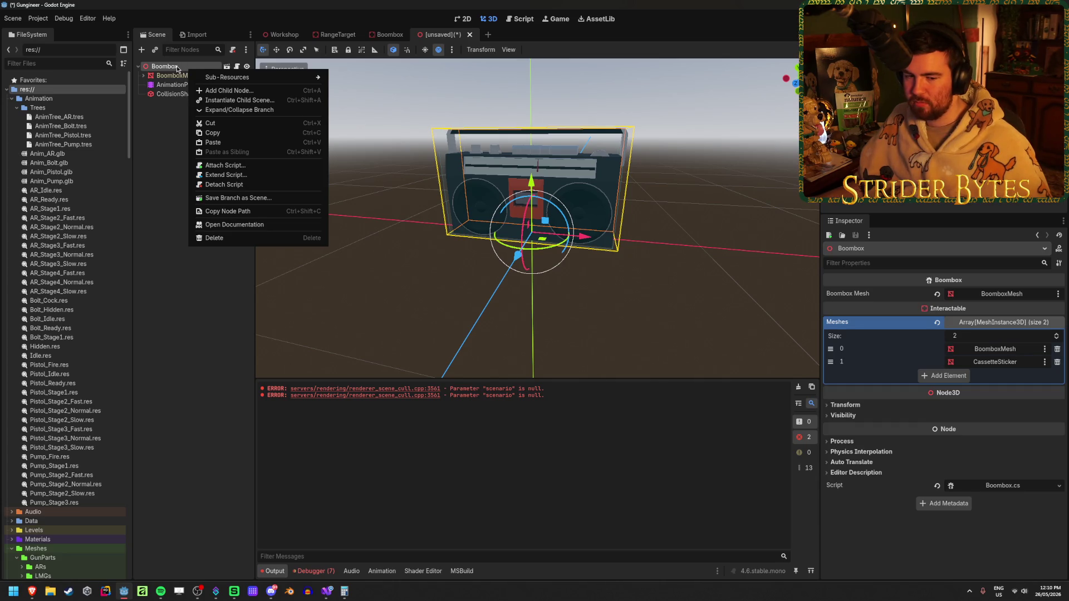
{"action": "left_click", "coordinate": [178, 108]}
{"action": "left_click", "coordinate": [389, 35]}
{"action": "left_click", "coordinate": [439, 35]}
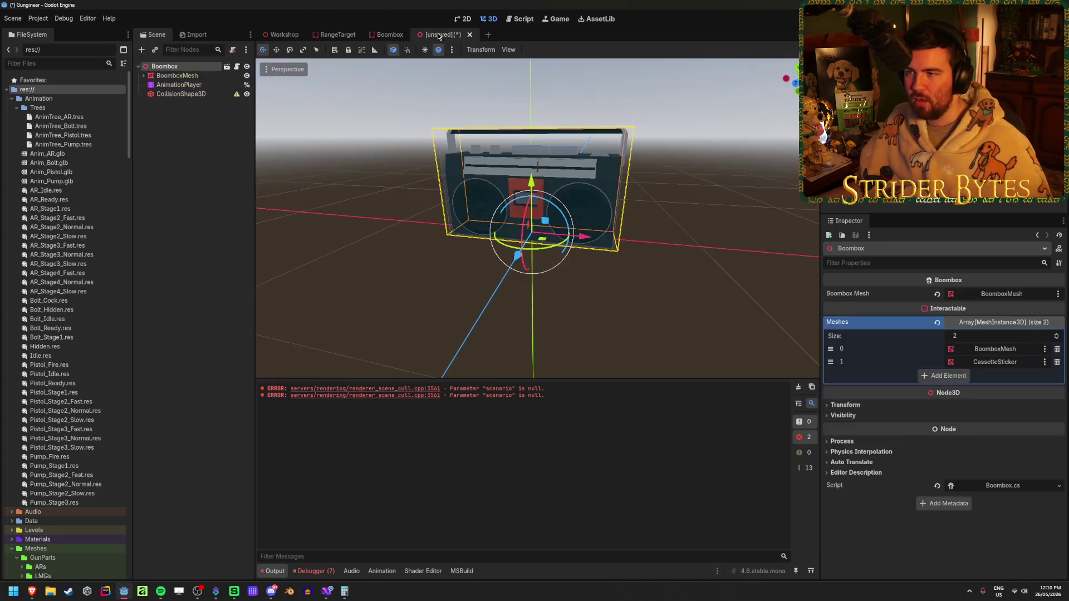
{"action": "left_click", "coordinate": [531, 181]}
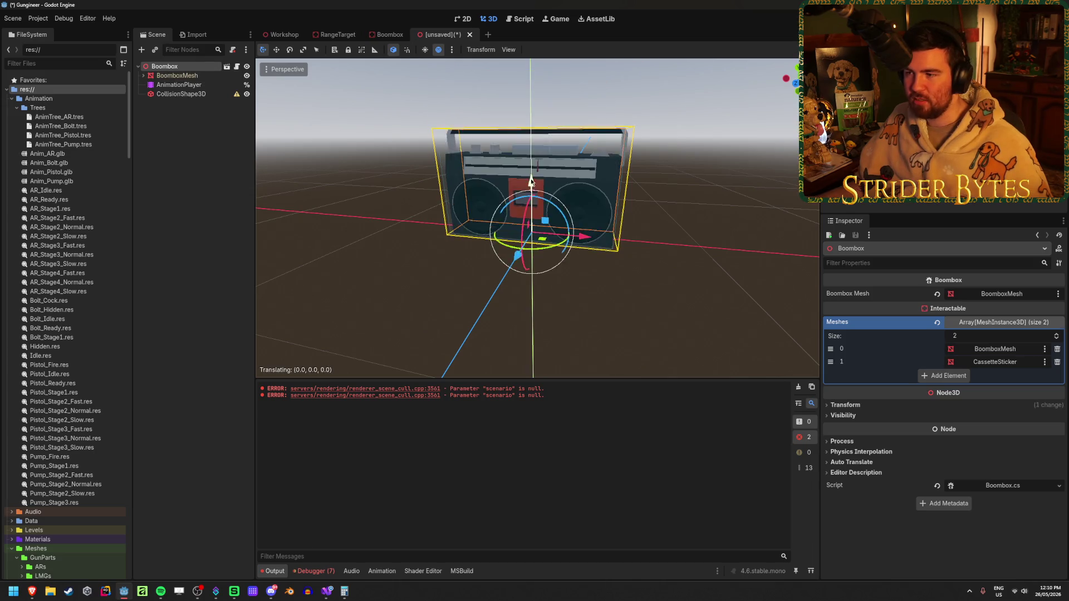
{"action": "left_click", "coordinate": [392, 51]}
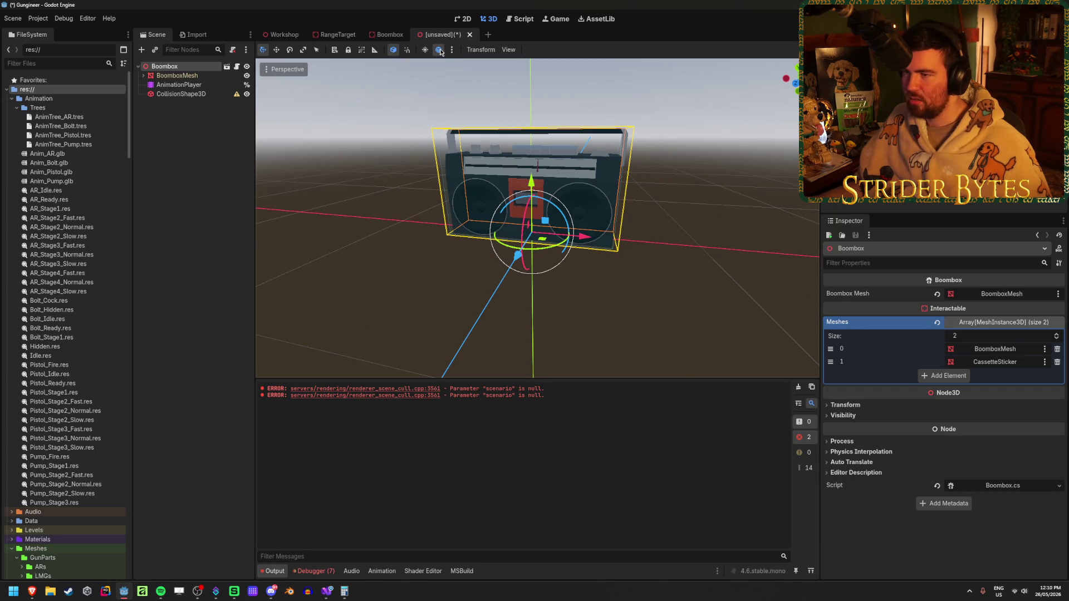
{"action": "left_click", "coordinate": [440, 51]}
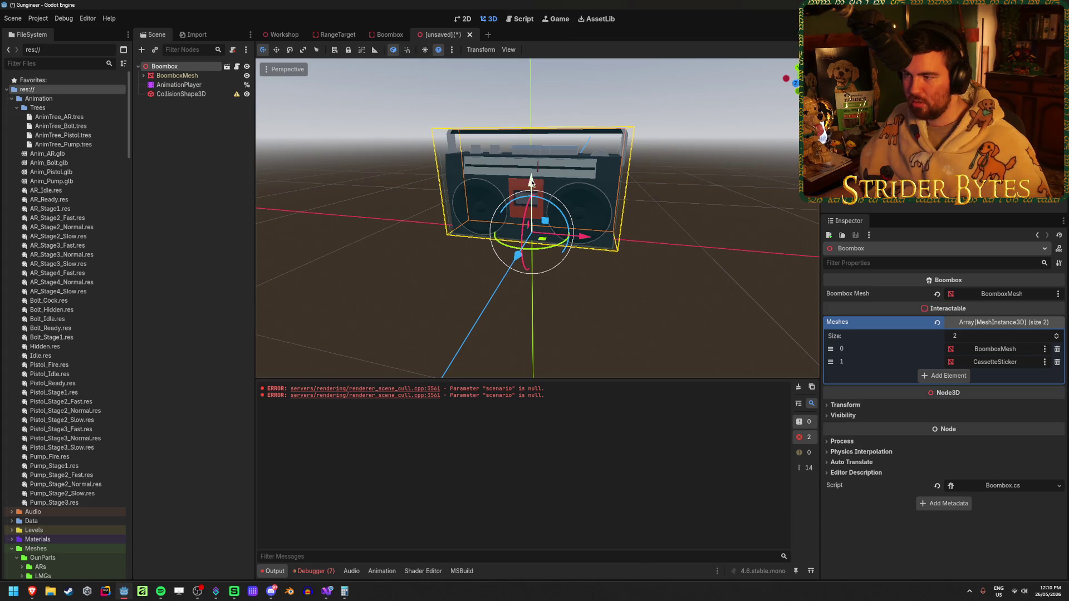
{"action": "mouse_move", "coordinate": [539, 181]}
{"action": "left_mouse_down"}
{"action": "mouse_move", "coordinate": [542, 136]}
{"action": "mouse_move", "coordinate": [523, 180]}
{"action": "mouse_move", "coordinate": [526, 284]}
{"action": "mouse_move", "coordinate": [531, 123]}
{"action": "mouse_move", "coordinate": [532, 175]}
{"action": "left_mouse_up"}
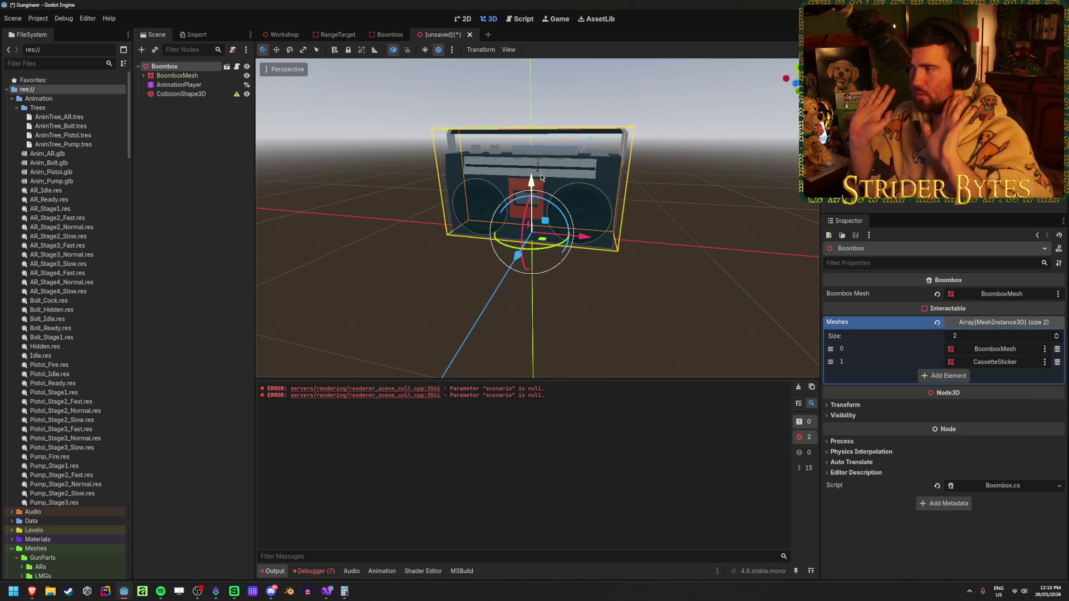
{"action": "left_click", "coordinate": [407, 49]}
{"action": "mouse_move", "coordinate": [531, 181]}
{"action": "left_mouse_down"}
{"action": "mouse_move", "coordinate": [501, 136]}
{"action": "mouse_move", "coordinate": [490, 143]}
{"action": "left_mouse_up"}
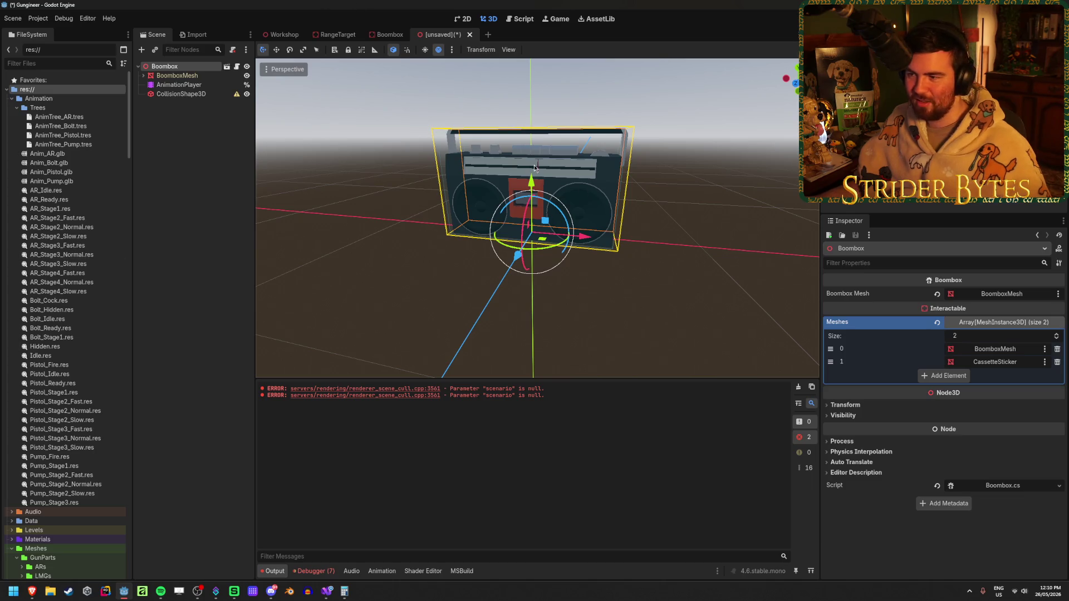
{"action": "mouse_move", "coordinate": [531, 181]}
{"action": "left_mouse_down"}
{"action": "mouse_move", "coordinate": [531, 112]}
{"action": "mouse_move", "coordinate": [529, 187]}
{"action": "mouse_move", "coordinate": [530, 120]}
{"action": "mouse_move", "coordinate": [520, 182]}
{"action": "mouse_move", "coordinate": [523, 78]}
{"action": "mouse_move", "coordinate": [514, 201]}
{"action": "left_mouse_up"}
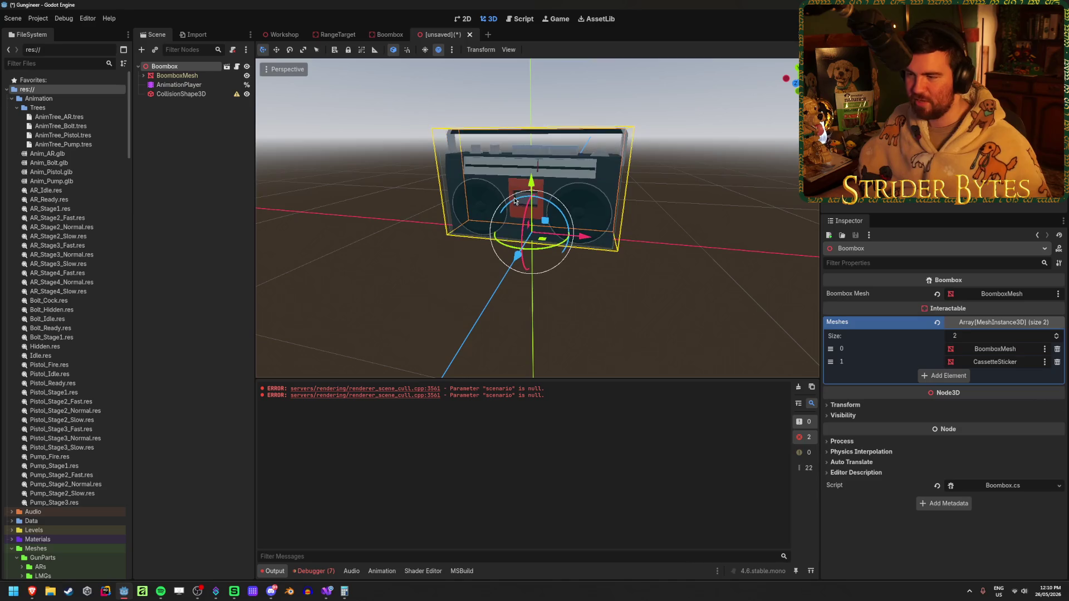
{"action": "mouse_move", "coordinate": [576, 236]}
{"action": "left_mouse_down"}
{"action": "mouse_move", "coordinate": [526, 261]}
{"action": "mouse_move", "coordinate": [699, 274]}
{"action": "mouse_move", "coordinate": [565, 275]}
{"action": "left_mouse_up"}
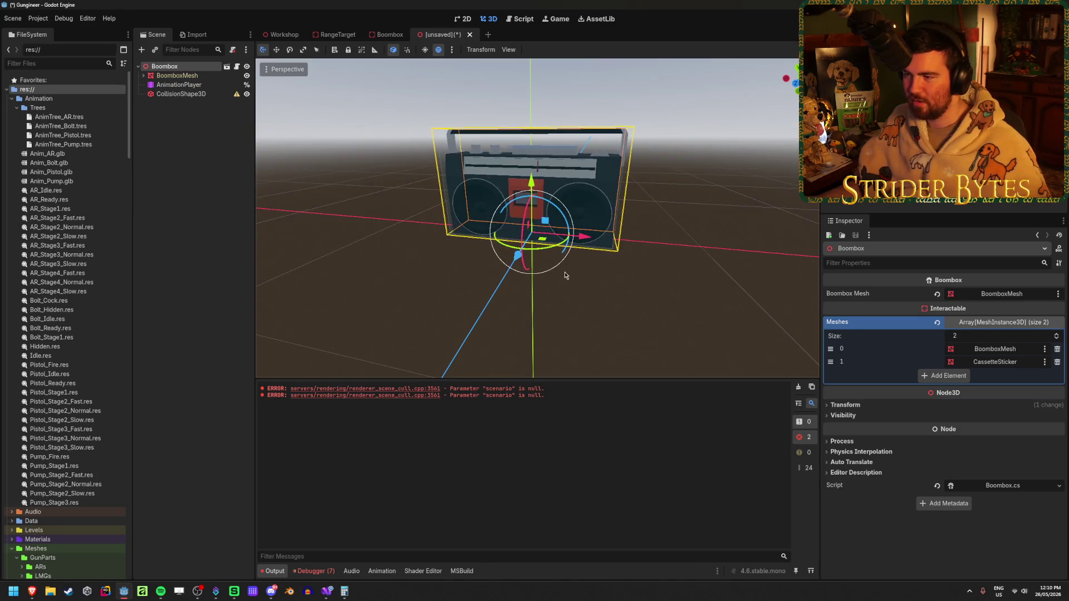
{"action": "mouse_move", "coordinate": [531, 183]}
{"action": "left_mouse_down"}
{"action": "mouse_move", "coordinate": [520, 151]}
{"action": "mouse_move", "coordinate": [520, 184]}
{"action": "left_mouse_up"}
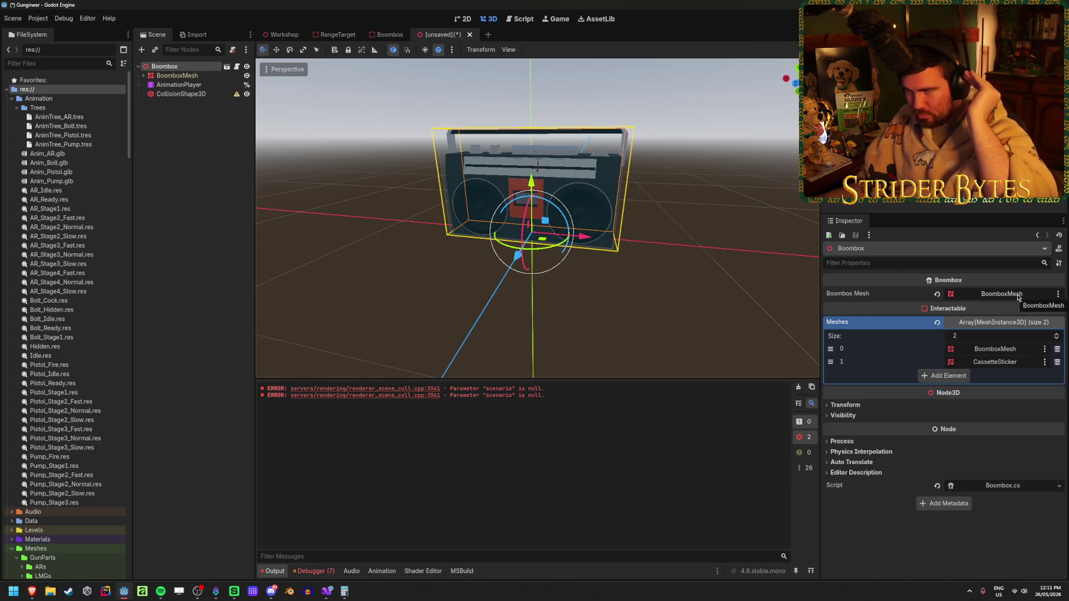
Show the saved Boombox scene, inspect its root Node3D, and clear the Output log.
{"action": "left_click", "coordinate": [388, 34]}
{"action": "left_click", "coordinate": [177, 67]}
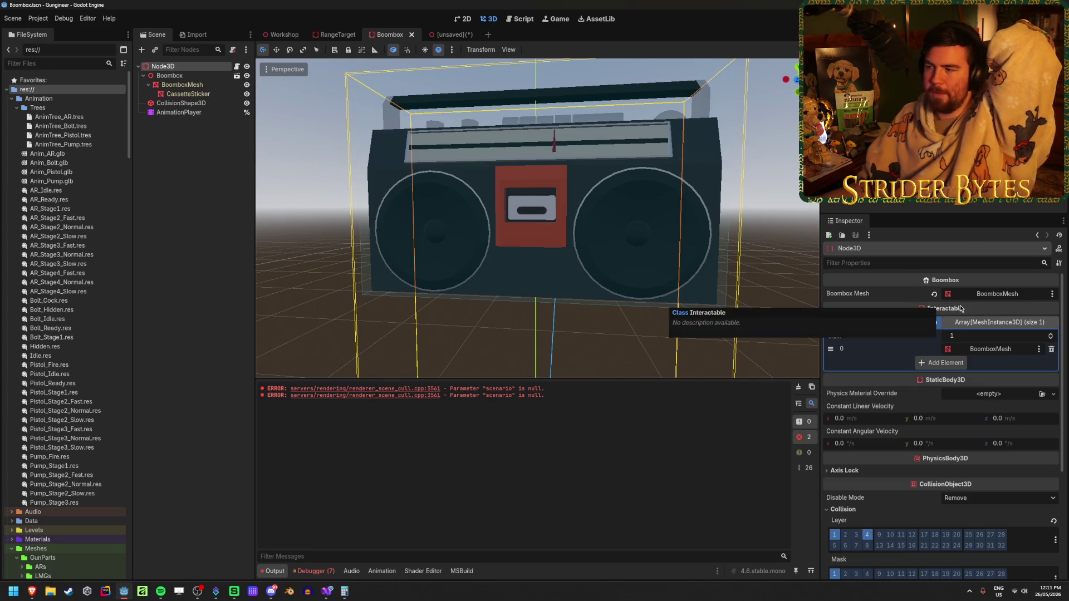
{"action": "scroll", "coordinate": [974, 317], "scroll_direction": "down", "scroll_amount": 5}
{"action": "scroll", "coordinate": [1010, 406], "scroll_direction": "up", "scroll_amount": 5}
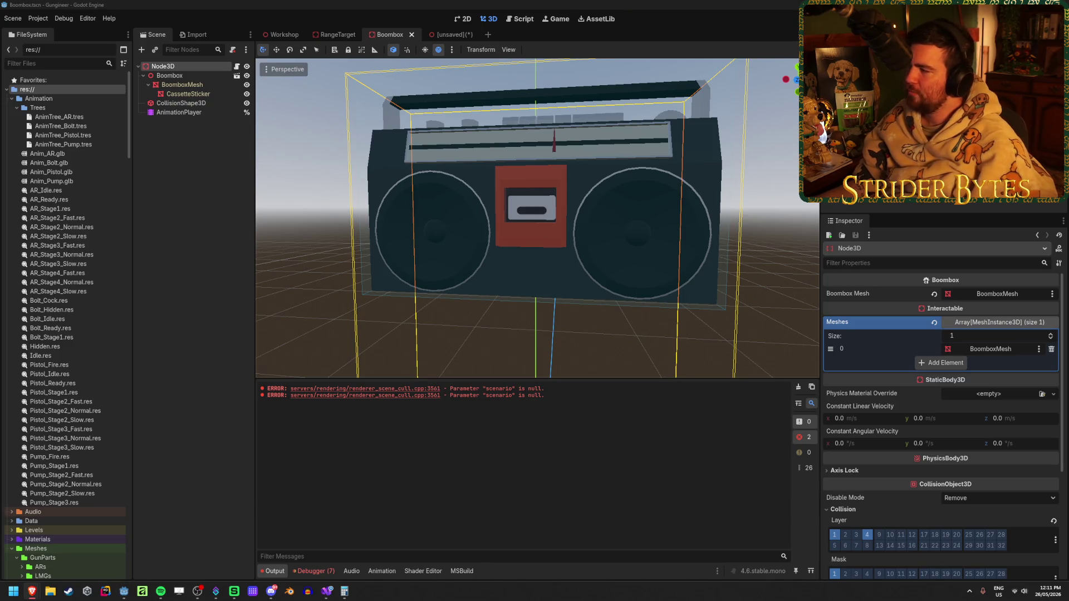
{"action": "left_click", "coordinate": [169, 208]}
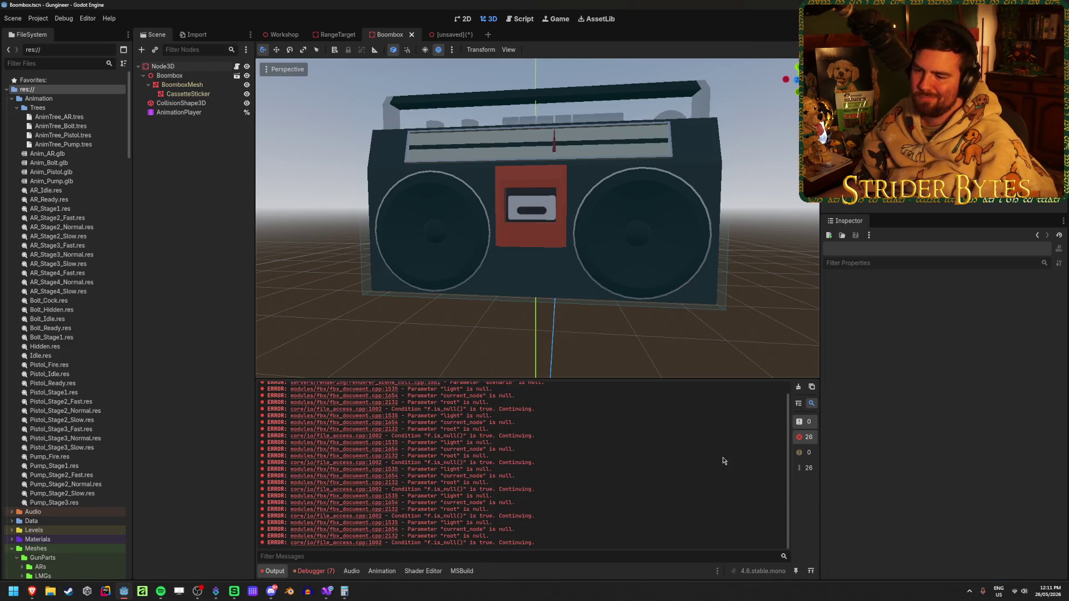
{"action": "left_click", "coordinate": [798, 387]}
{"action": "left_click", "coordinate": [191, 68]}
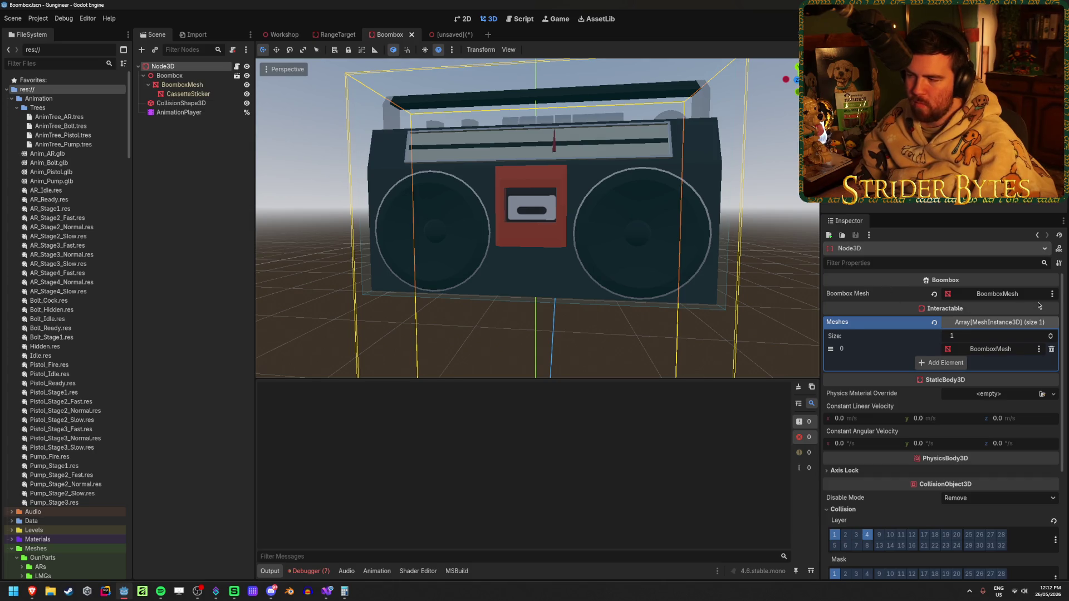
Test-move the Boombox child up and down along Y, then undo the move.
{"action": "left_click", "coordinate": [171, 180]}
{"action": "left_click", "coordinate": [184, 67]}
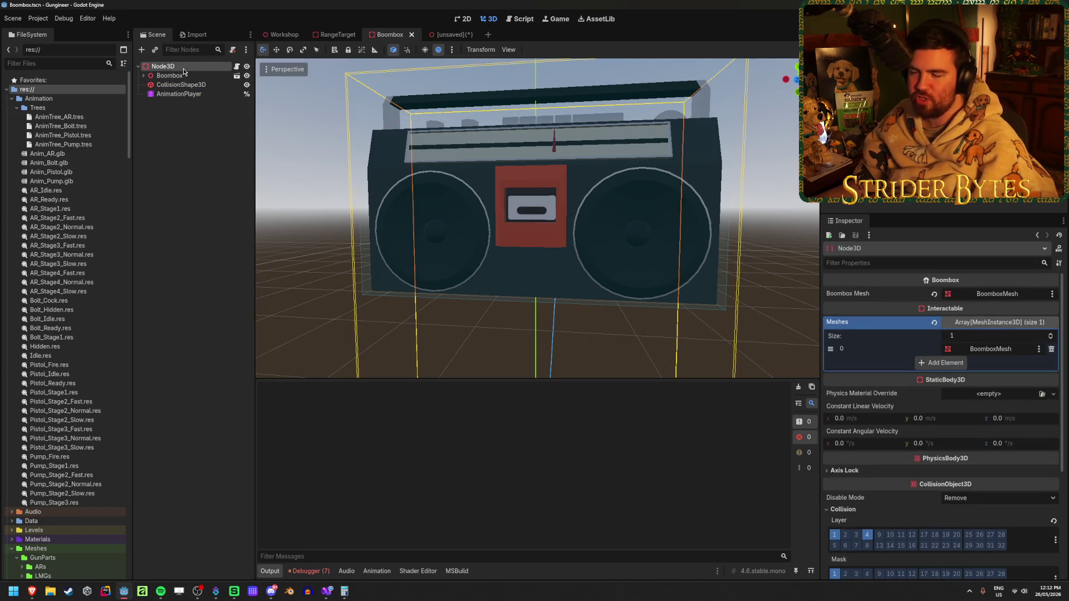
{"action": "left_click", "coordinate": [185, 75]}
{"action": "key", "text": "Right"}
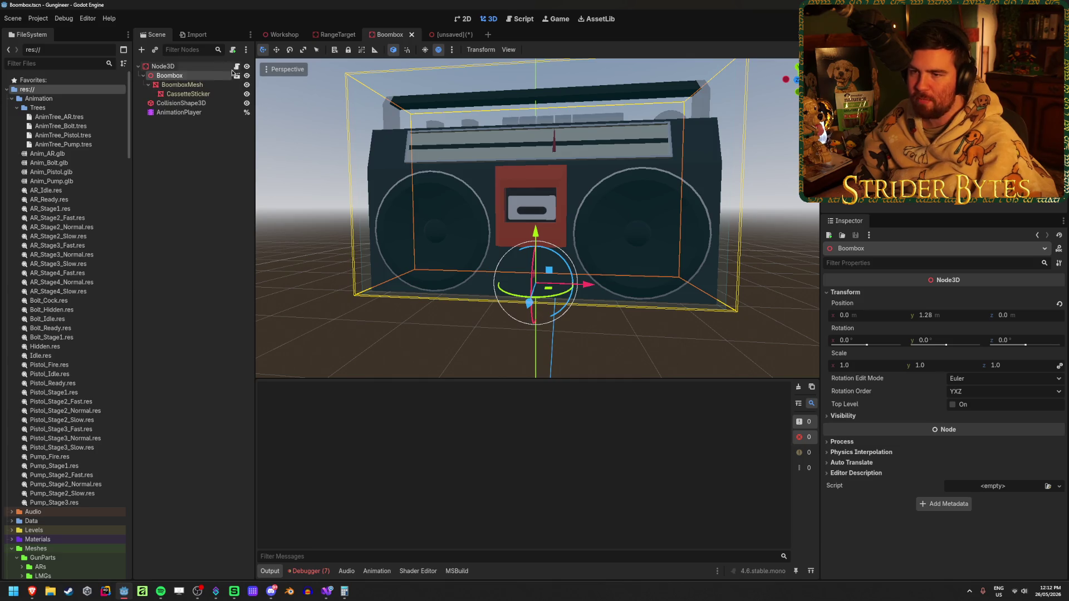
{"action": "left_click", "coordinate": [182, 67]}
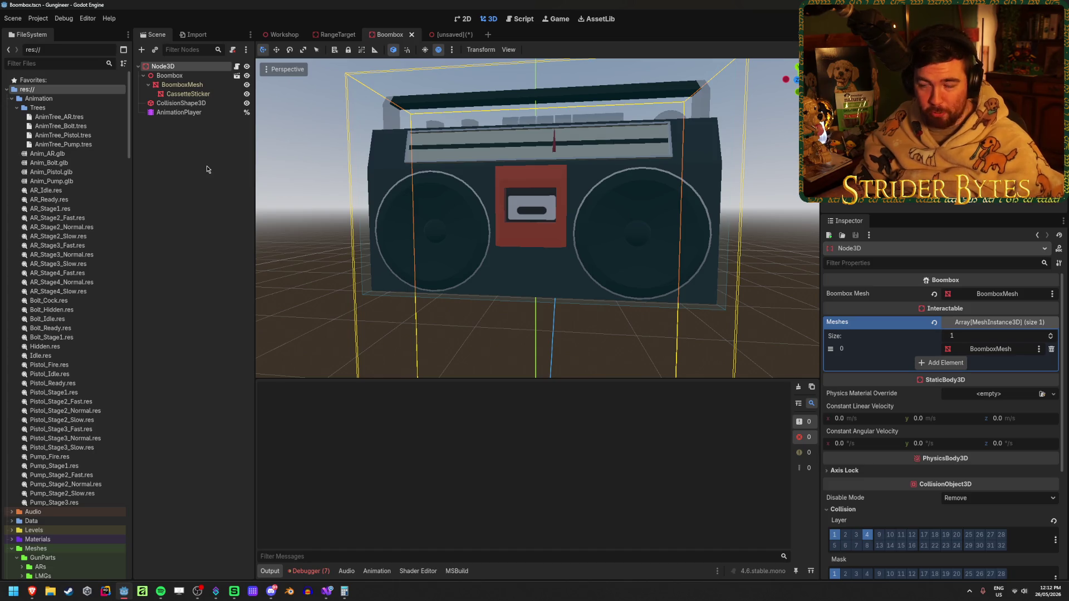
{"action": "left_click", "coordinate": [143, 75]}
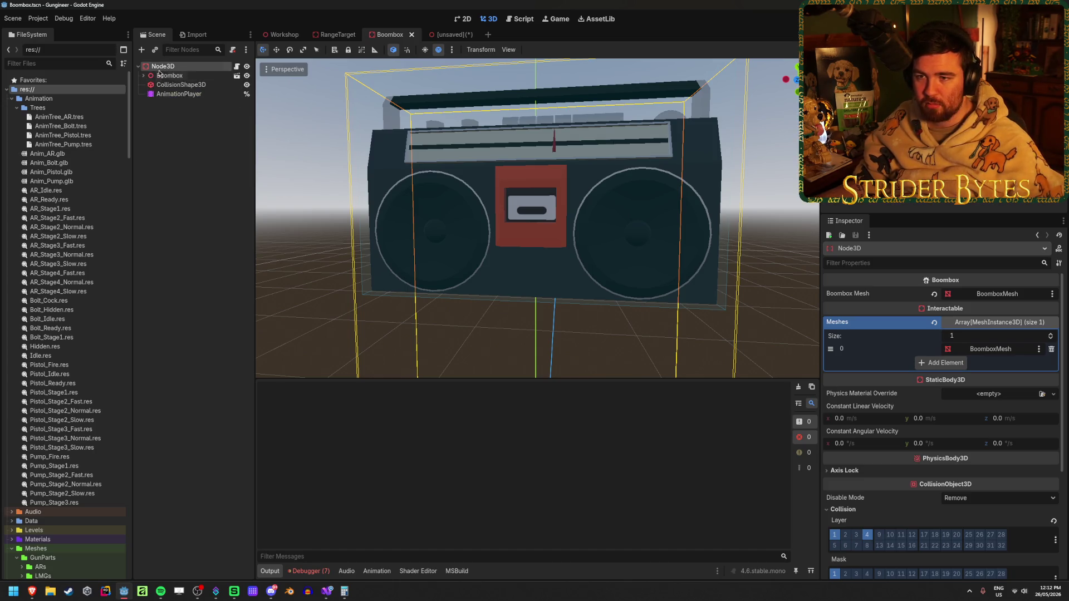
{"action": "left_click", "coordinate": [169, 75]}
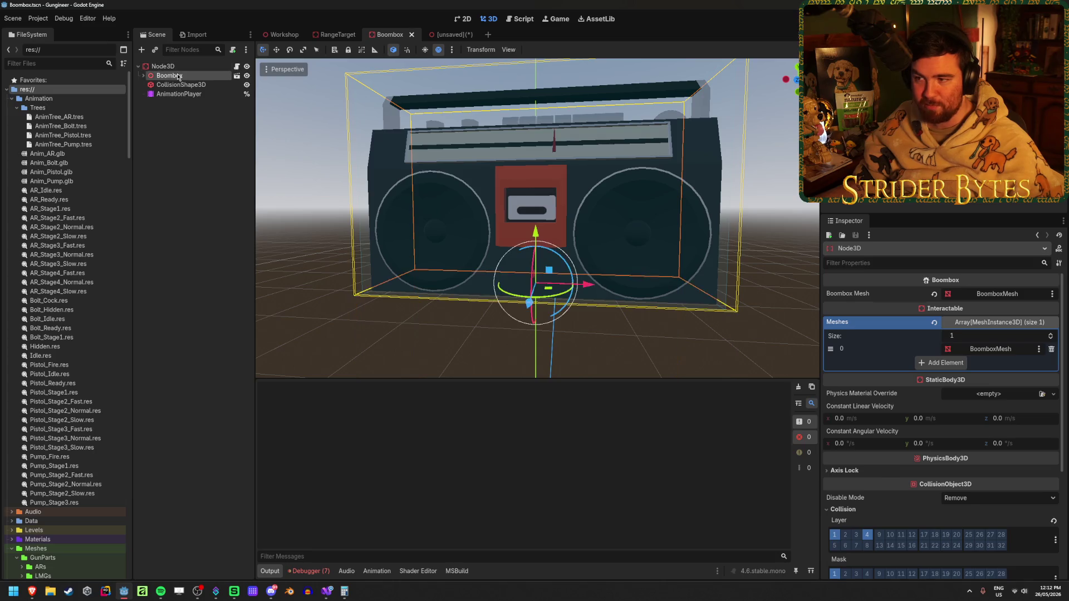
{"action": "left_click_drag", "start_coordinate": [535, 233], "coordinate": [522, 88]}
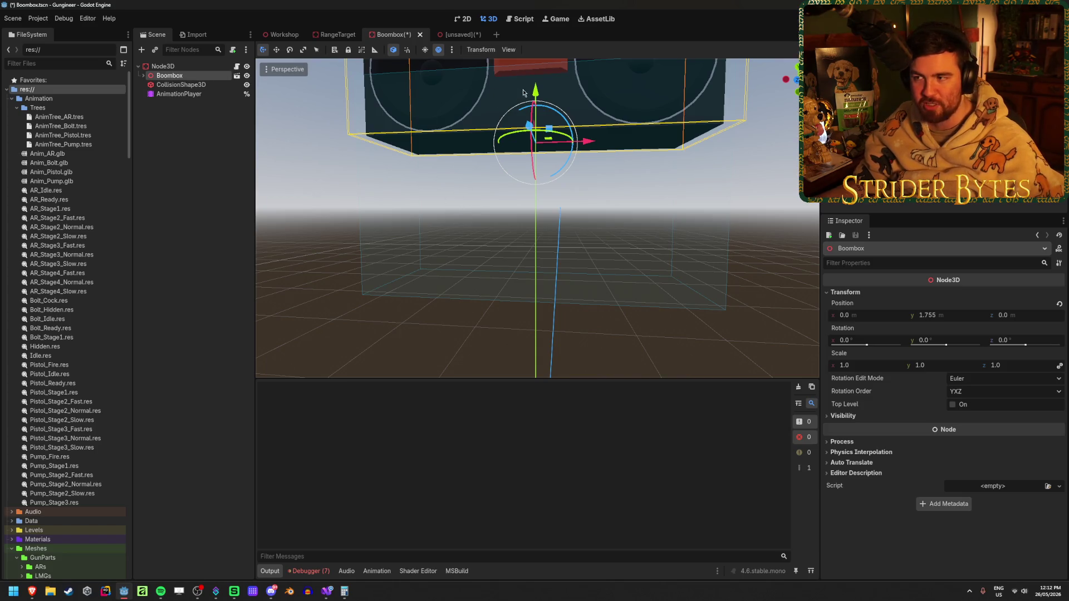
{"action": "mouse_move", "coordinate": [535, 92]}
{"action": "left_mouse_down"}
{"action": "mouse_move", "coordinate": [535, 222]}
{"action": "mouse_move", "coordinate": [492, 77]}
{"action": "mouse_move", "coordinate": [501, 172]}
{"action": "left_mouse_up"}
{"action": "key", "text": "ctrl+z"}
{"action": "key", "text": "ctrl+z"}
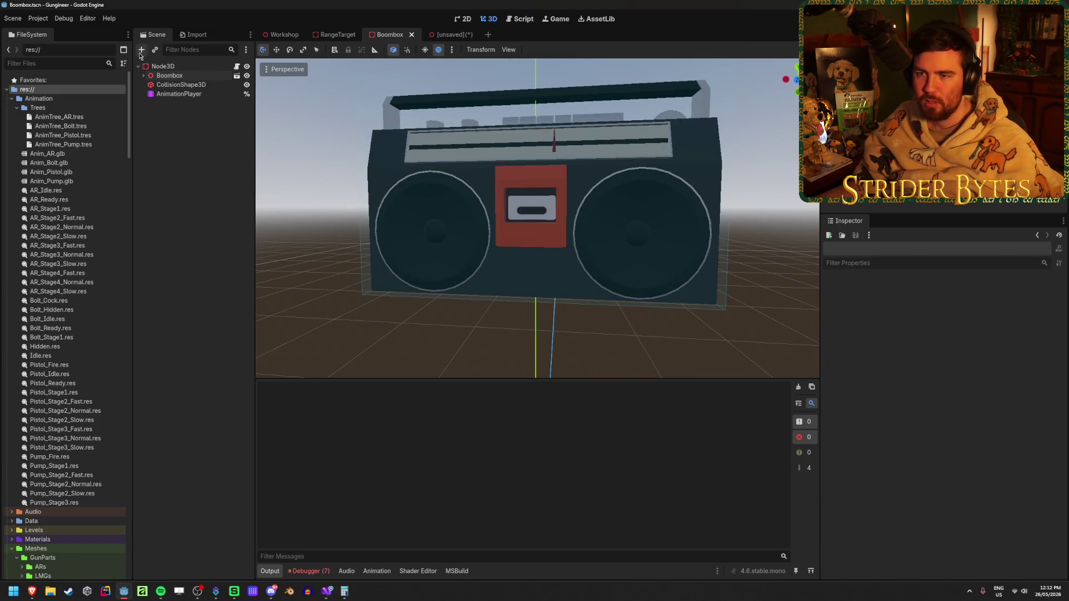
Check and dismiss the collision shape's configuration warning in the unsaved boombox scene.
{"action": "left_click", "coordinate": [143, 75]}
{"action": "right_click", "coordinate": [185, 74]}
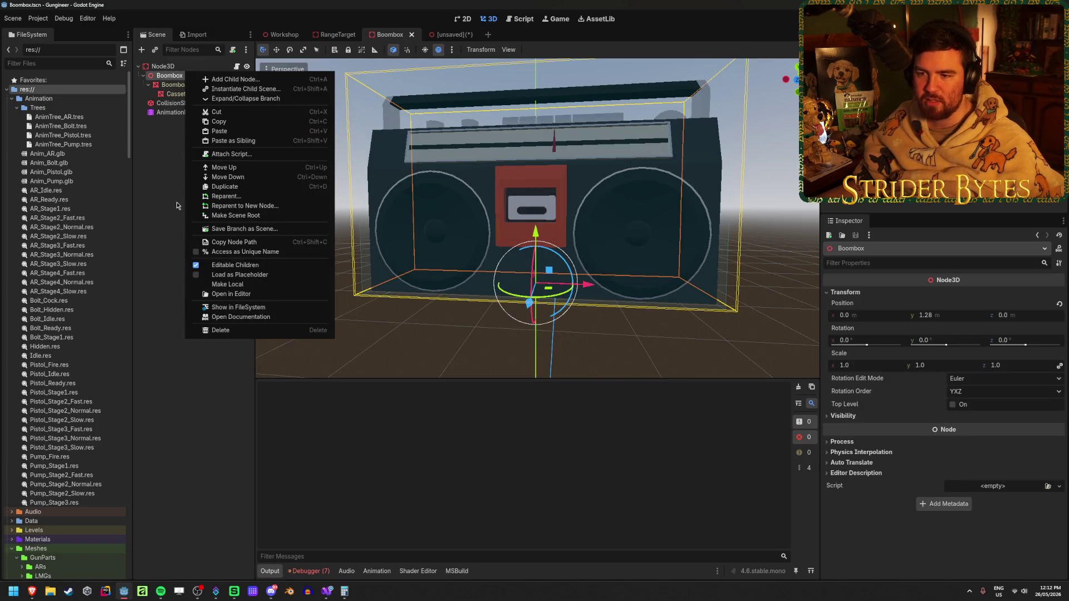
{"action": "left_click", "coordinate": [231, 294]}
{"action": "left_click", "coordinate": [181, 93]}
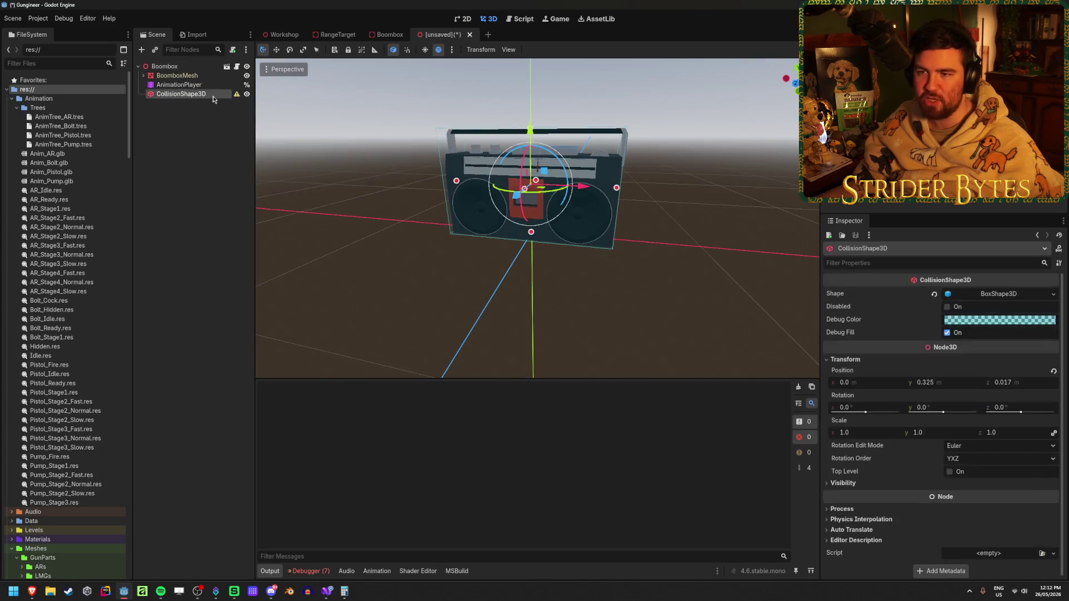
{"action": "left_click", "coordinate": [237, 93]}
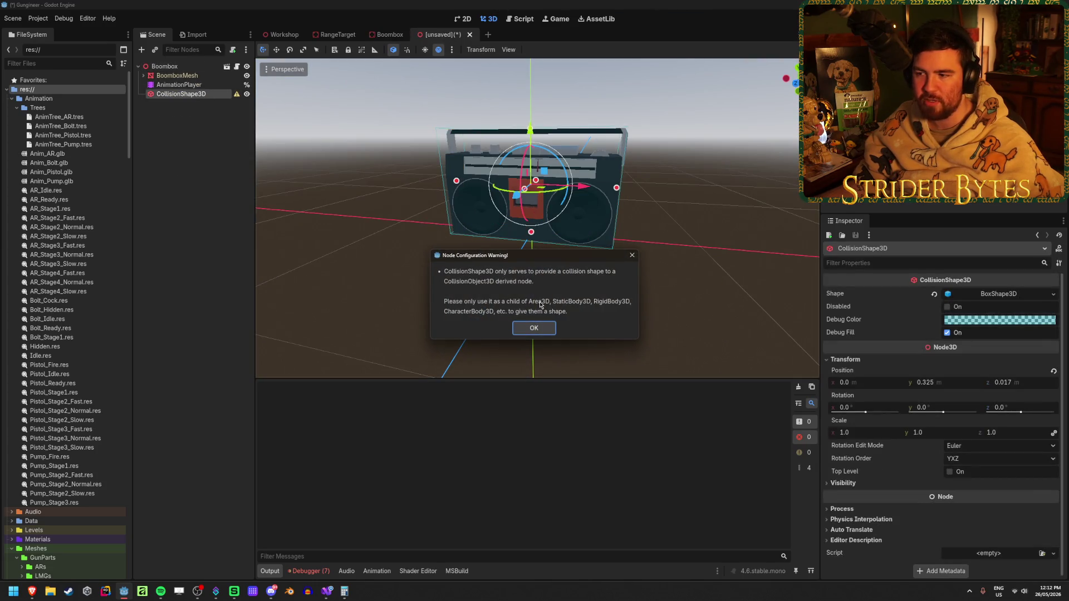
{"action": "left_click", "coordinate": [534, 334]}
{"action": "left_click", "coordinate": [194, 105]}
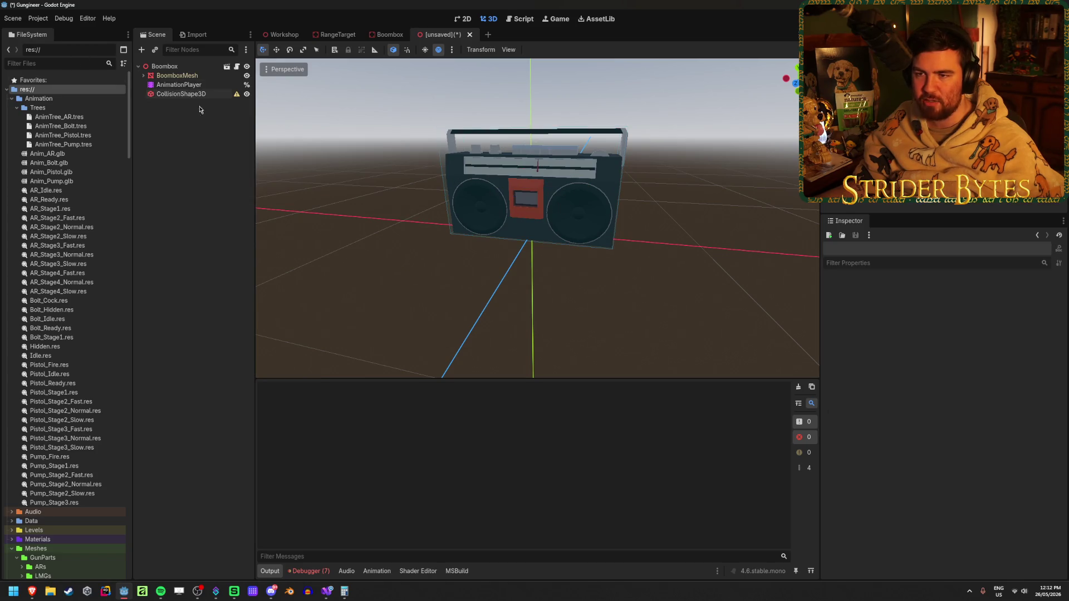
{"action": "left_click", "coordinate": [178, 84]}
{"action": "left_click", "coordinate": [181, 93]}
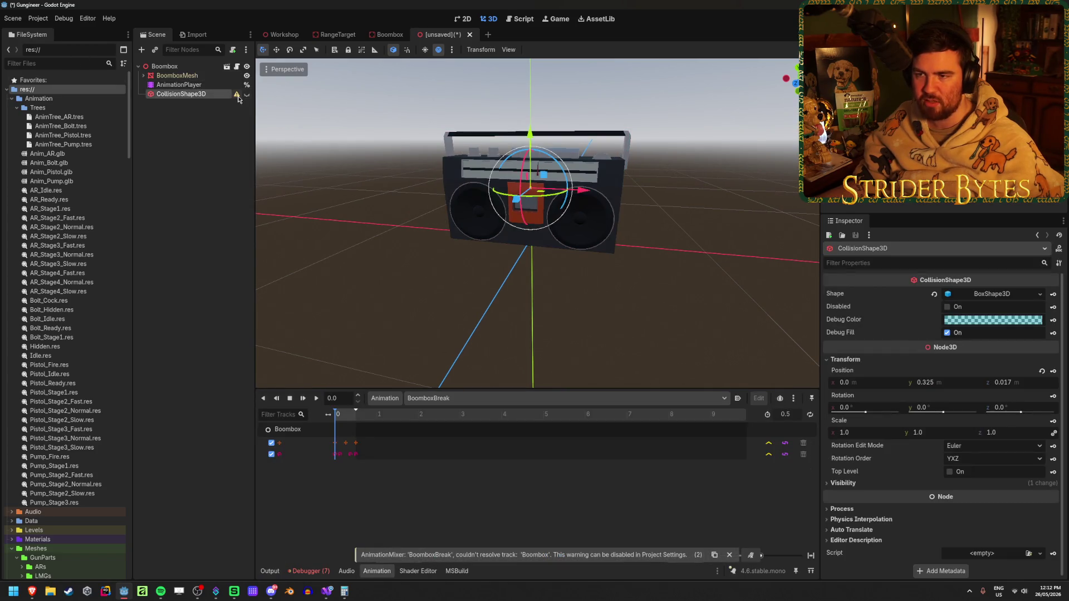
{"action": "left_click", "coordinate": [237, 93]}
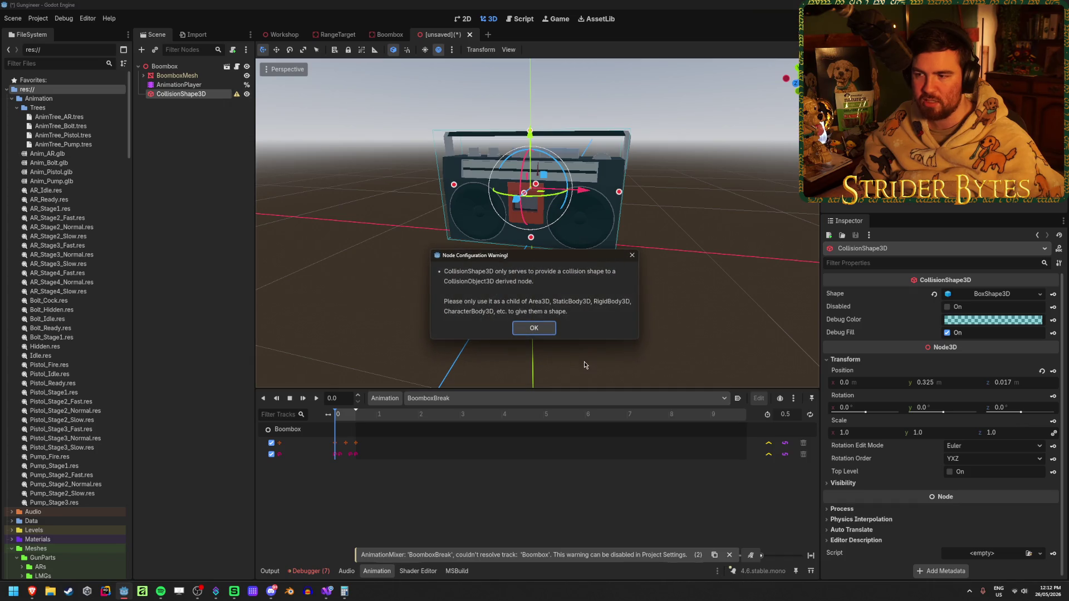
{"action": "left_click", "coordinate": [533, 328]}
Cancel saving the unsaved boombox scene, then open a new empty scene tab.
{"action": "right_click", "coordinate": [192, 69]}
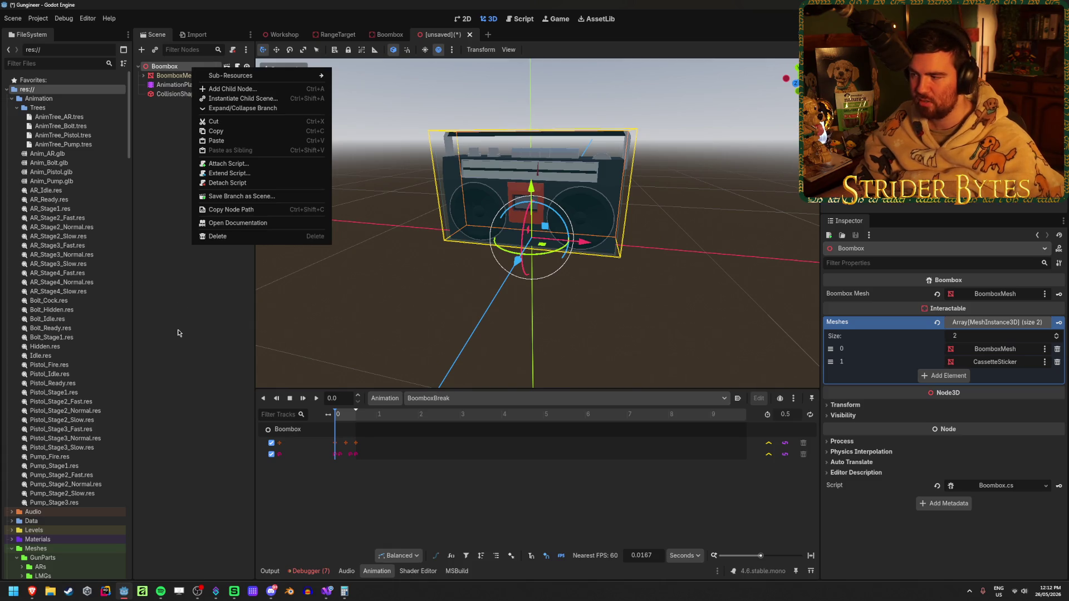
{"action": "key", "text": "Escape"}
{"action": "mouse_move", "coordinate": [956, 397]}
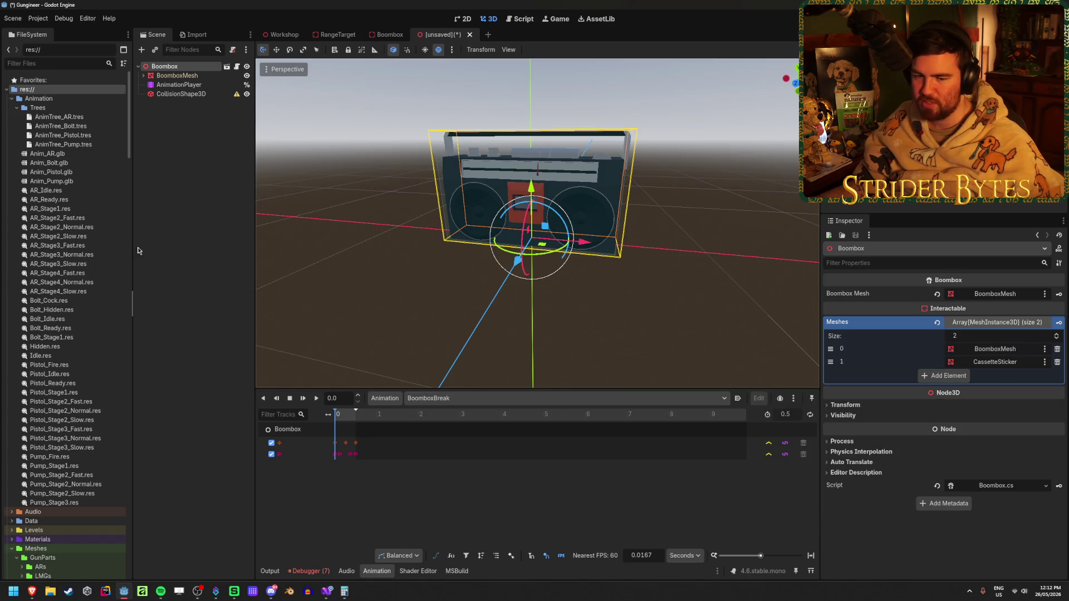
{"action": "left_click", "coordinate": [235, 219]}
{"action": "key", "text": "ctrl+s"}
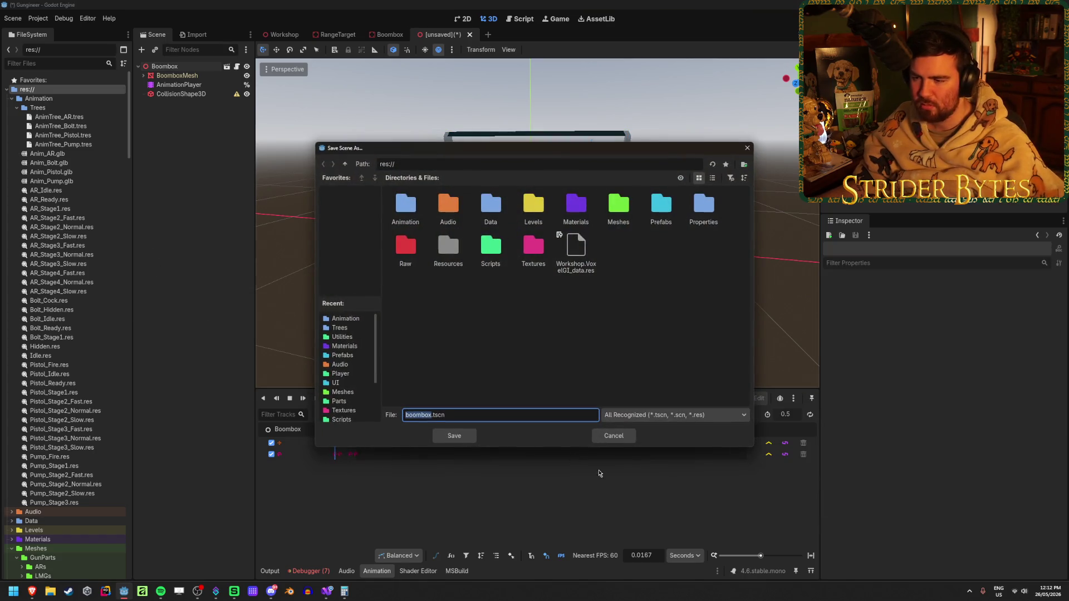
{"action": "left_click", "coordinate": [612, 436]}
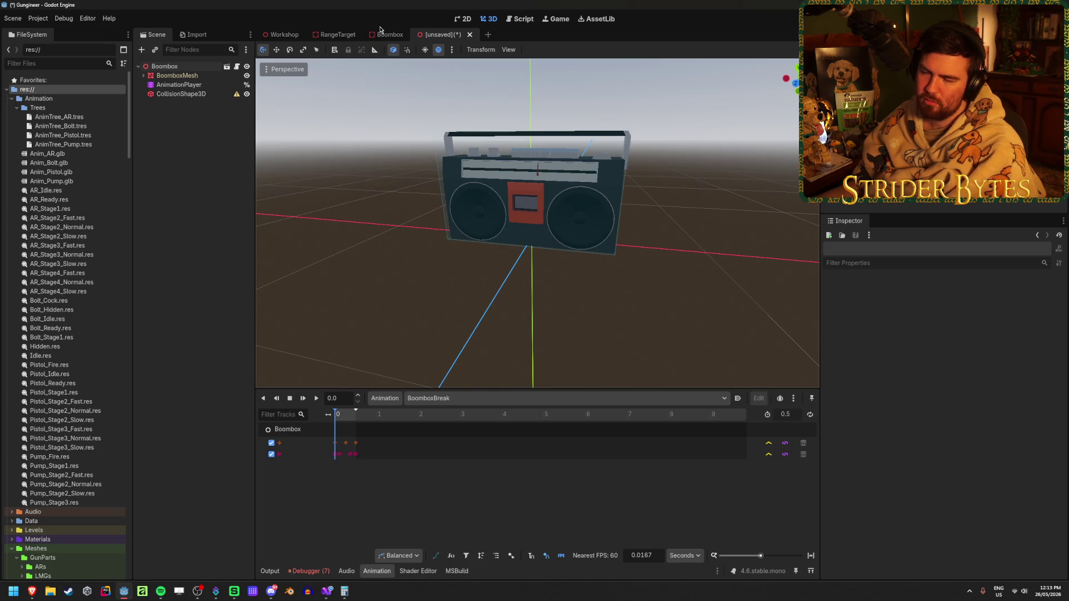
{"action": "left_click", "coordinate": [382, 34]}
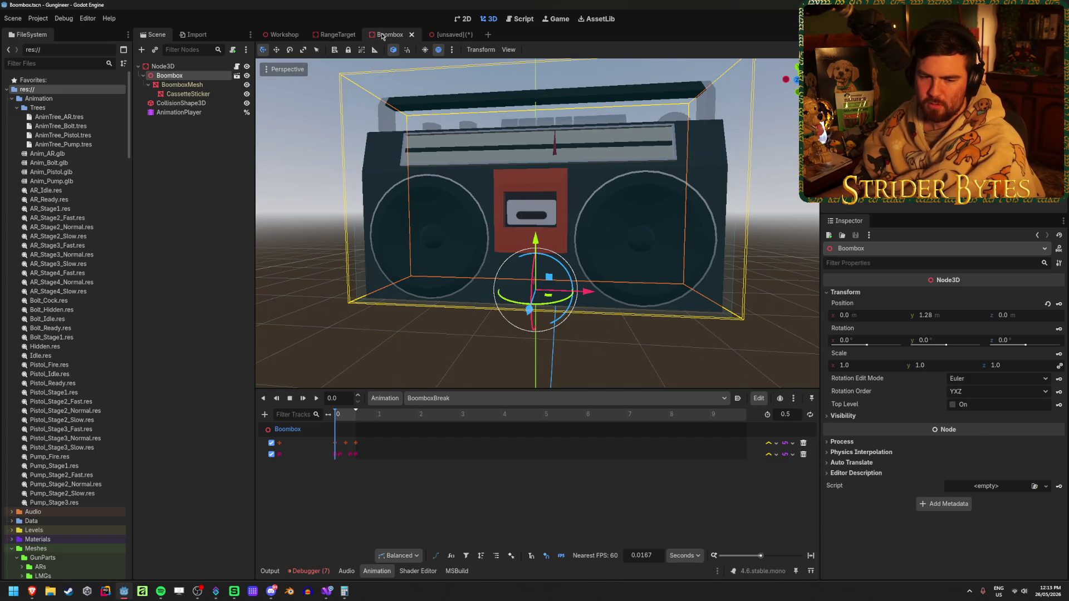
{"action": "left_click", "coordinate": [487, 35]}
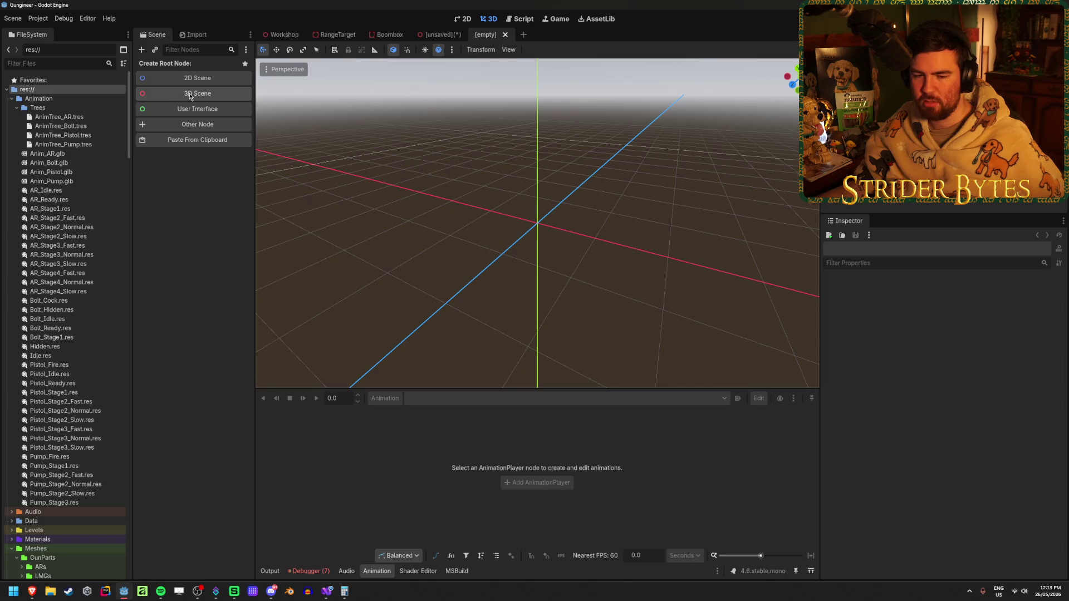
Create a Node3D root with a MeshInstance3D child given a New BoxMesh.
{"action": "left_click", "coordinate": [190, 95]}
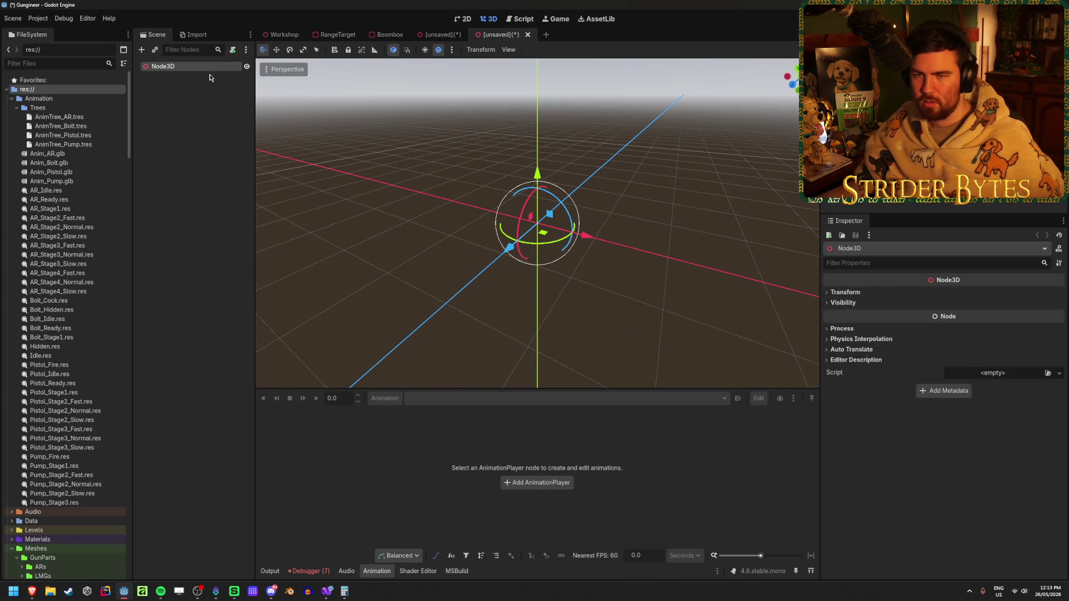
{"action": "left_click", "coordinate": [142, 50]}
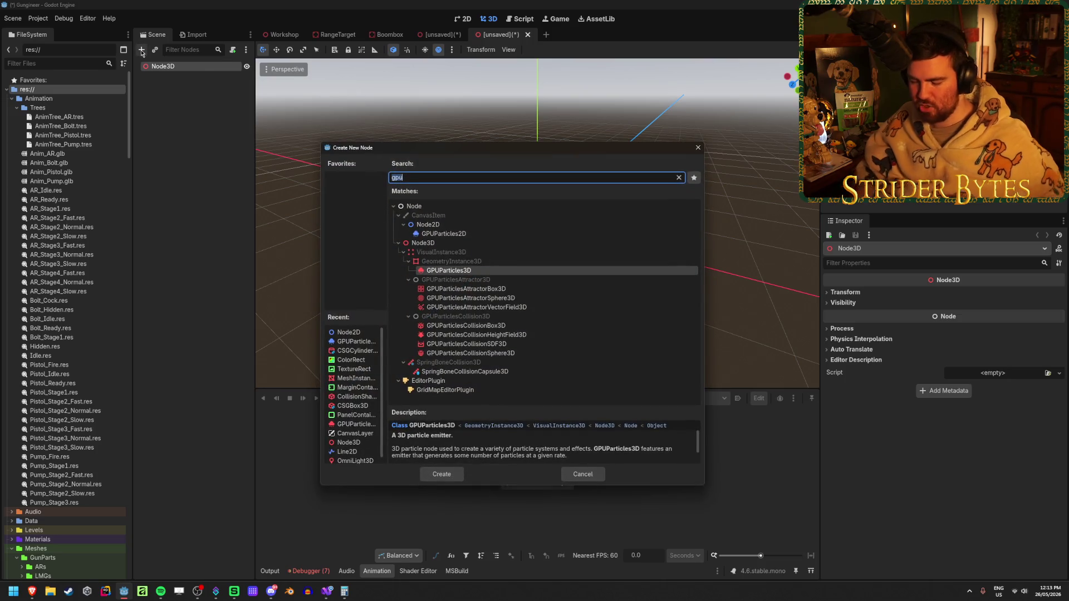
{"action": "type", "text": "meshins"}
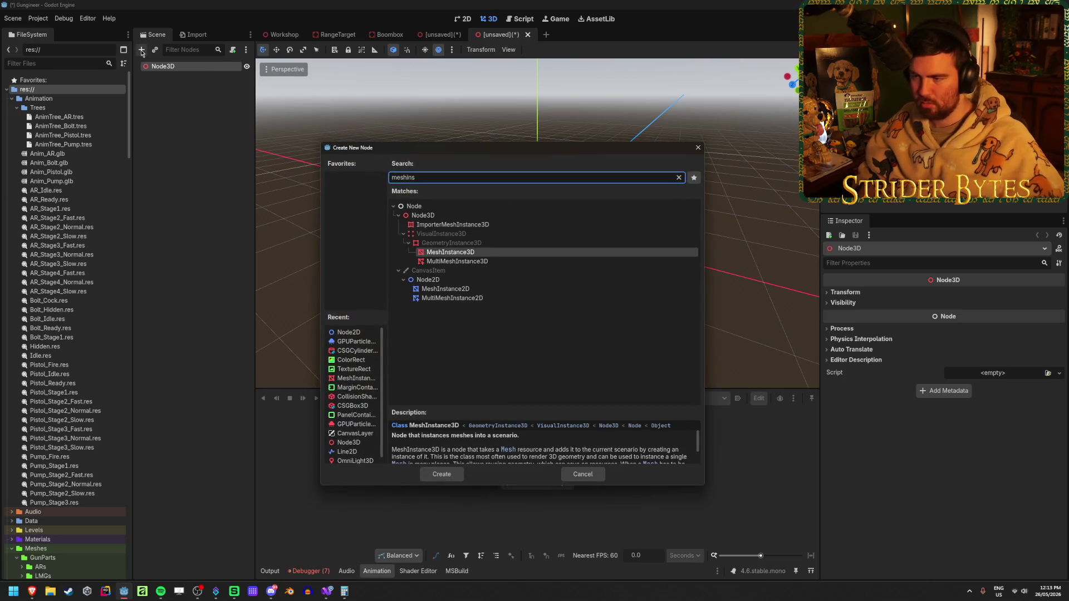
{"action": "key", "text": "Return"}
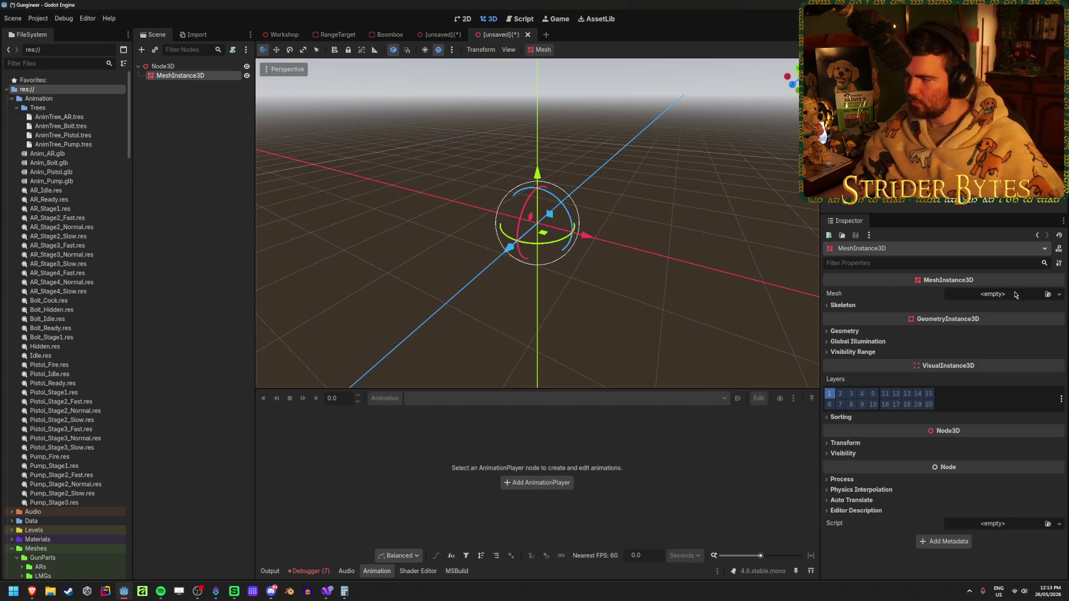
{"action": "left_click", "coordinate": [1058, 294]}
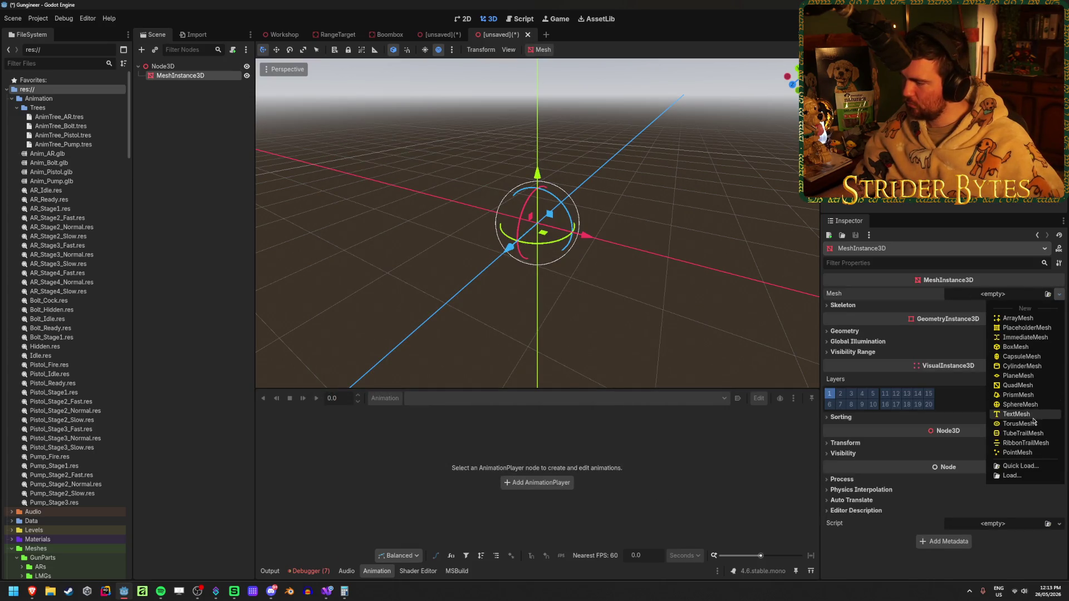
{"action": "left_click", "coordinate": [1018, 347]}
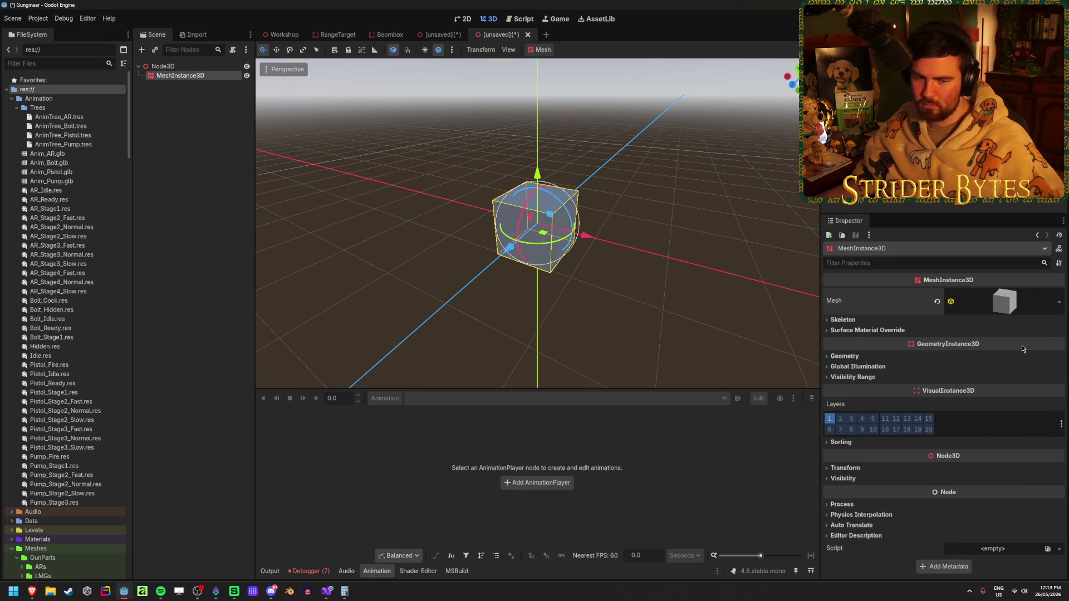
{"action": "left_click", "coordinate": [189, 167]}
{"action": "left_click", "coordinate": [183, 78]}
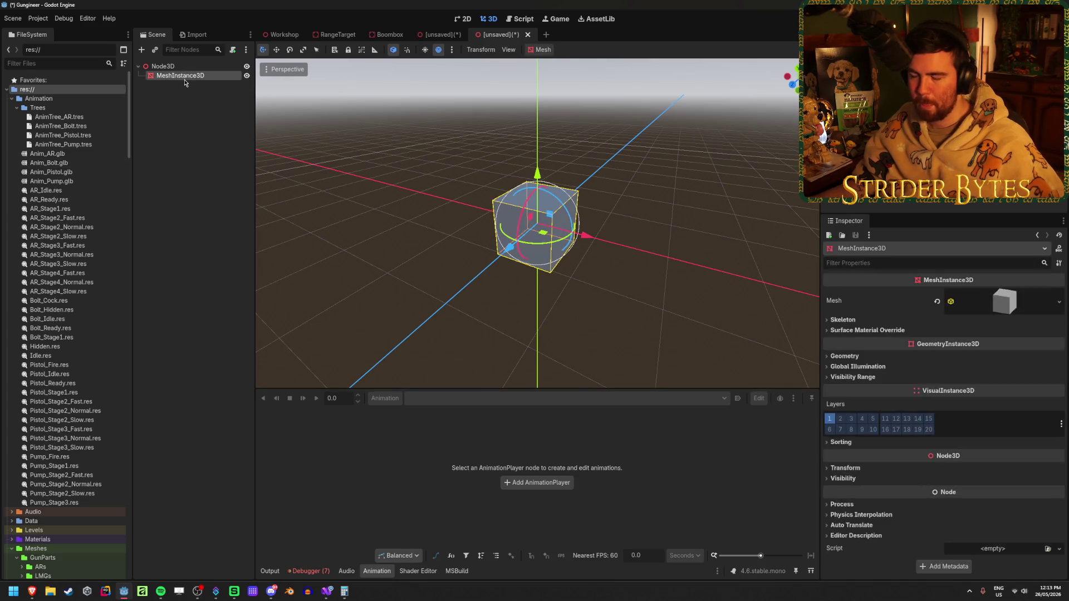
{"action": "scroll", "coordinate": [672, 238], "scroll_direction": "up", "scroll_amount": 4}
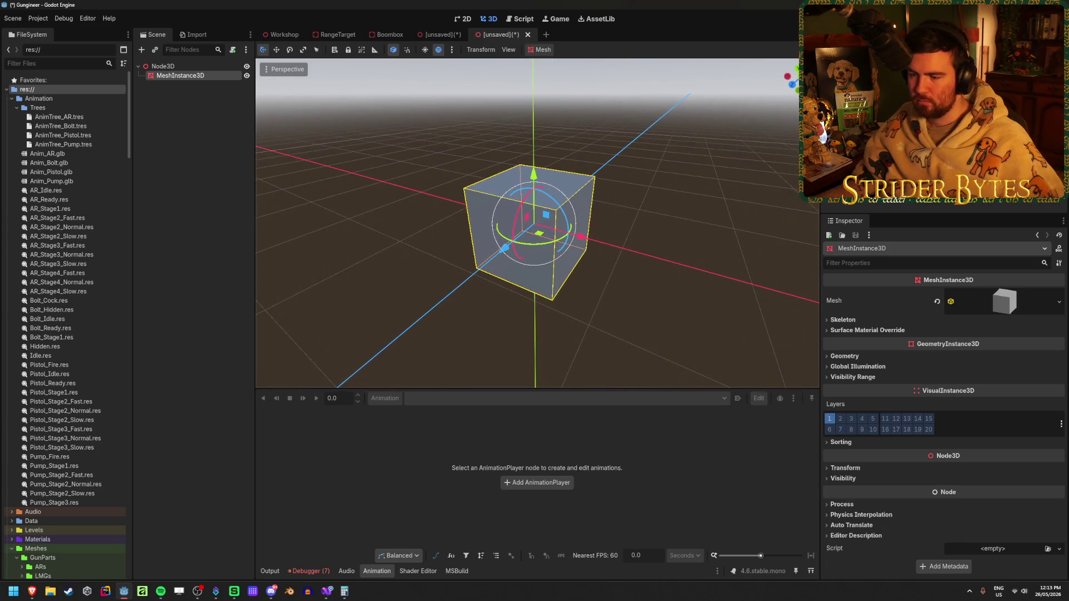
{"action": "left_click", "coordinate": [201, 118]}
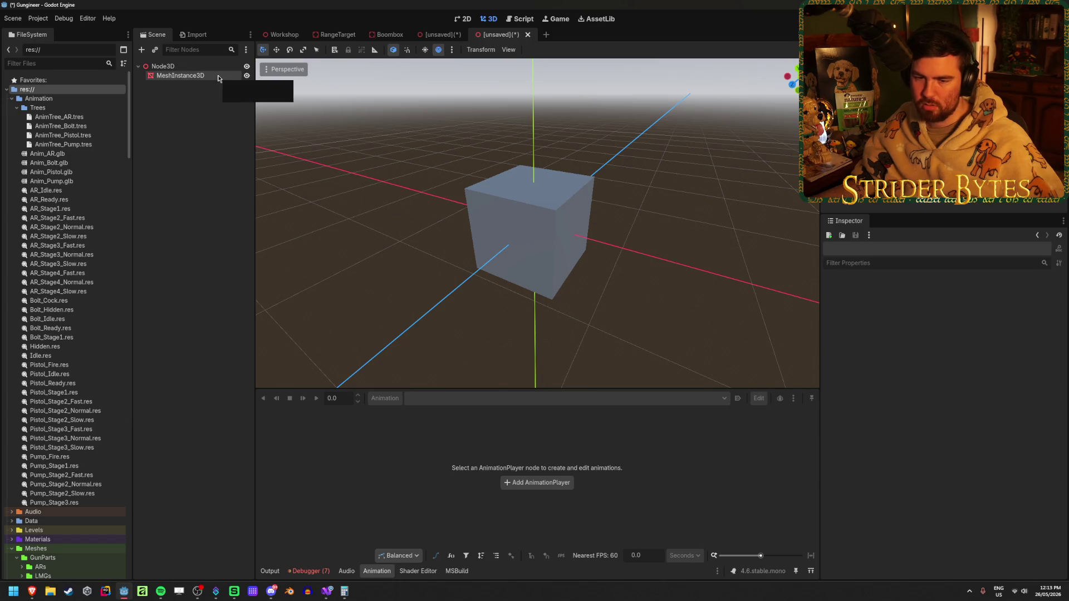
{"action": "left_click", "coordinate": [214, 76]}
{"action": "left_click", "coordinate": [543, 50]}
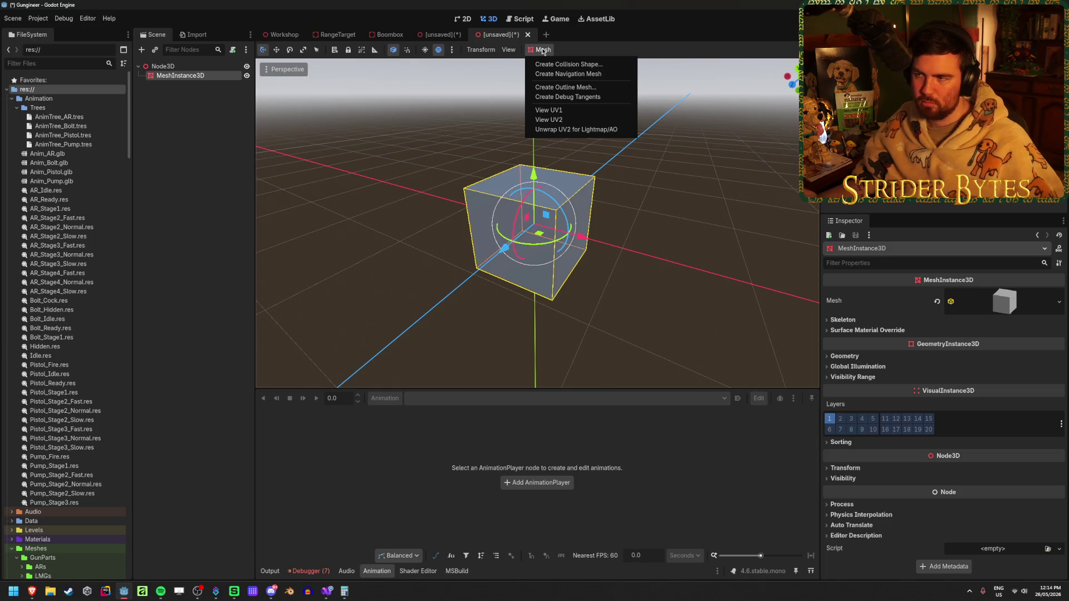
Create a Primitive box collision shape placed as a Sibling of MeshInstance3D.
{"action": "left_click", "coordinate": [562, 66]}
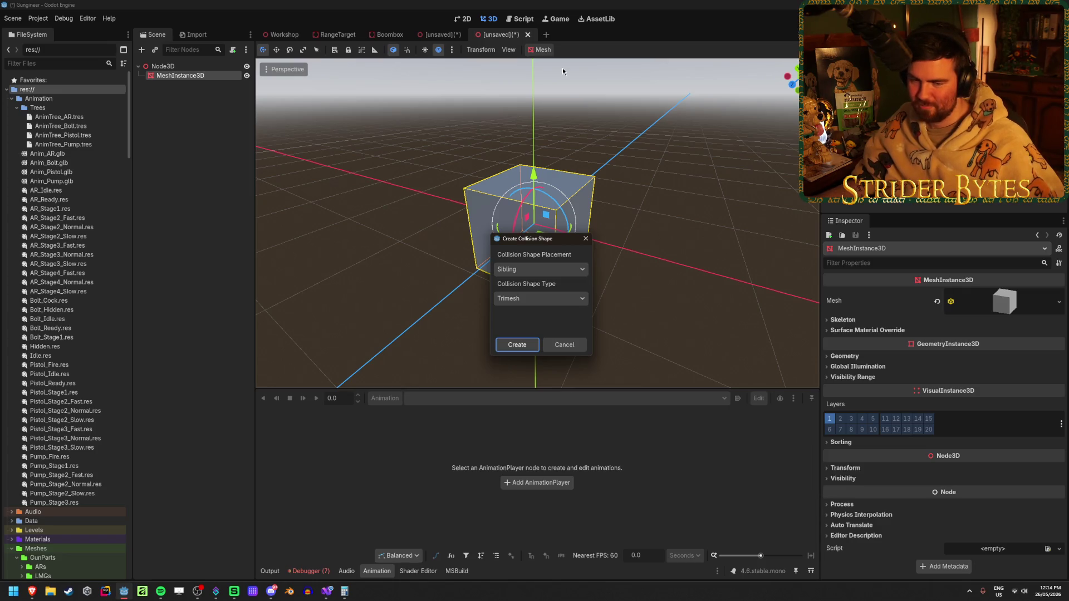
{"action": "left_click", "coordinate": [547, 297]}
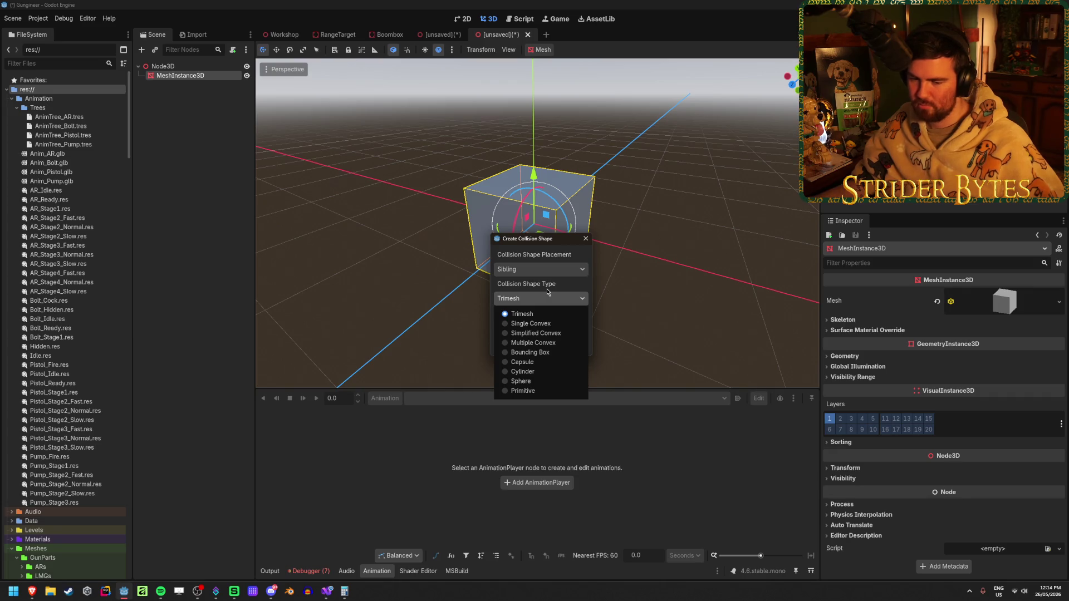
{"action": "left_click", "coordinate": [547, 390]}
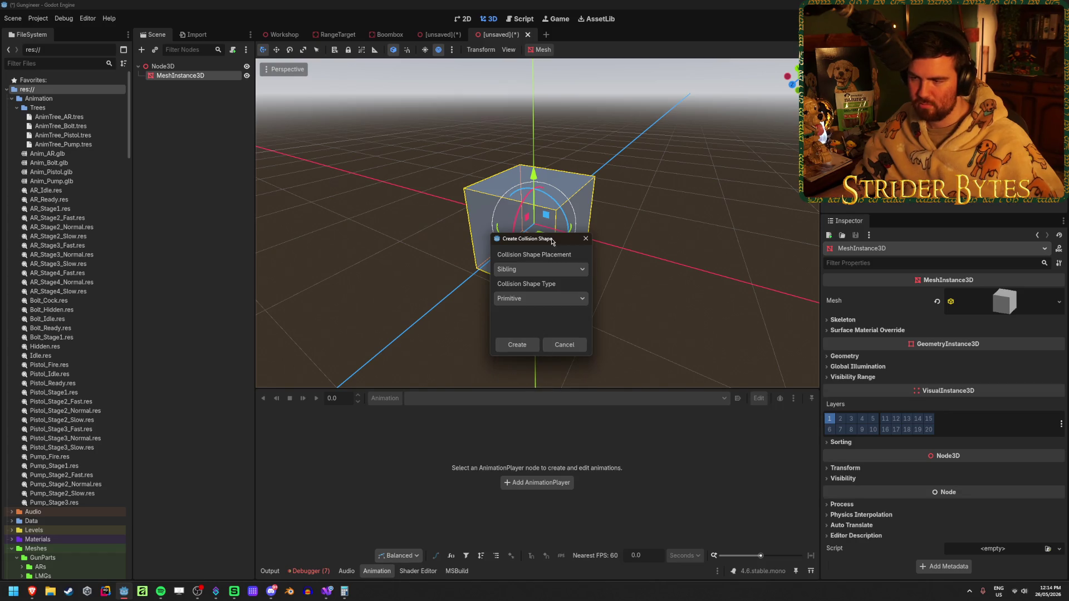
{"action": "left_click", "coordinate": [544, 271]}
{"action": "left_click", "coordinate": [550, 269]}
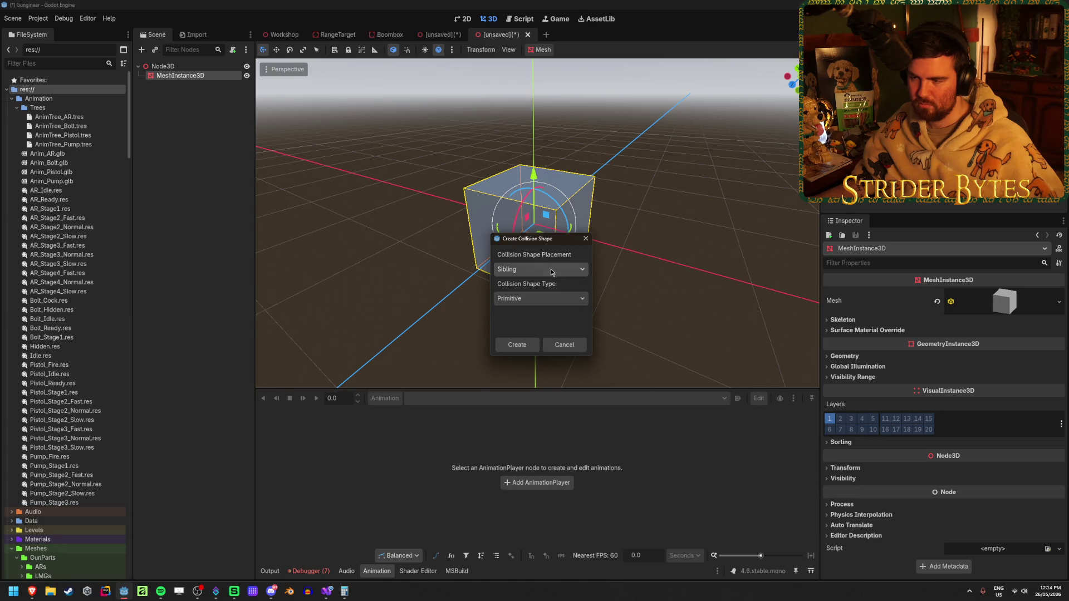
{"action": "left_click", "coordinate": [517, 345]}
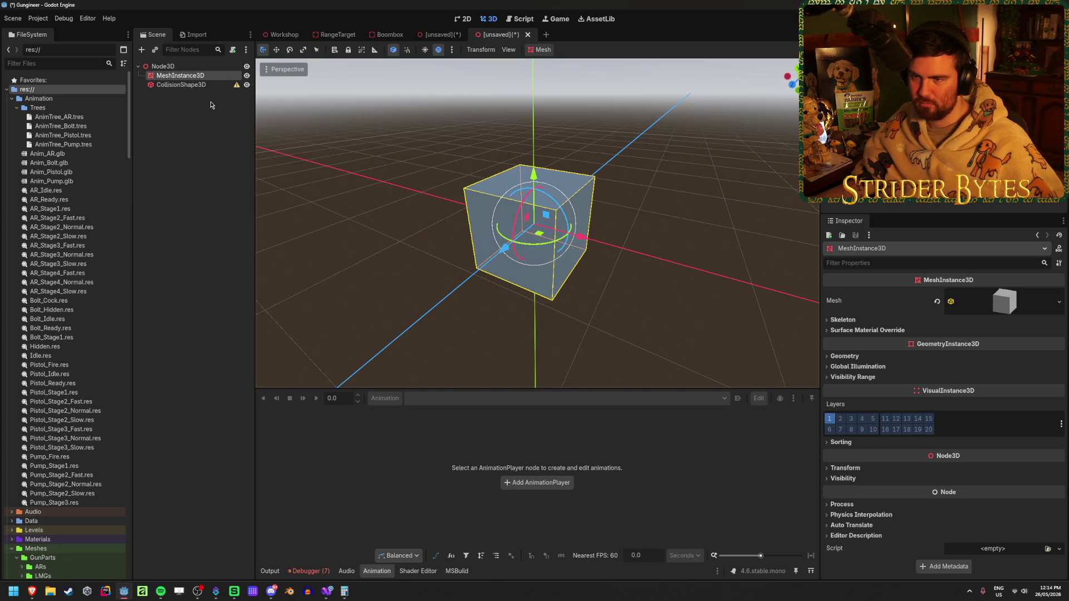
{"action": "mouse_move", "coordinate": [238, 87]}
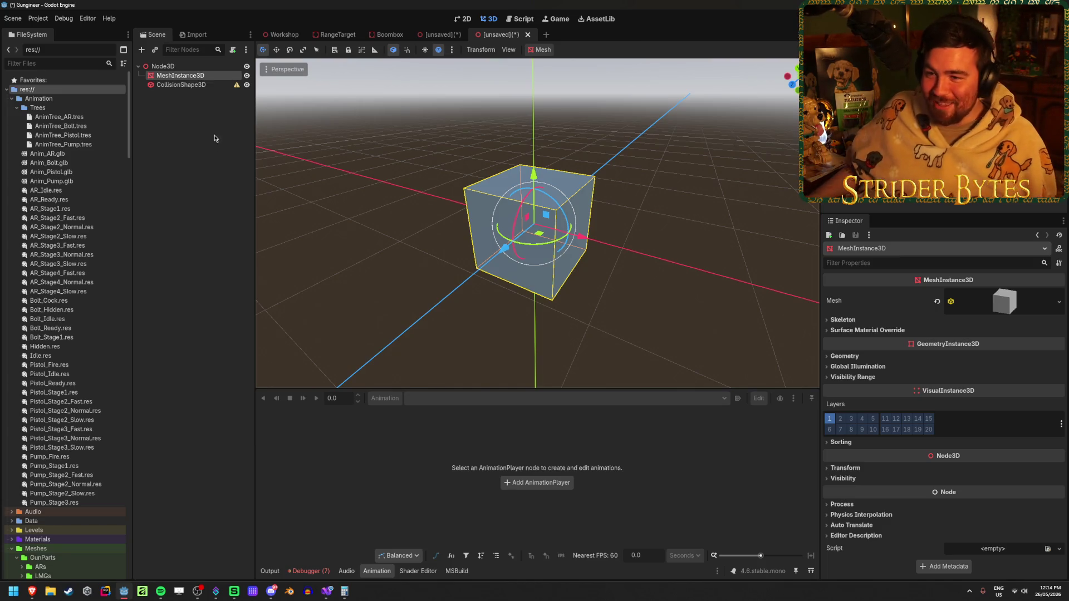
{"action": "left_click", "coordinate": [207, 86]}
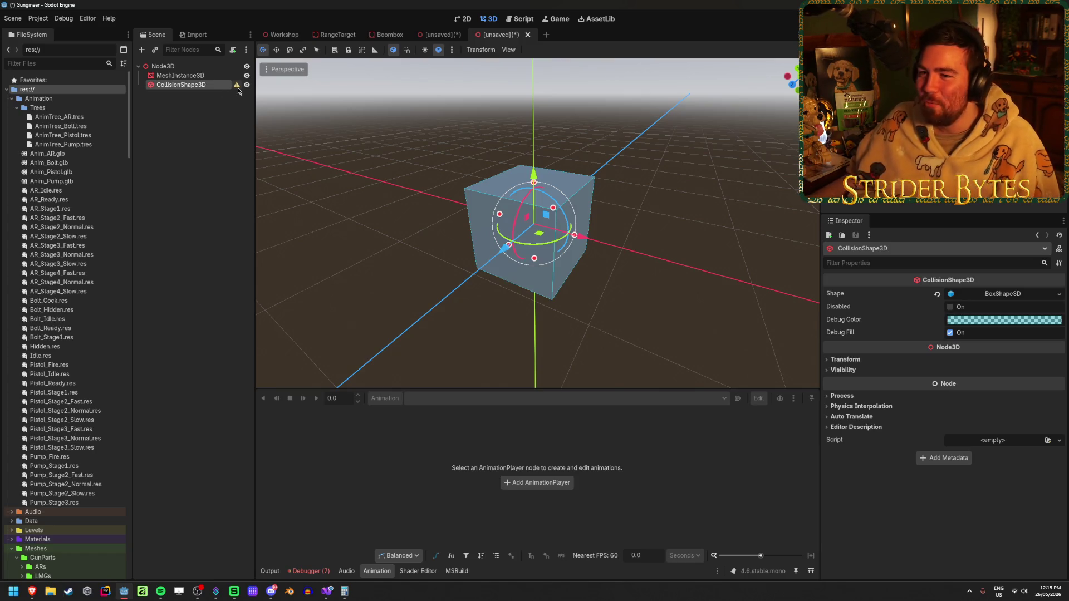
{"action": "mouse_move", "coordinate": [238, 90]}
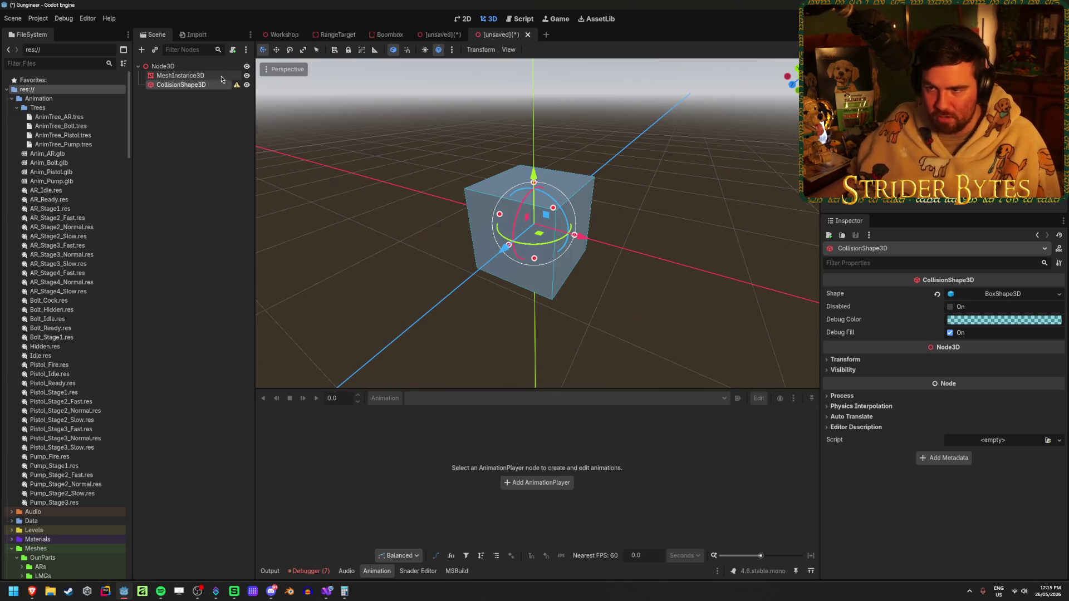
Try changing the Node3D root's type to StaticBody3D, then undo it.
{"action": "left_click", "coordinate": [220, 76]}
{"action": "left_click", "coordinate": [209, 85]}
{"action": "left_click", "coordinate": [201, 67]}
{"action": "right_click", "coordinate": [202, 66]}
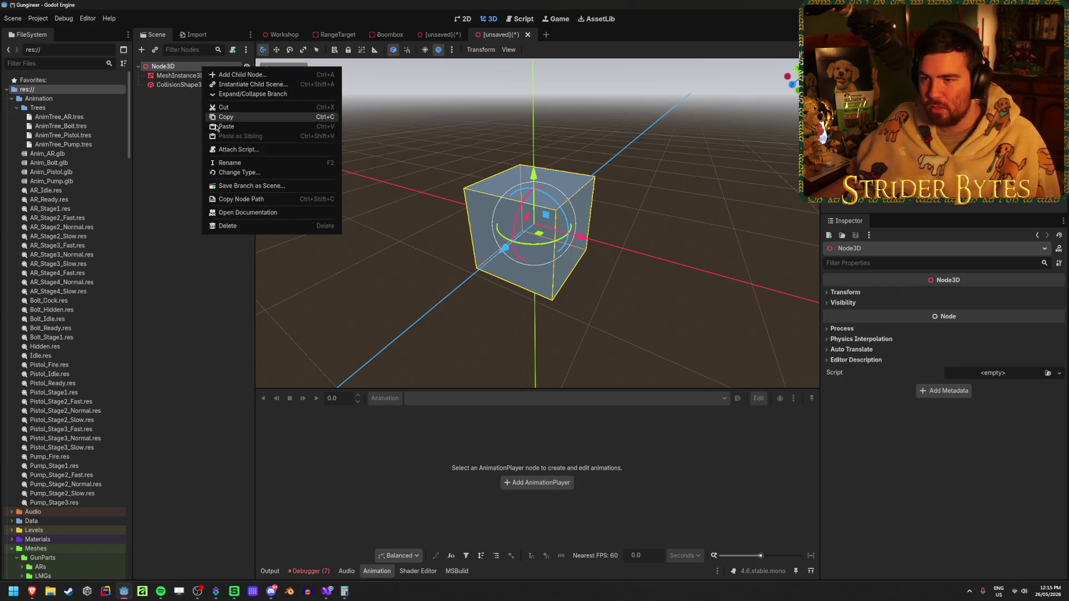
{"action": "left_click", "coordinate": [234, 173]}
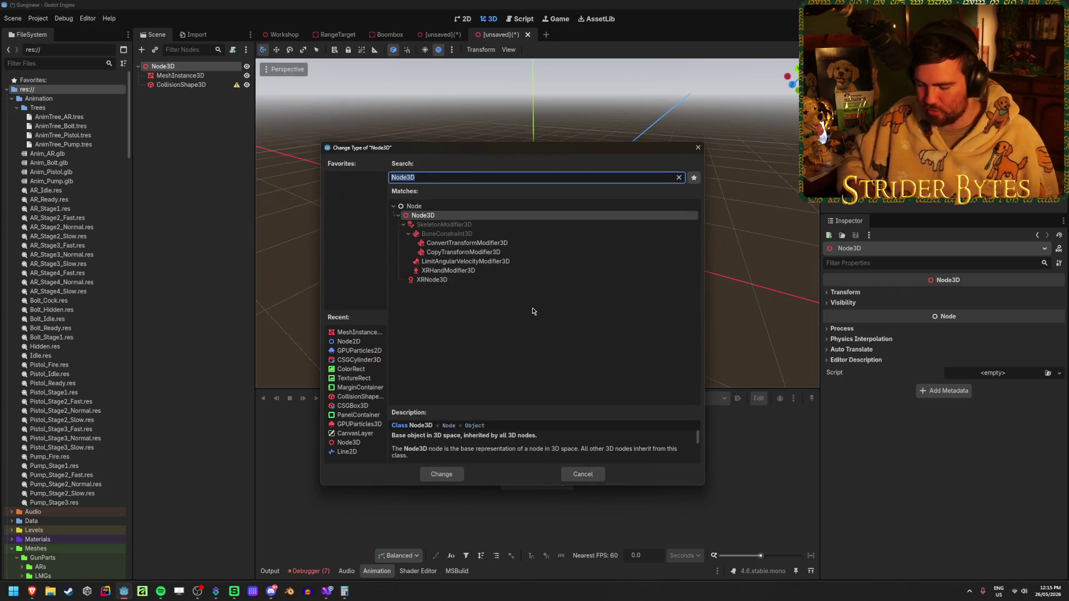
{"action": "type", "text": "static"}
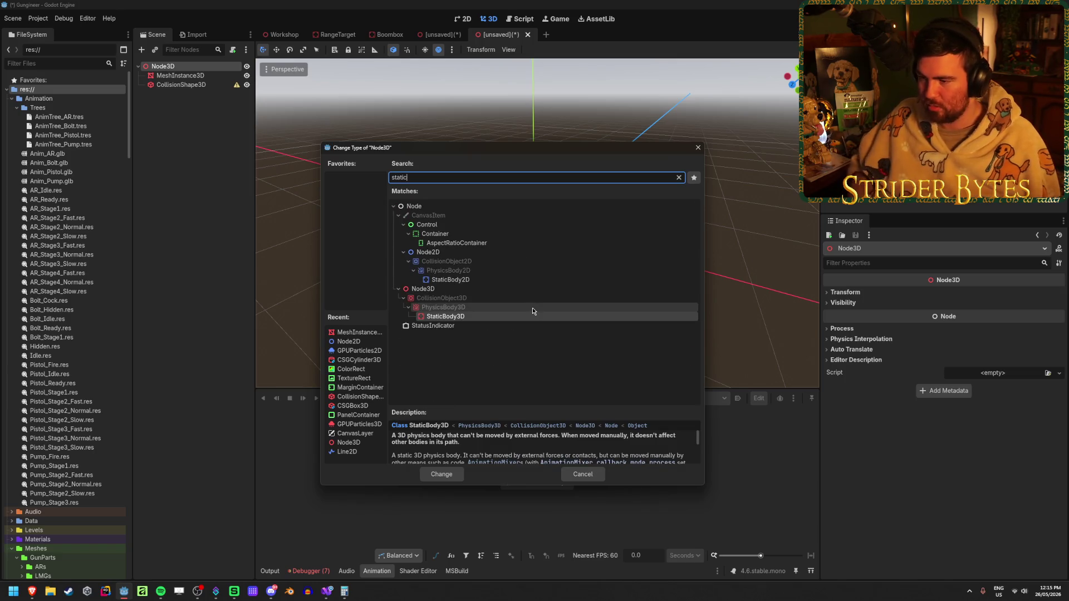
{"action": "left_click", "coordinate": [500, 320]}
{"action": "double_click", "coordinate": [499, 316]}
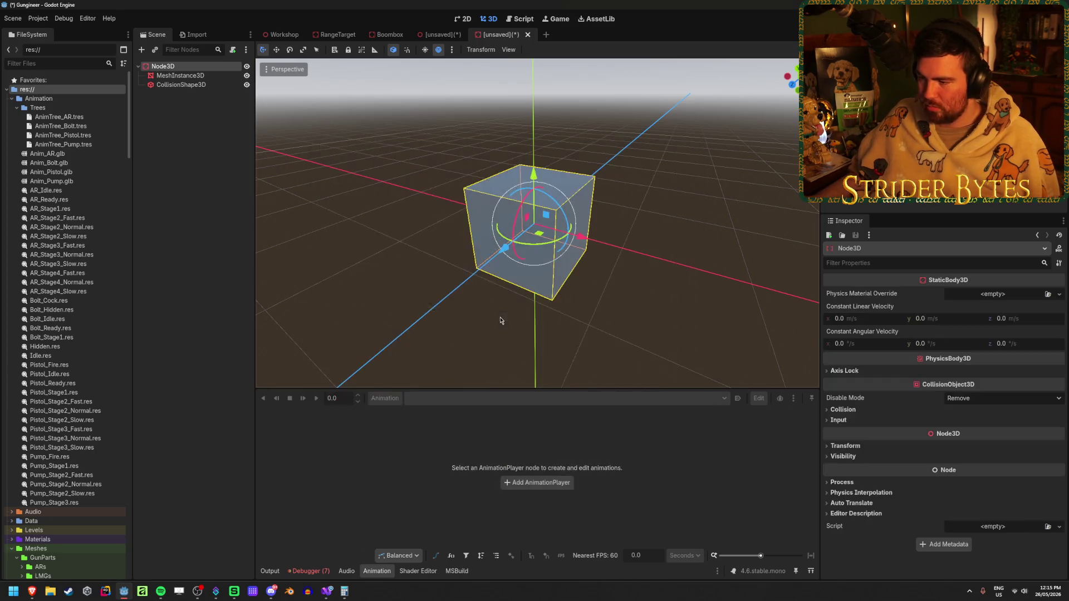
{"action": "left_click", "coordinate": [189, 84]}
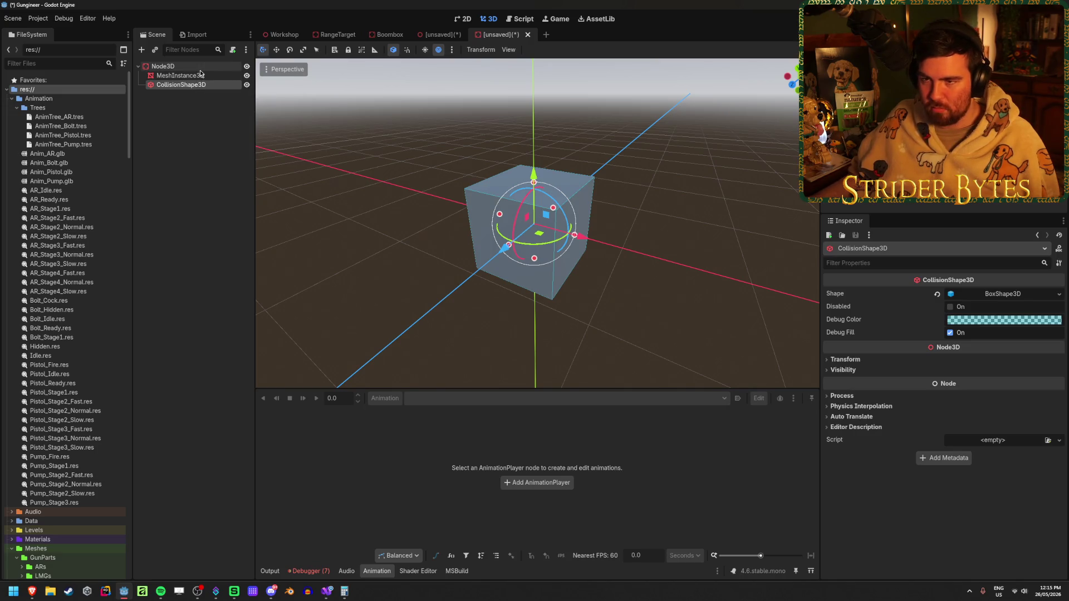
{"action": "left_click", "coordinate": [199, 69]}
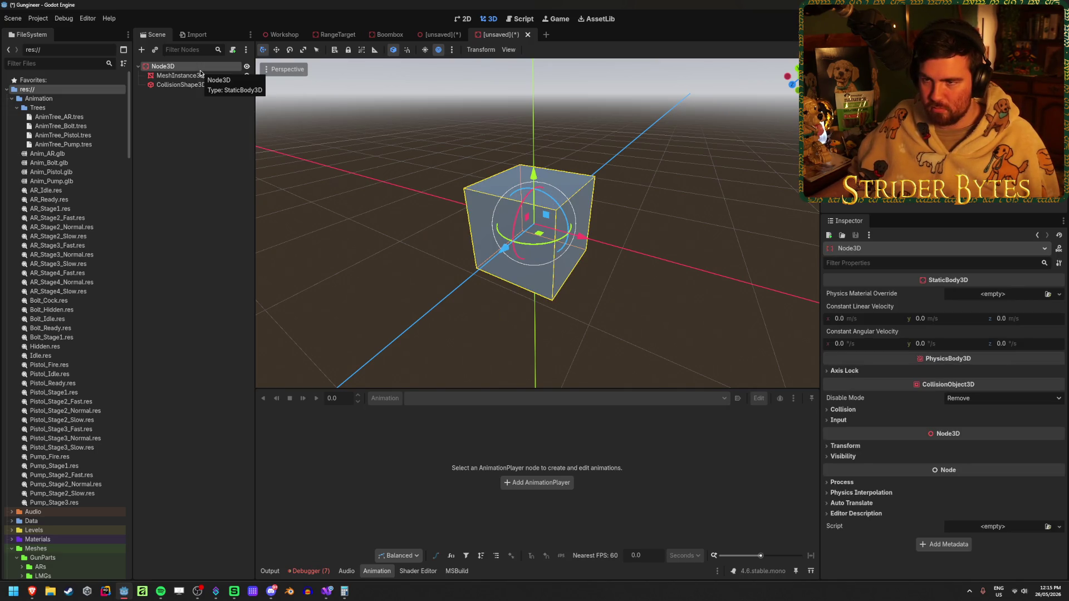
{"action": "key", "text": "ctrl+z"}
Try parenting CollisionShape3D under MeshInstance3D, then undo the move.
{"action": "left_click", "coordinate": [181, 131]}
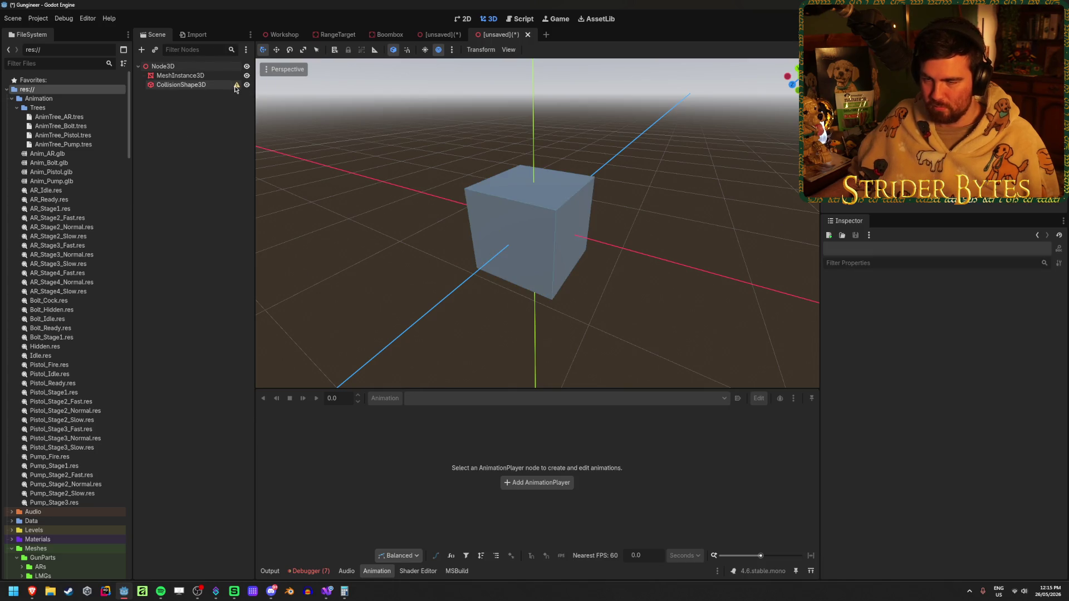
{"action": "mouse_move", "coordinate": [236, 89]}
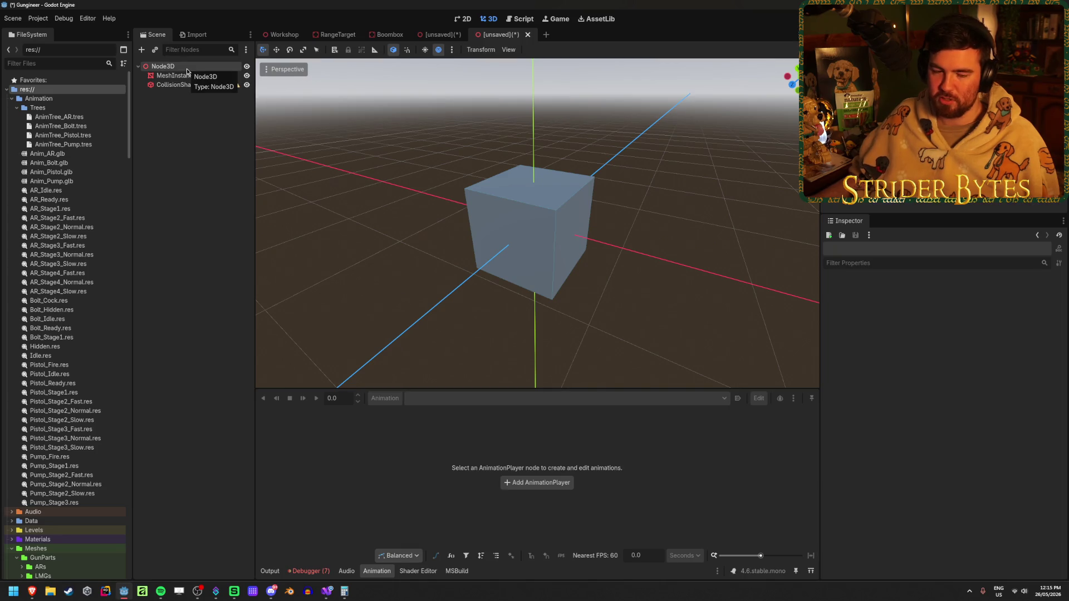
{"action": "left_click_drag", "start_coordinate": [173, 84], "coordinate": [189, 76]}
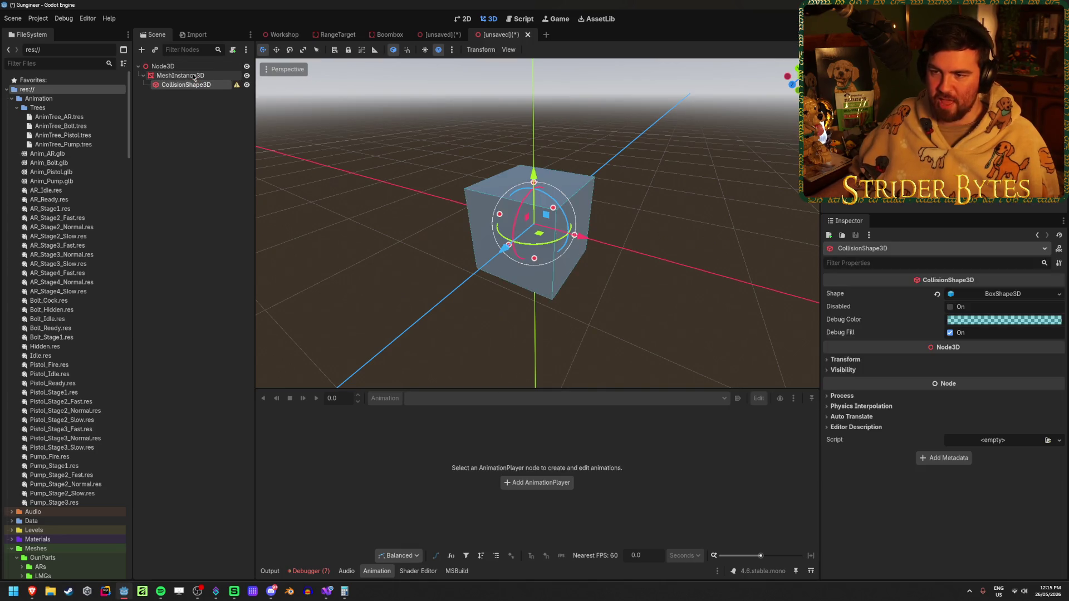
{"action": "key", "text": "ctrl+z"}
{"action": "left_click", "coordinate": [193, 139]}
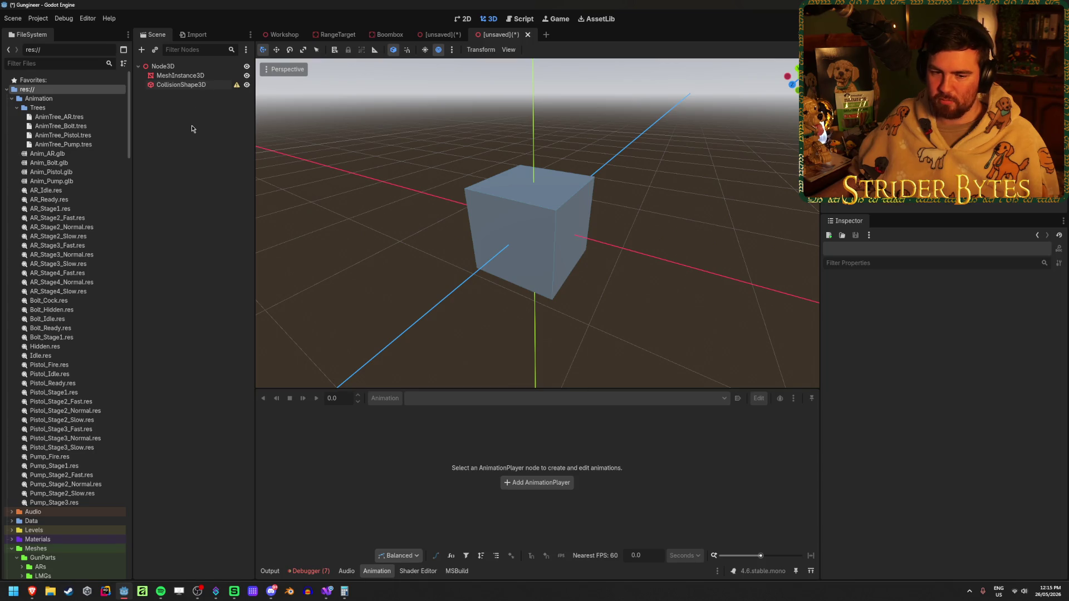
Generate a Bounding Box collision shape, CollisionShape3D2, from the cube, then return to Boombox.
{"action": "left_click", "coordinate": [215, 86]}
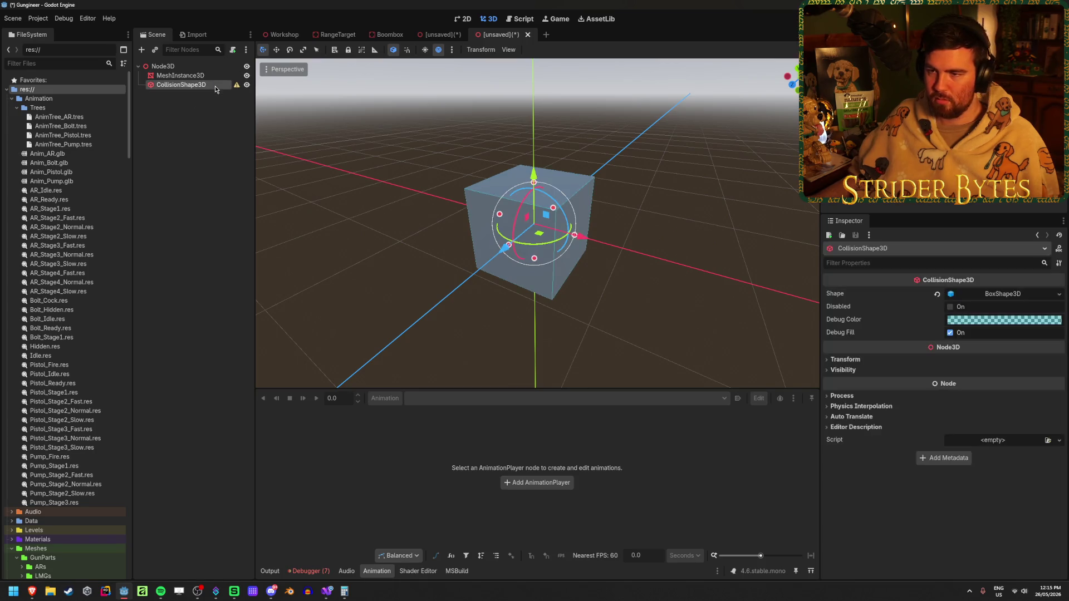
{"action": "left_click", "coordinate": [181, 75]}
{"action": "left_click", "coordinate": [540, 50]}
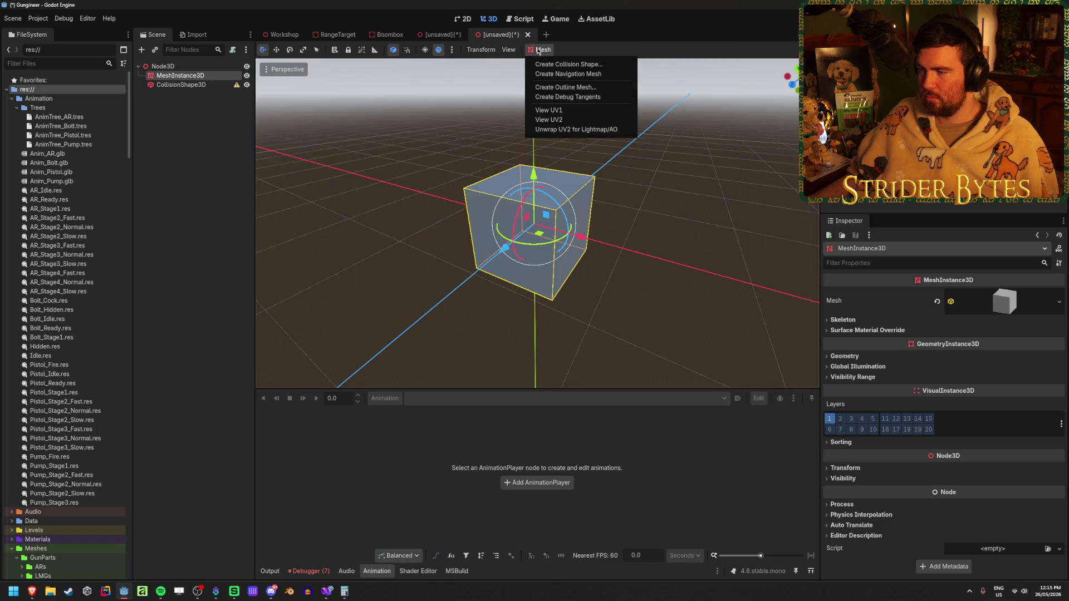
{"action": "left_click", "coordinate": [551, 64]}
{"action": "left_click", "coordinate": [515, 298]}
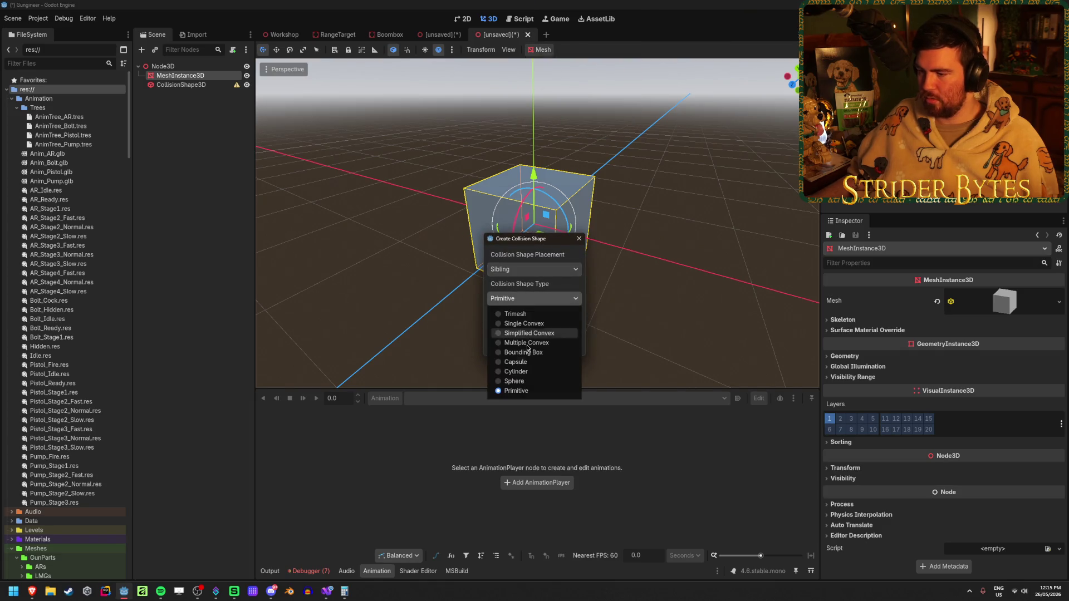
{"action": "left_click", "coordinate": [523, 353]}
{"action": "left_click", "coordinate": [508, 344]}
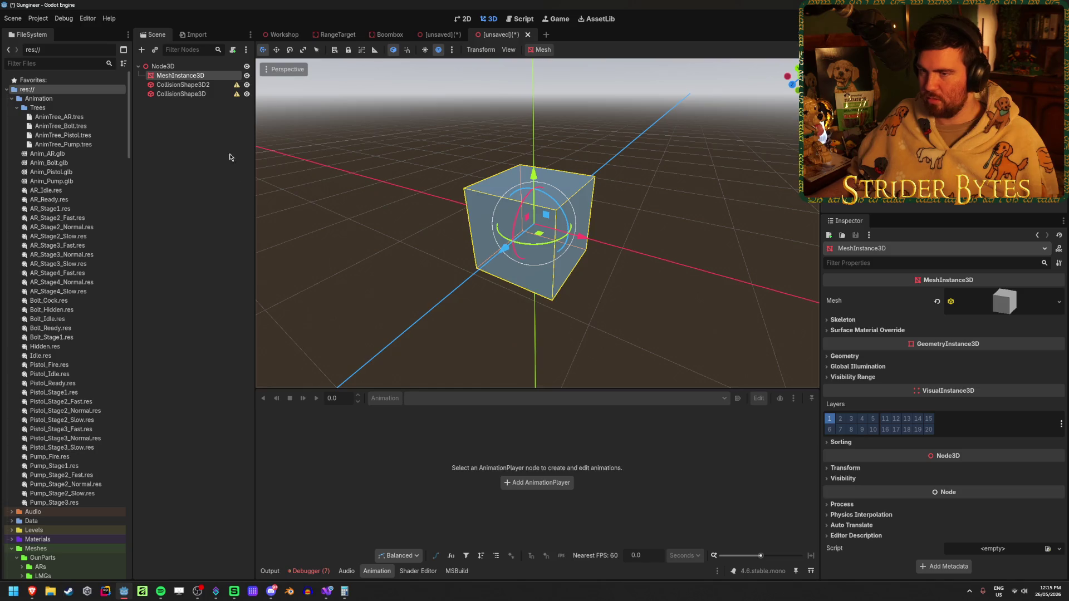
{"action": "left_click", "coordinate": [205, 84]}
{"action": "left_click", "coordinate": [205, 92]}
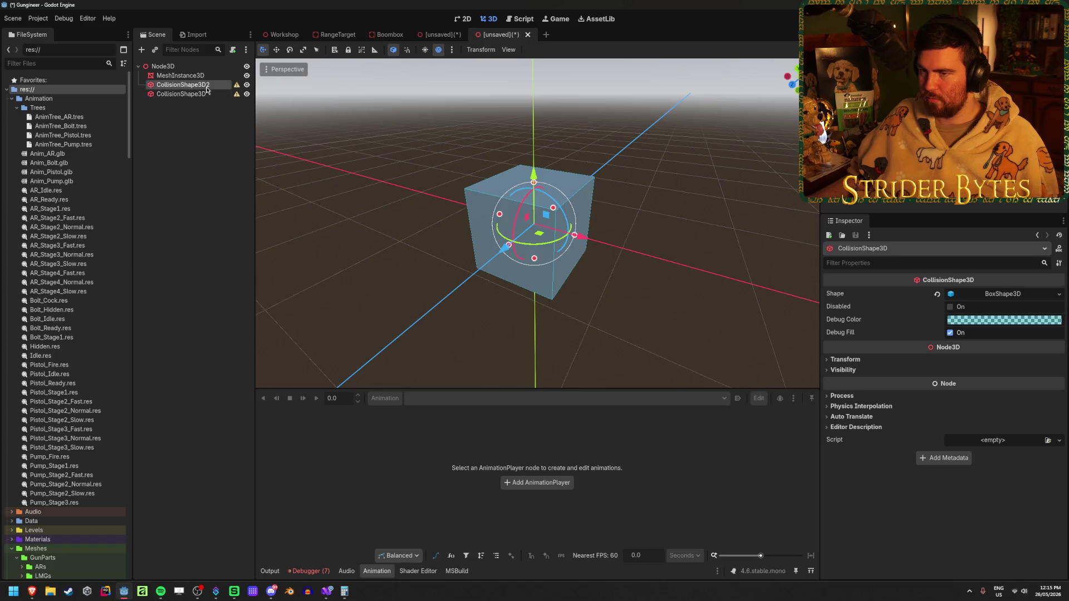
{"action": "left_click", "coordinate": [207, 84]}
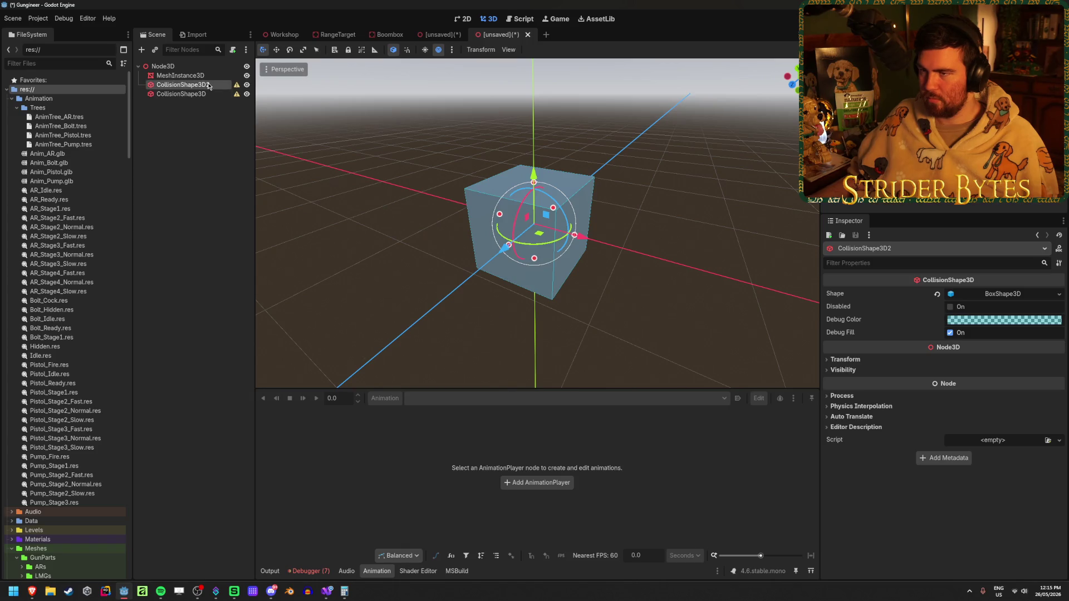
{"action": "left_click", "coordinate": [444, 35]}
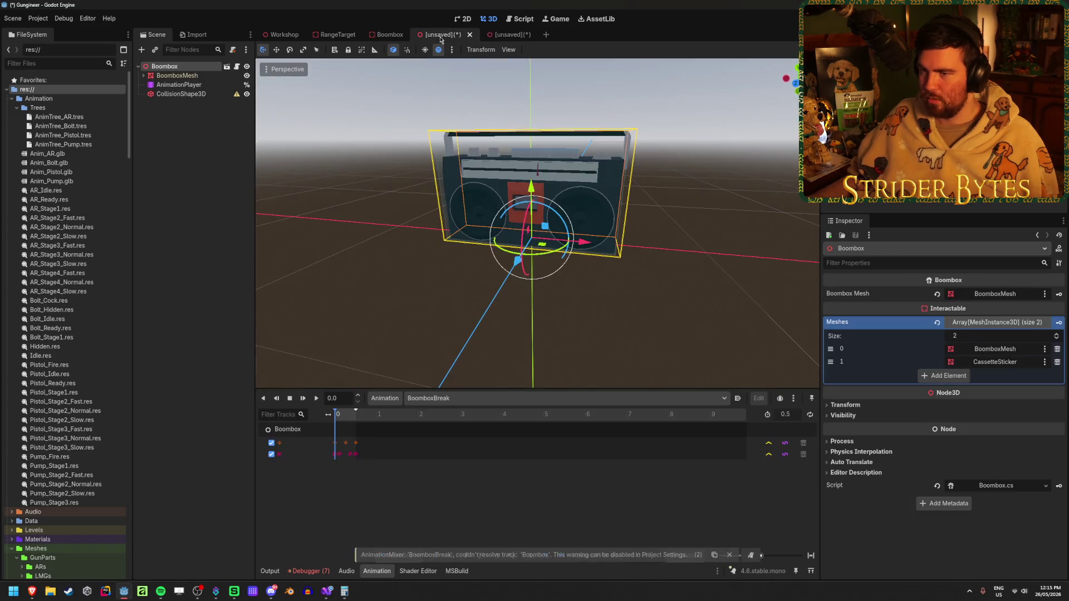
Create a Bounding Box collision shape, CollisionShape3D2, from the BoomboxMesh.
{"action": "left_click", "coordinate": [201, 74]}
{"action": "left_click", "coordinate": [199, 67]}
{"action": "left_click", "coordinate": [190, 75]}
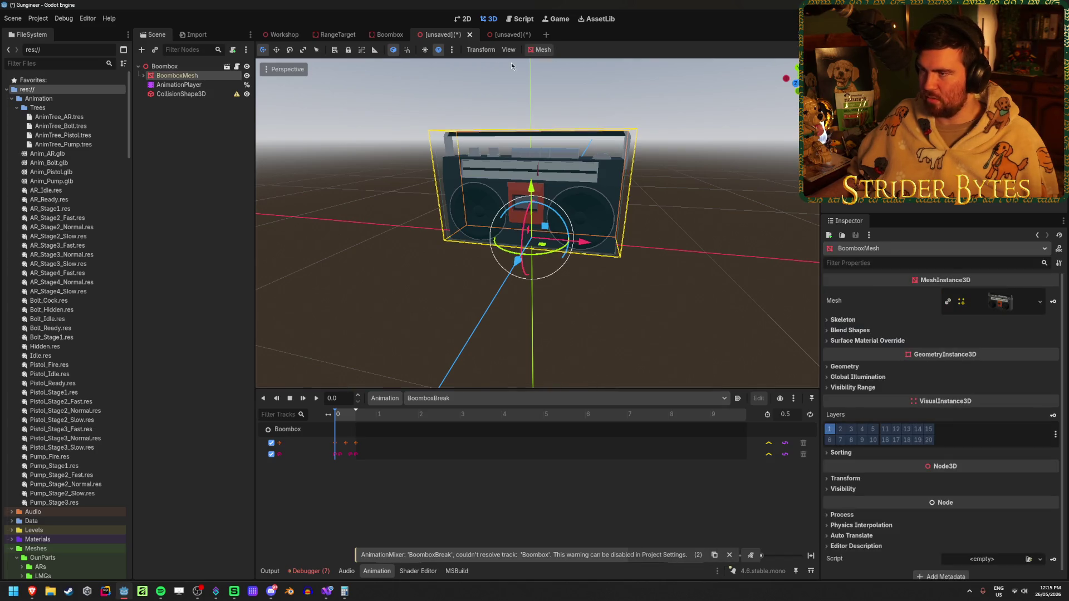
{"action": "left_click", "coordinate": [543, 50]}
{"action": "left_click", "coordinate": [556, 62]}
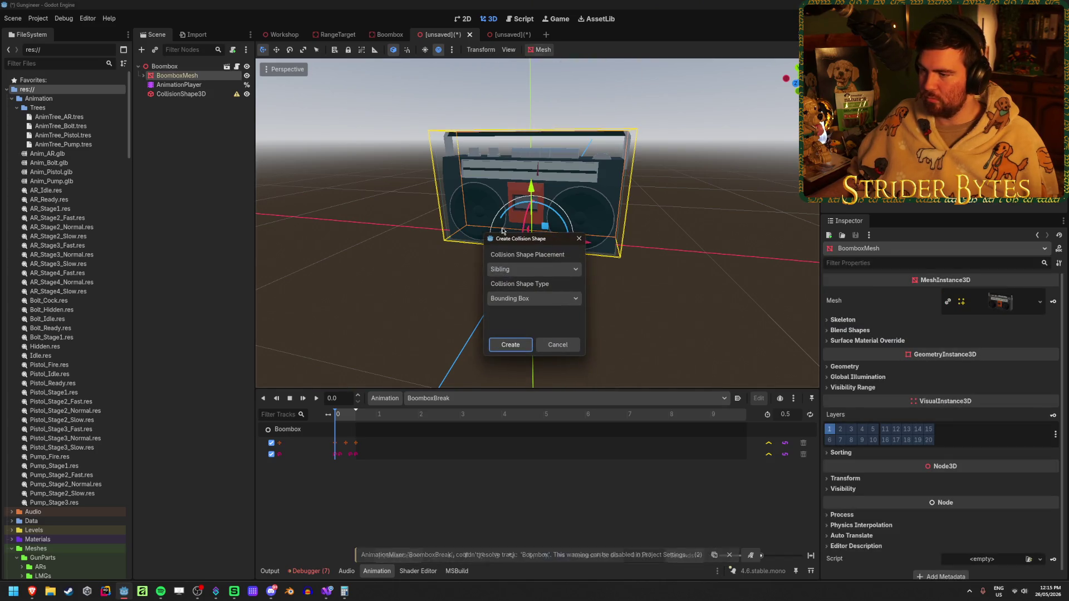
{"action": "left_click", "coordinate": [506, 344]}
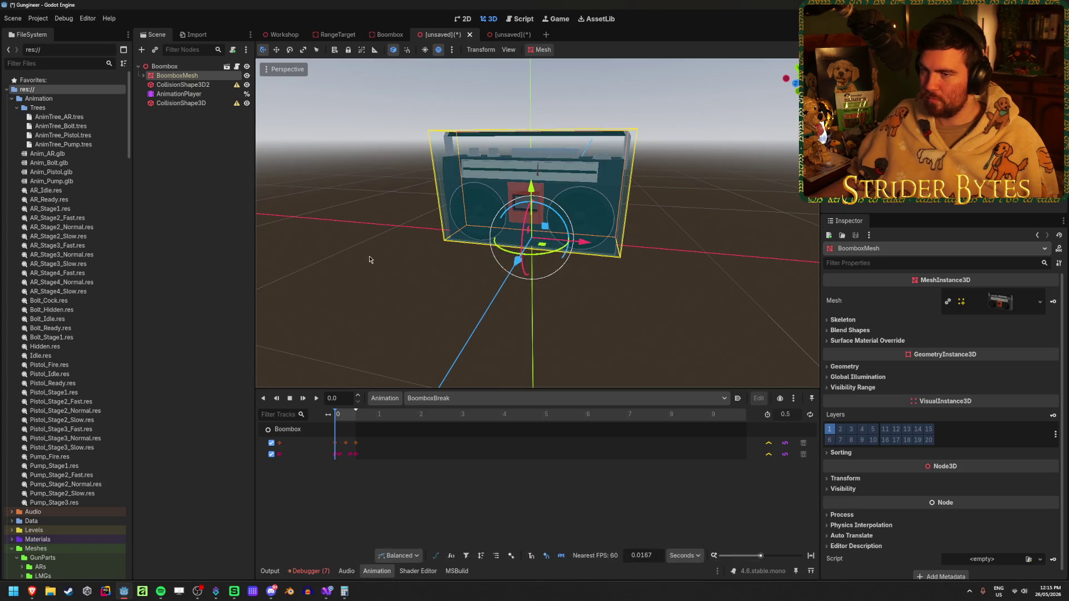
{"action": "left_click", "coordinate": [184, 84]}
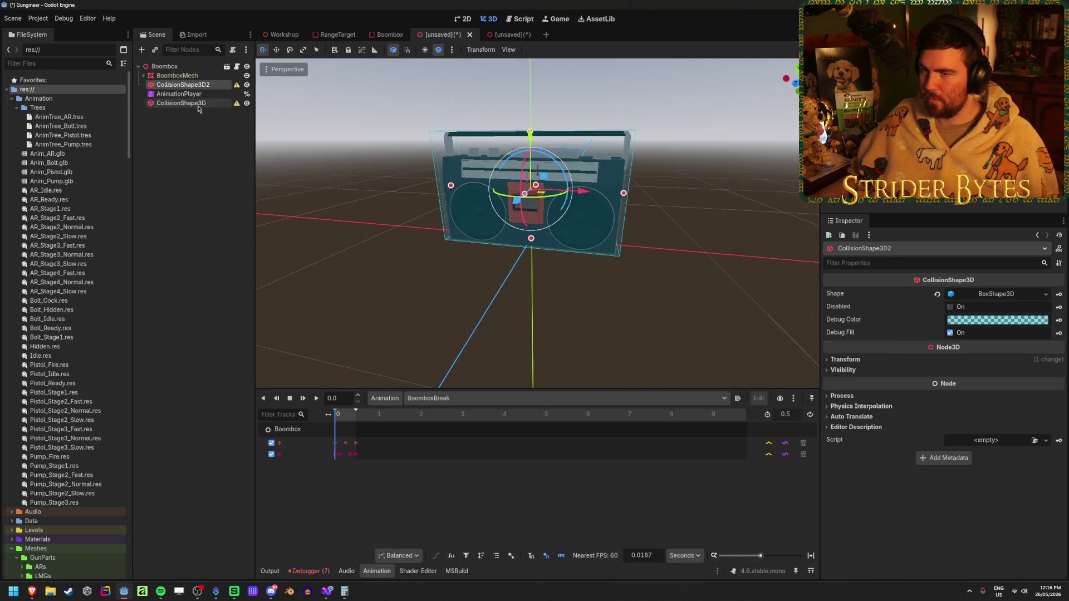
Delete the old CollisionShape3D node, keeping CollisionShape3D2.
{"action": "left_click", "coordinate": [198, 104]}
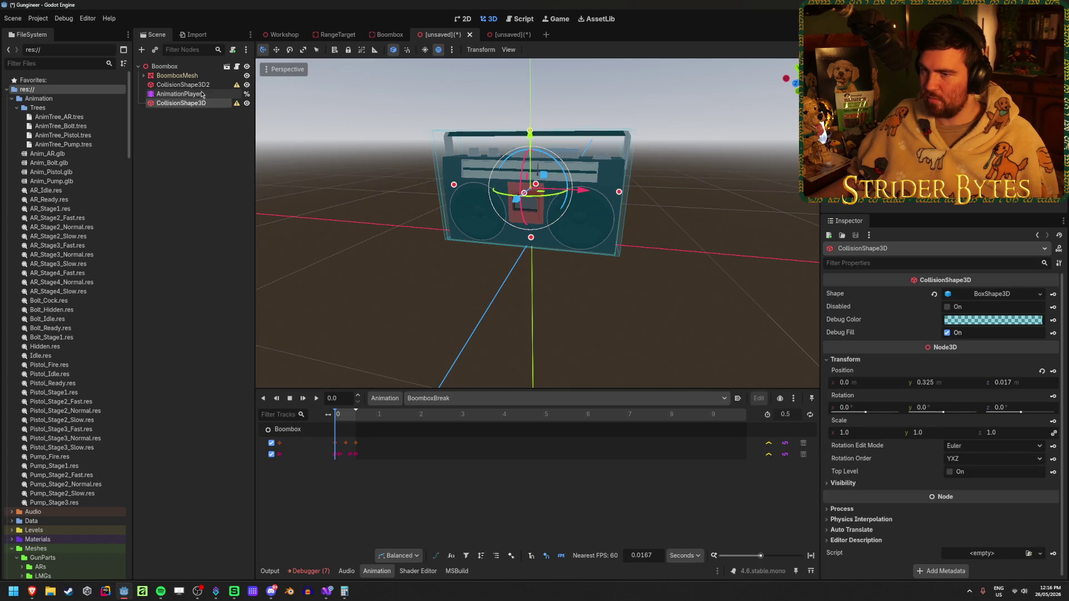
{"action": "left_click", "coordinate": [195, 84]}
{"action": "left_click", "coordinate": [199, 103]}
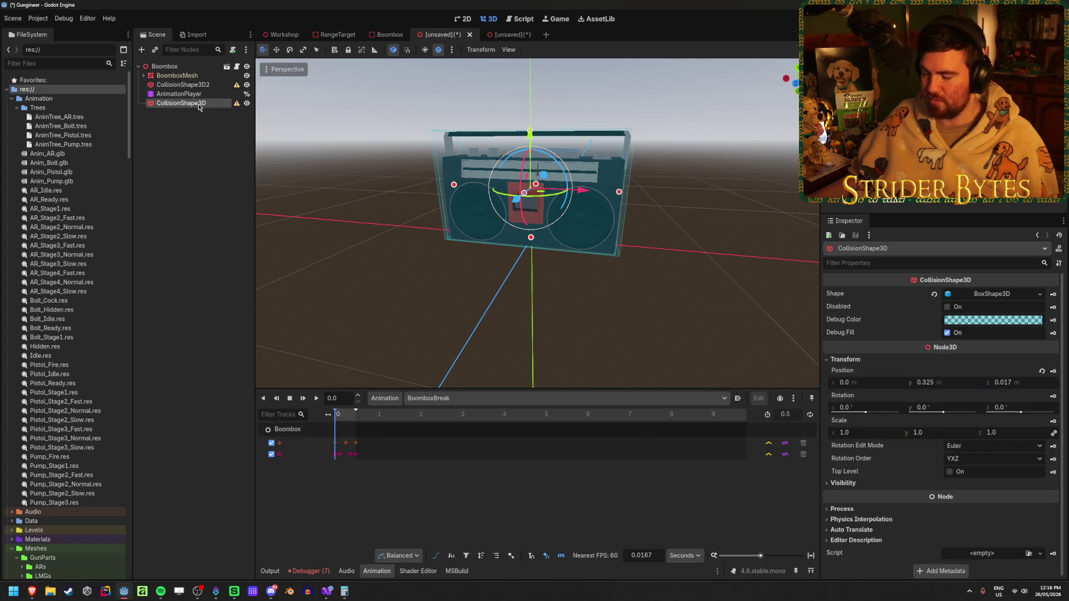
{"action": "key", "text": "Delete"}
{"action": "key", "text": "Return"}
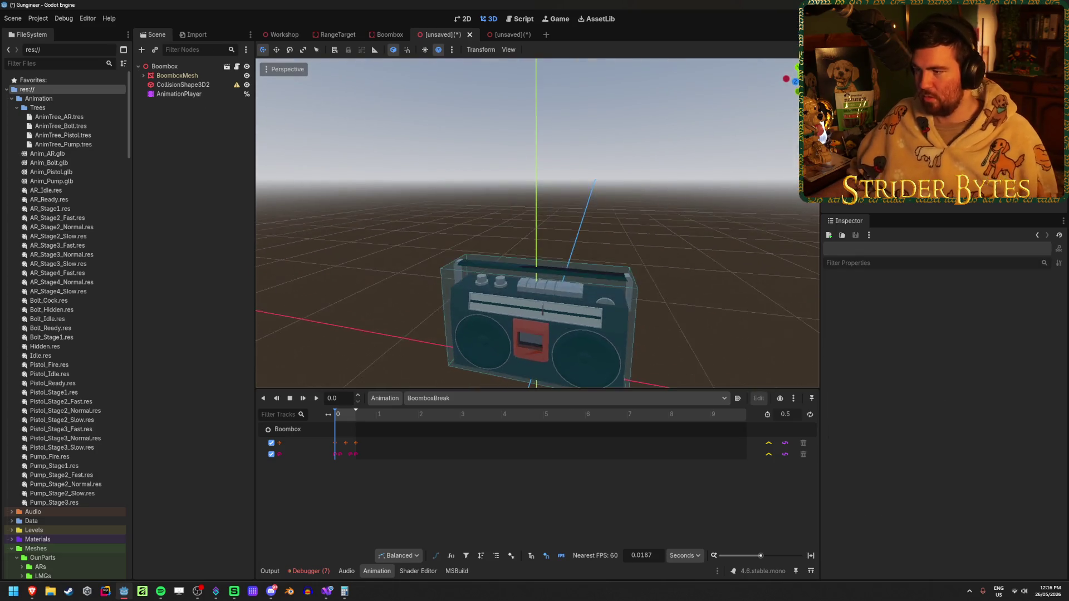
{"action": "scroll", "coordinate": [537, 223], "scroll_direction": "up", "scroll_amount": 3}
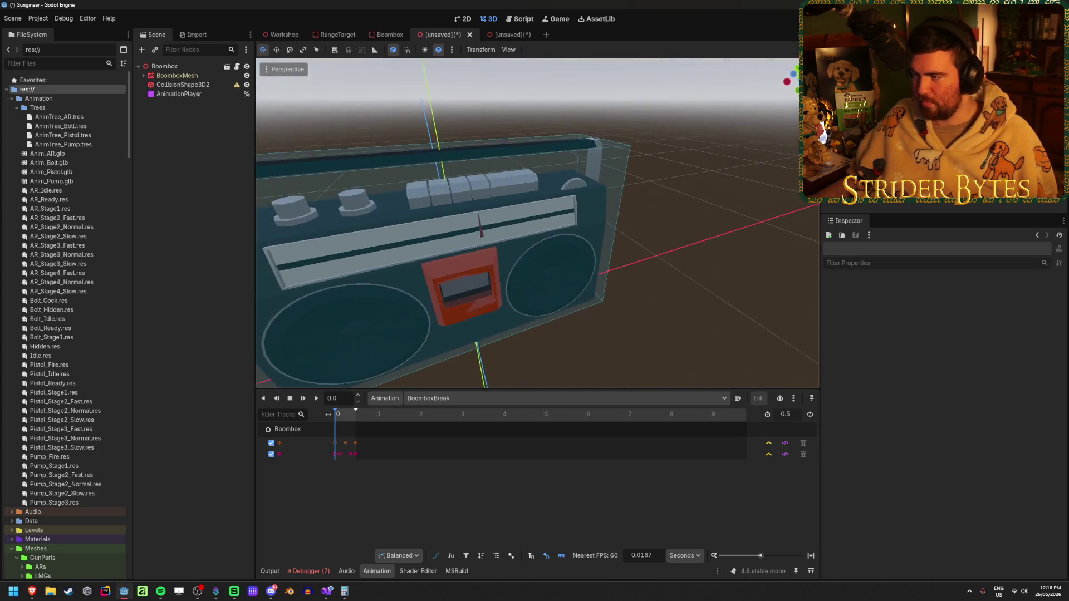
{"action": "scroll", "coordinate": [537, 223], "scroll_direction": "down", "scroll_amount": 3}
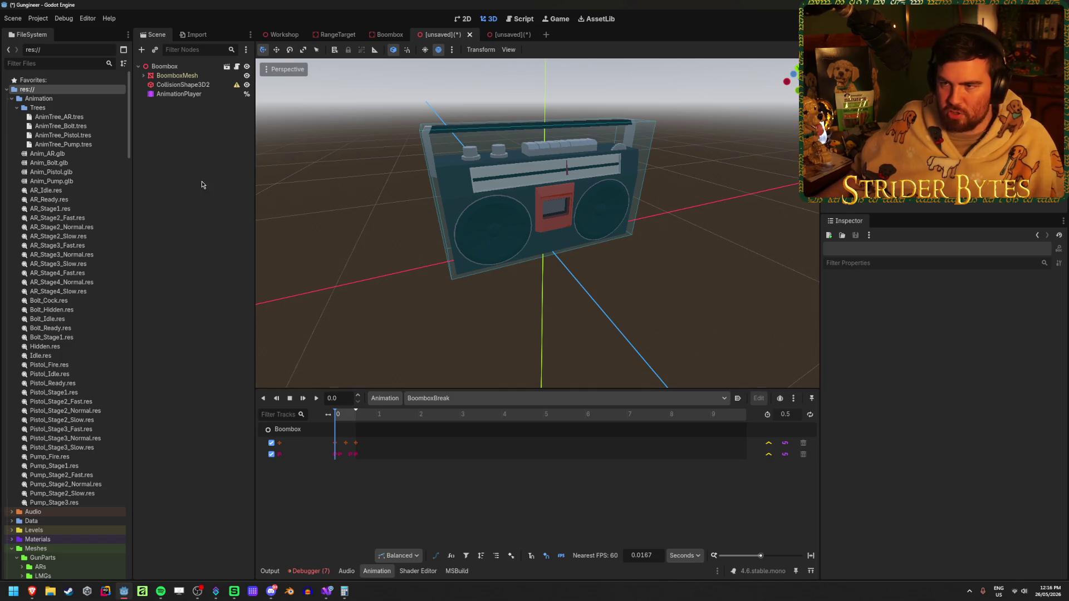
{"action": "left_click", "coordinate": [183, 85]}
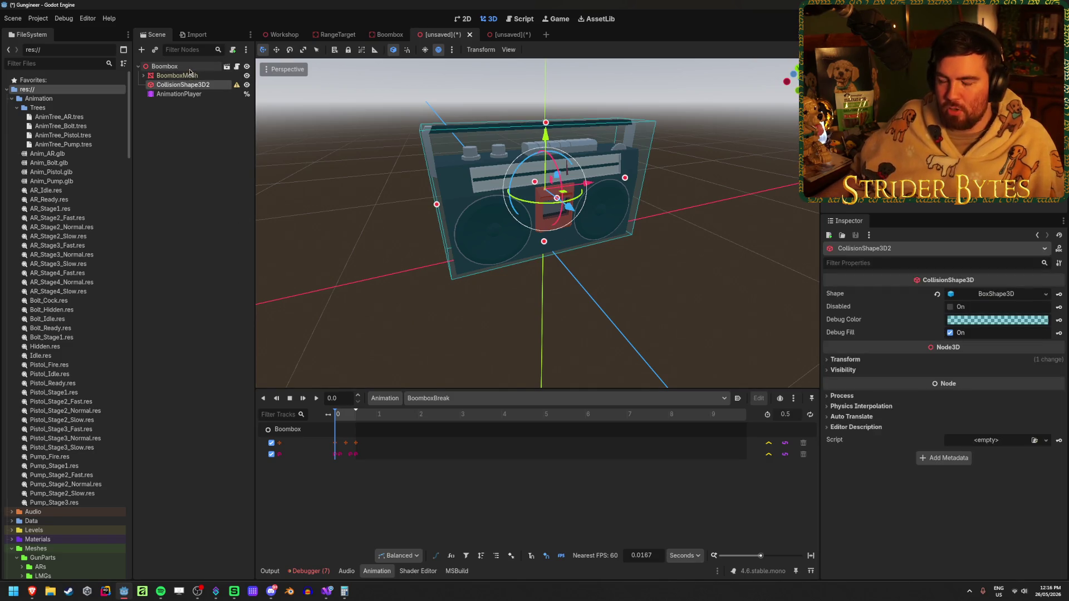
Open the Boombox root node's context menu and close it without choosing an action.
{"action": "left_click", "coordinate": [166, 67]}
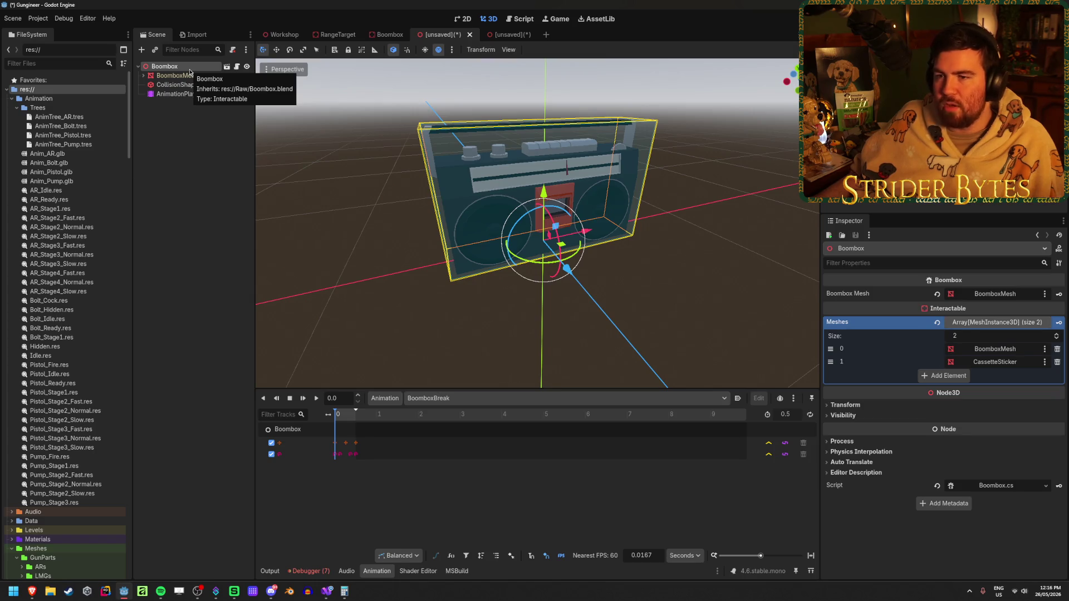
{"action": "right_click", "coordinate": [189, 71]}
{"action": "left_click", "coordinate": [182, 69]}
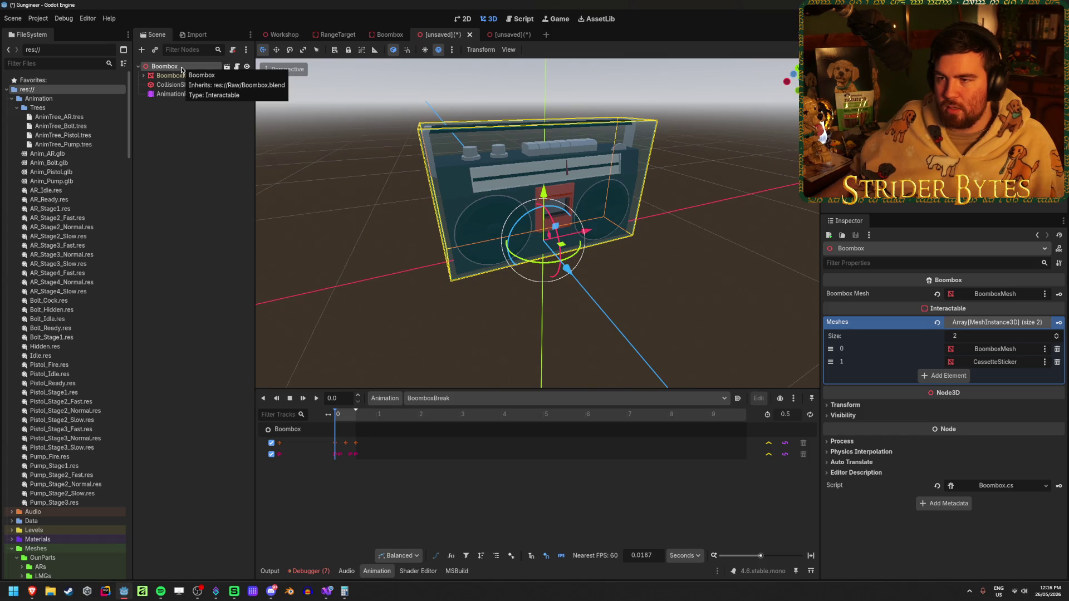
{"action": "left_click", "coordinate": [937, 487]}
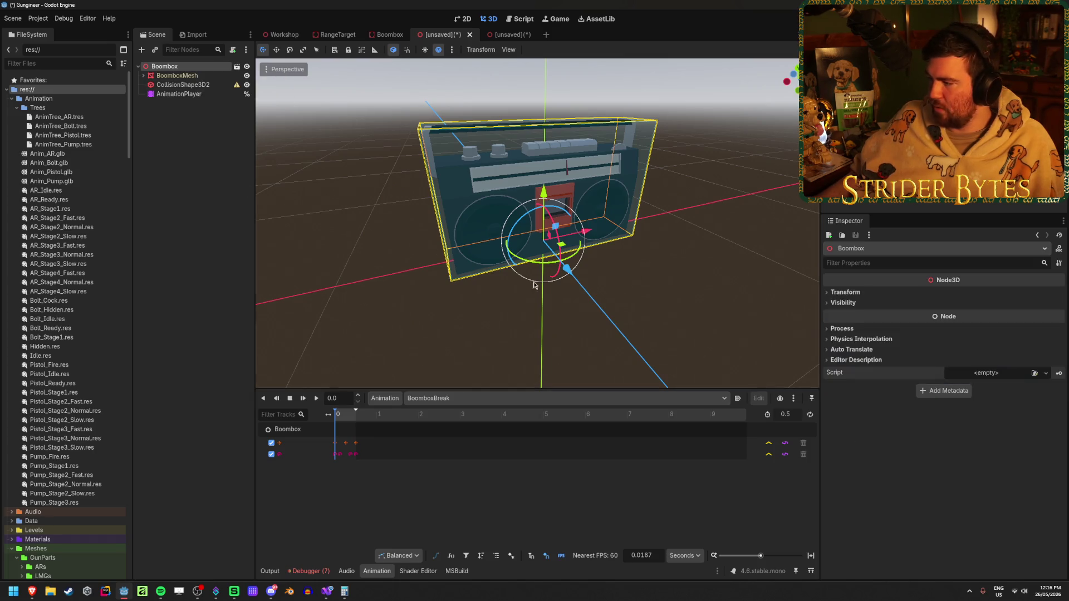
{"action": "right_click", "coordinate": [180, 70]}
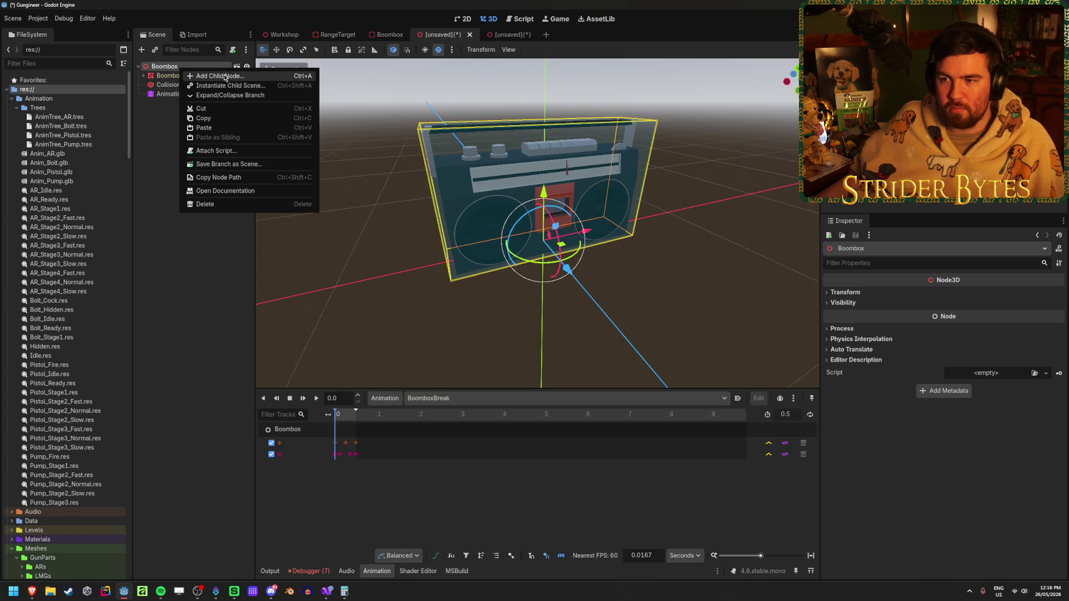
{"action": "key", "text": "Escape"}
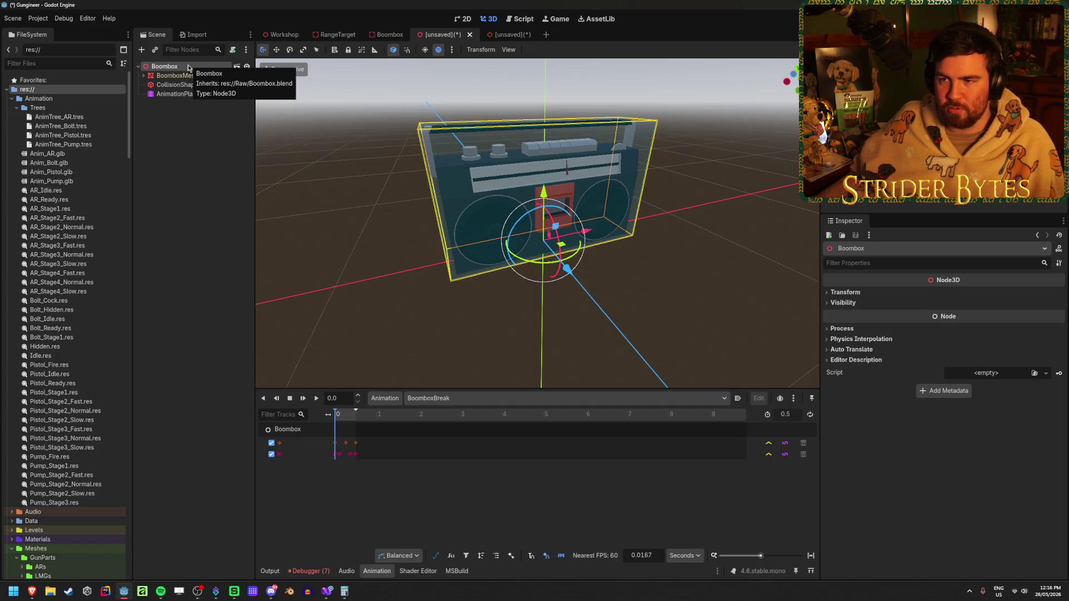
{"action": "right_click", "coordinate": [189, 68]}
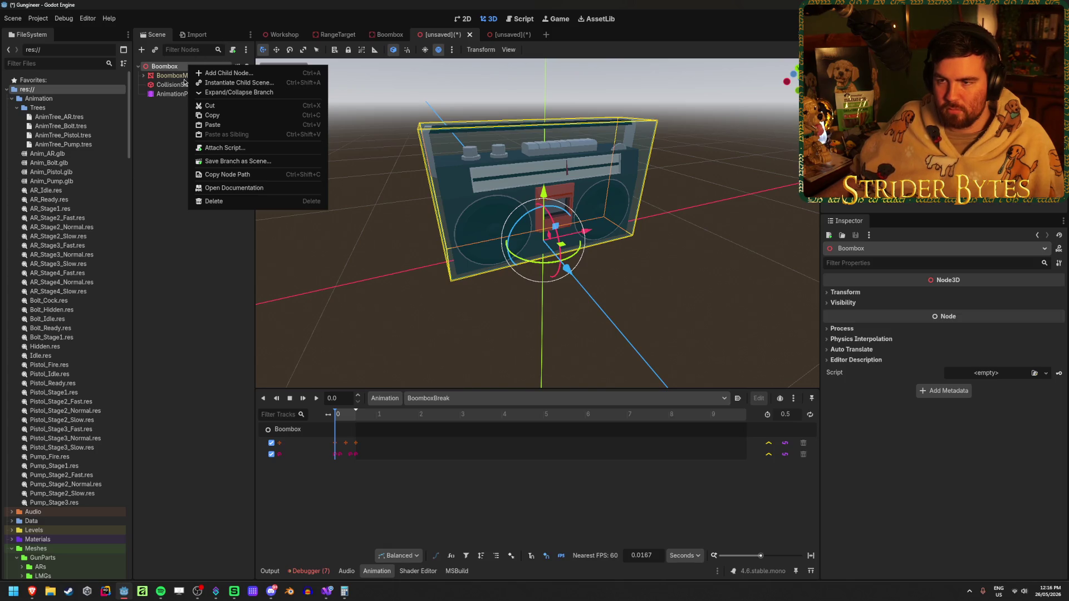
{"action": "key", "text": "Escape"}
Add a StaticBody3D under Boombox and move CollisionShape3D2 inside it.
{"action": "left_click", "coordinate": [142, 50]}
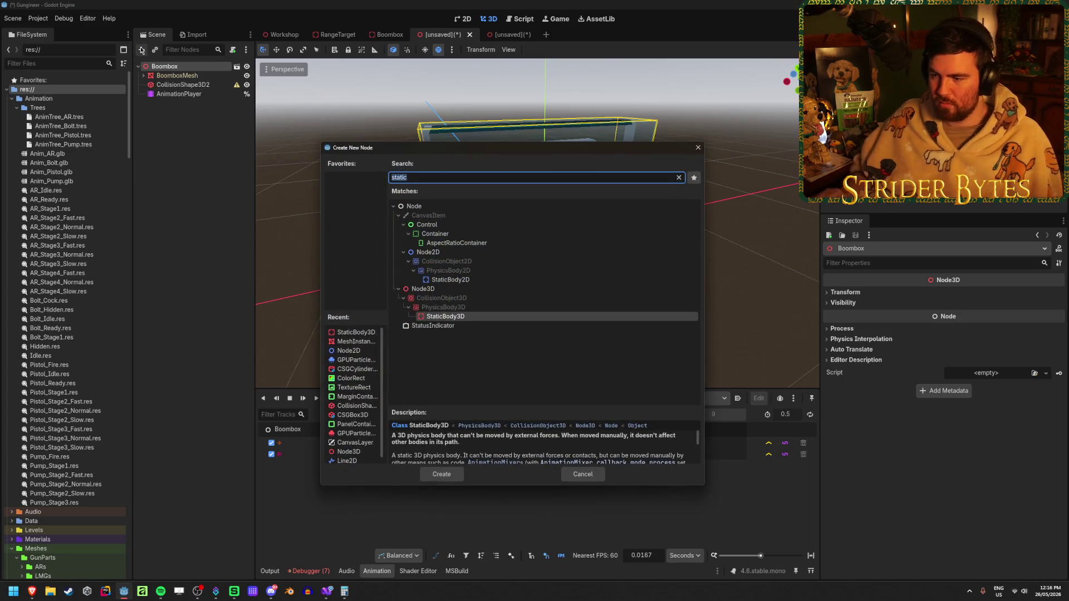
{"action": "key", "text": "Return"}
{"action": "left_click", "coordinate": [178, 87]}
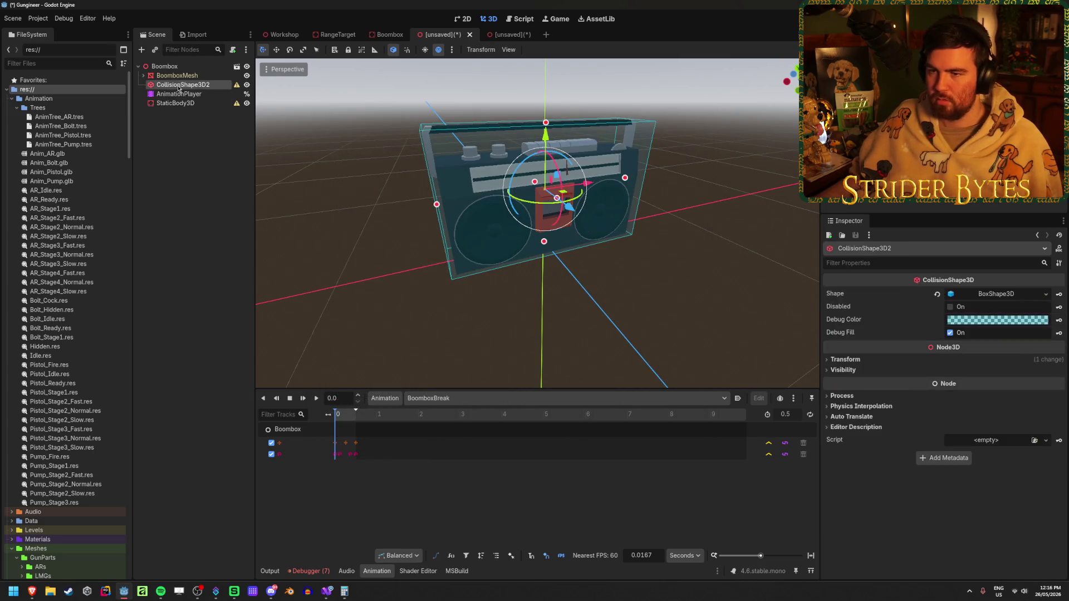
{"action": "left_click_drag", "start_coordinate": [178, 87], "coordinate": [175, 102]}
{"action": "left_click", "coordinate": [182, 96]}
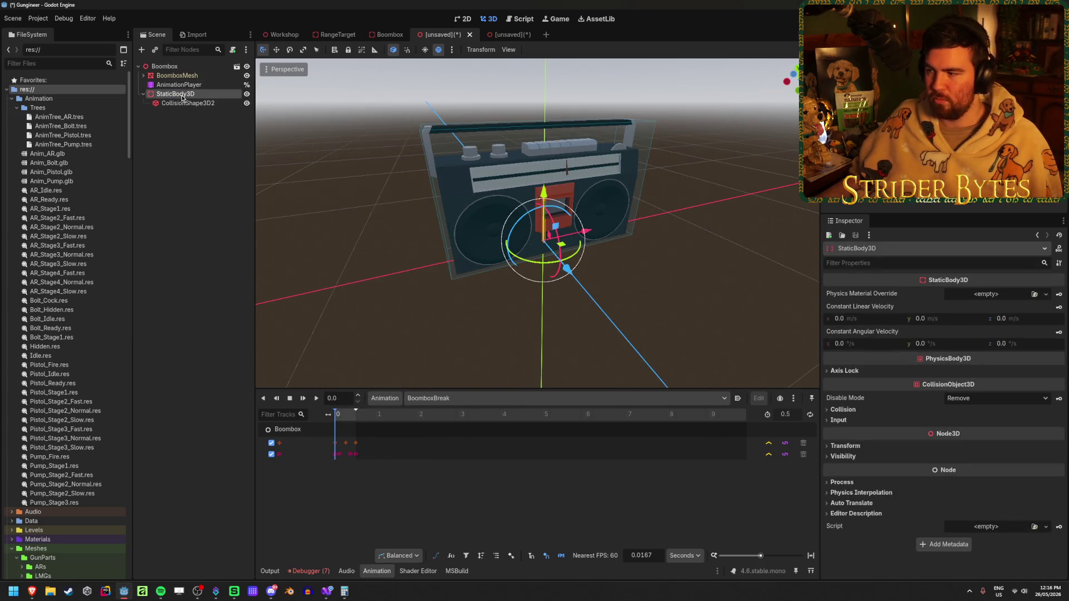
{"action": "left_click", "coordinate": [177, 103]}
Rename CollisionShape3D2 to CollisionShape3D, leaving the scene unsaved.
{"action": "key", "text": "ctrl+s"}
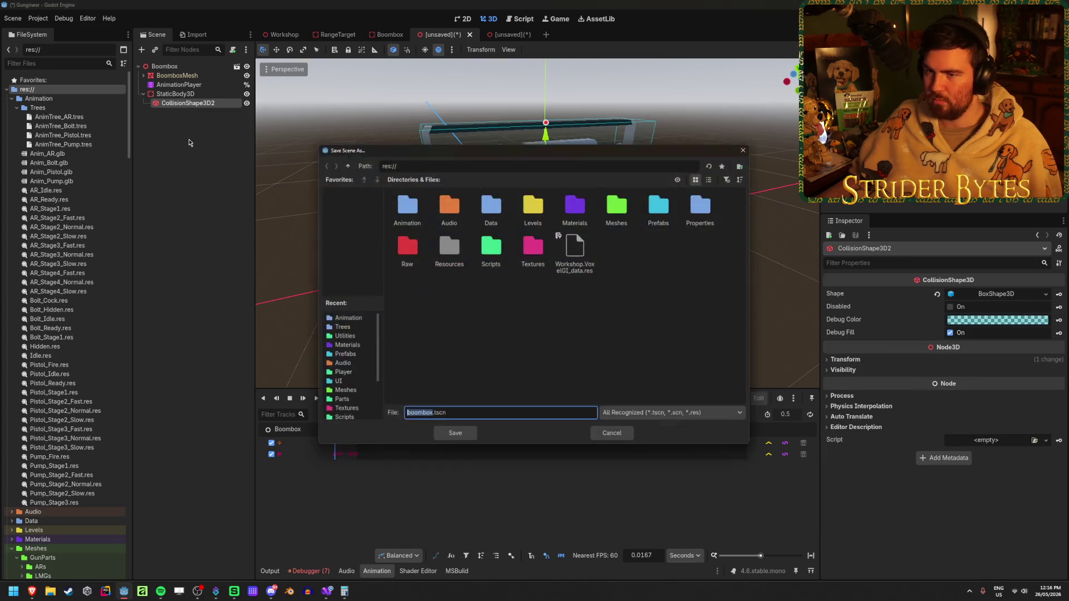
{"action": "left_click", "coordinate": [613, 436]}
{"action": "left_click", "coordinate": [208, 170]}
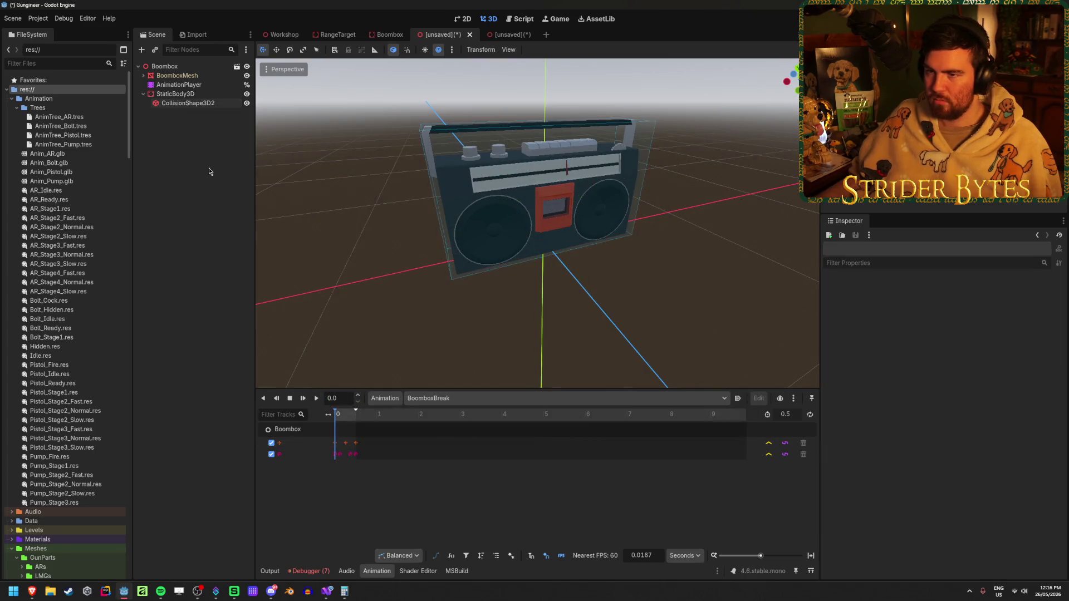
{"action": "left_click", "coordinate": [195, 103]}
{"action": "key", "text": "F2"}
{"action": "key", "text": "End"}
{"action": "key", "text": "BackSpace"}
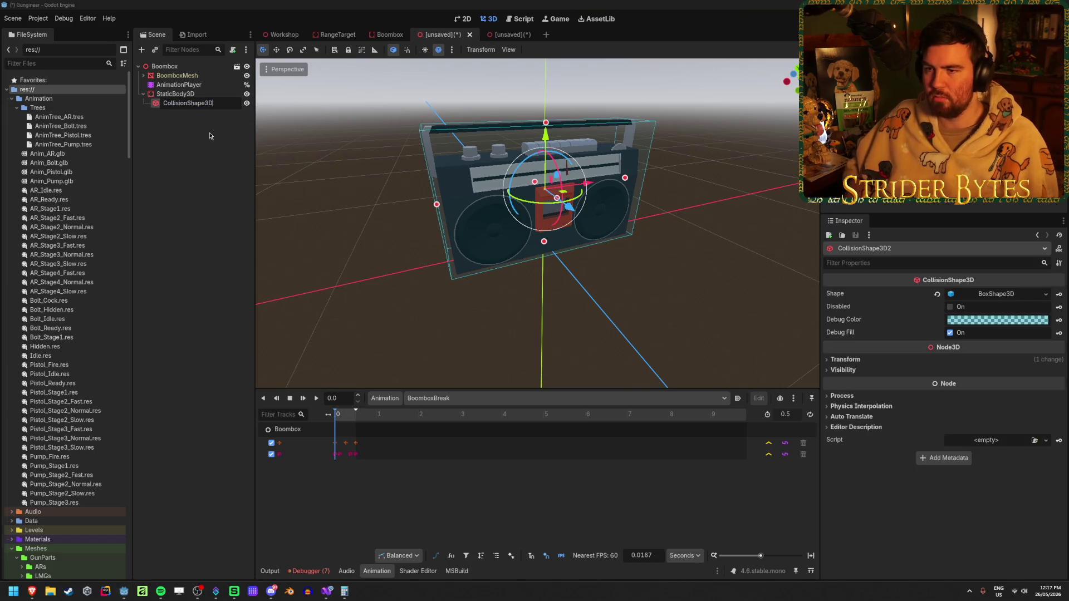
{"action": "key", "text": "Return"}
{"action": "left_click", "coordinate": [209, 136]}
{"action": "left_click", "coordinate": [206, 96]}
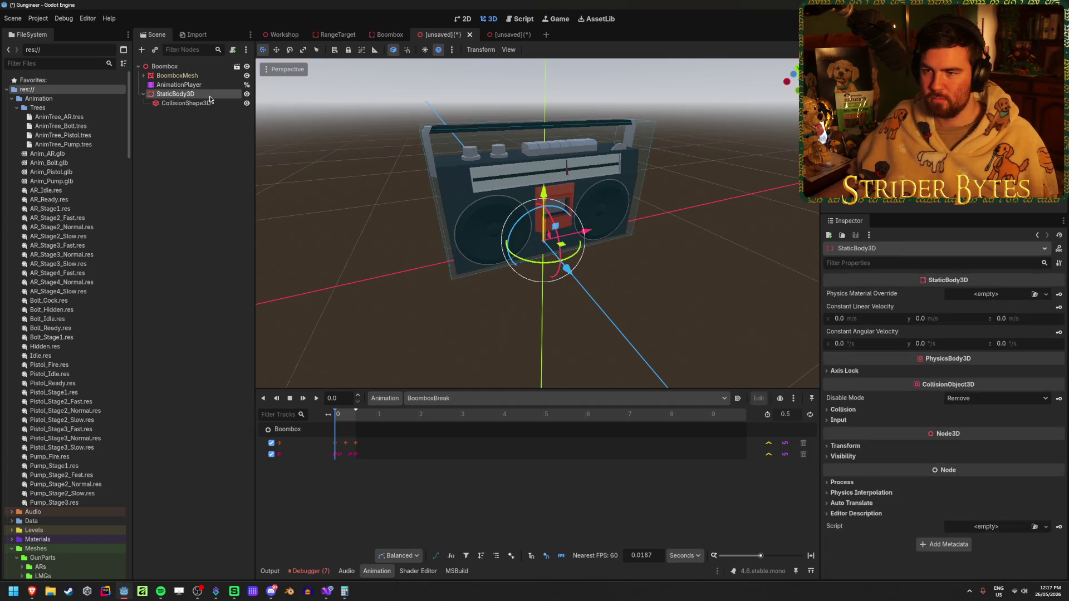
{"action": "left_click", "coordinate": [208, 67]}
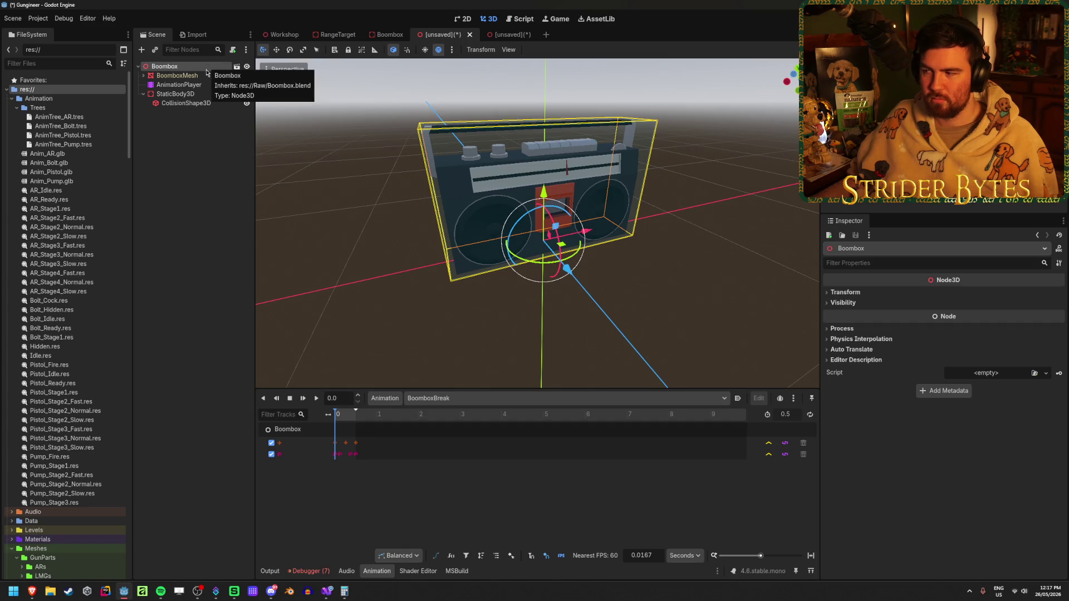
Attach the existing Boombox.cs script to the Boombox root node through Quick Load.
{"action": "left_click", "coordinate": [1045, 373]}
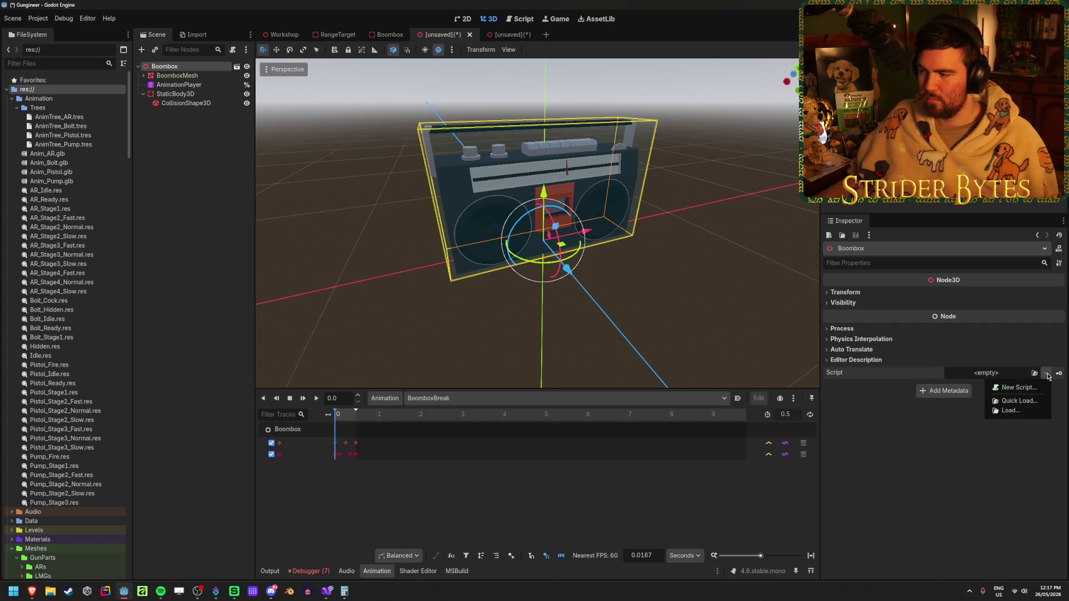
{"action": "left_click", "coordinate": [1019, 401]}
{"action": "left_click", "coordinate": [465, 201]}
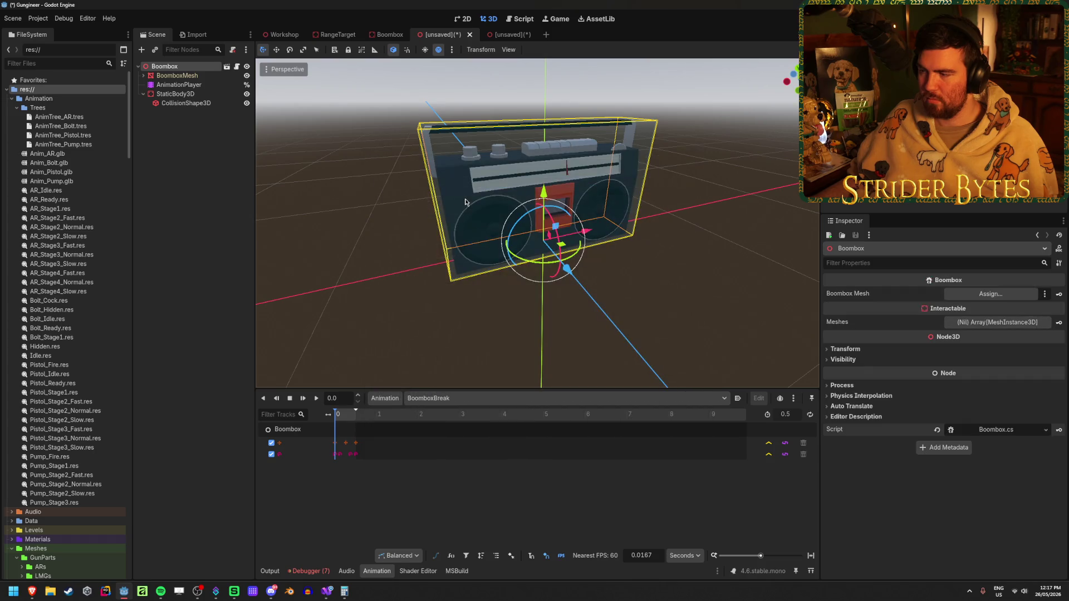
Set the script's Boombox Mesh property to the BoomboxMesh node.
{"action": "left_click", "coordinate": [990, 294]}
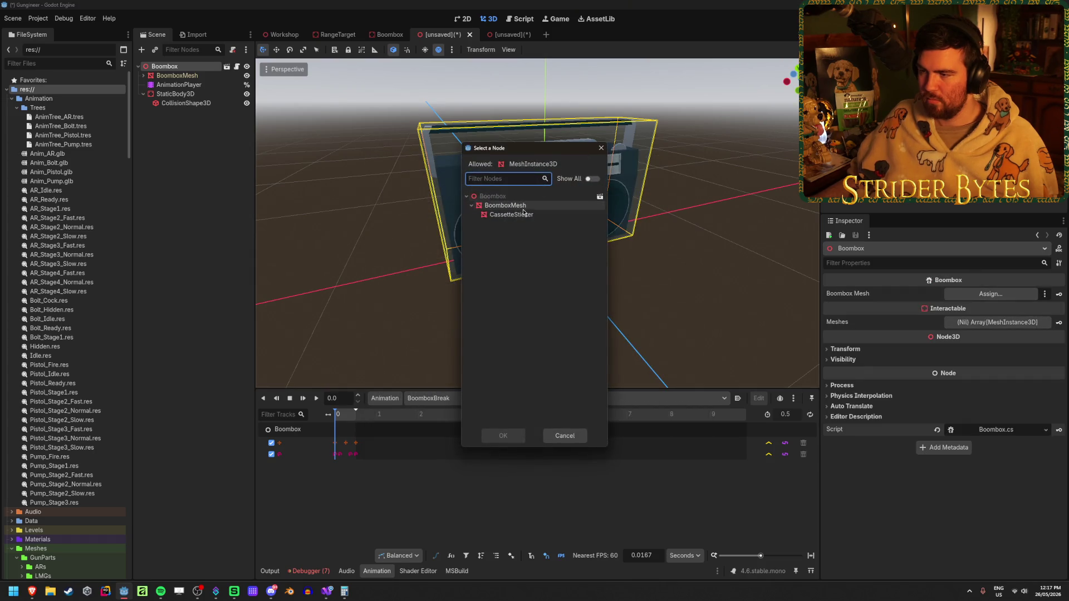
{"action": "left_click", "coordinate": [504, 206]}
{"action": "left_click", "coordinate": [502, 435]}
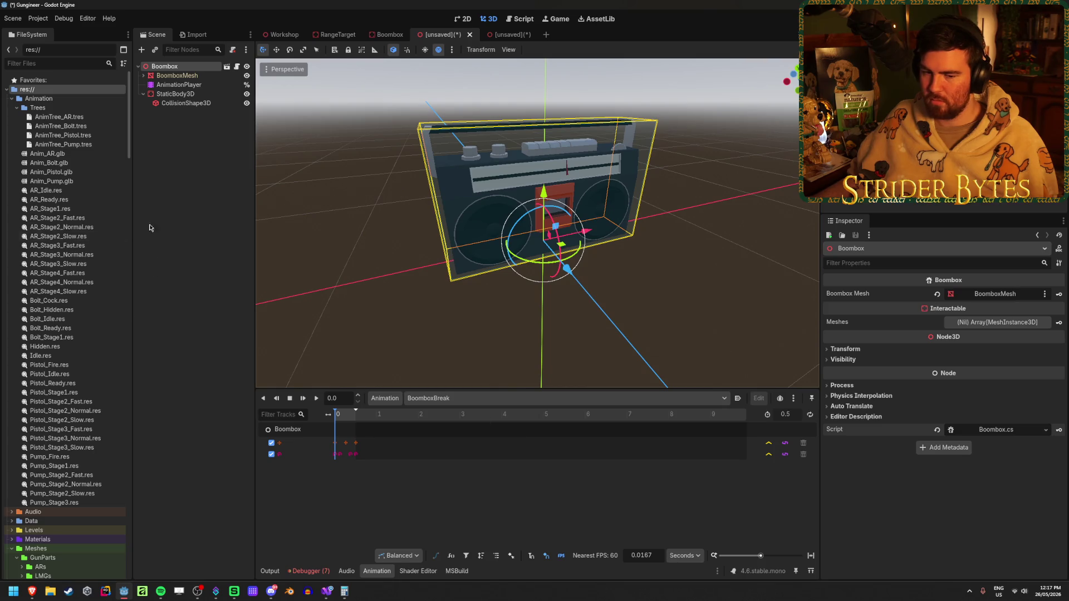
{"action": "key", "text": "ctrl+s"}
{"action": "left_click", "coordinate": [613, 435]}
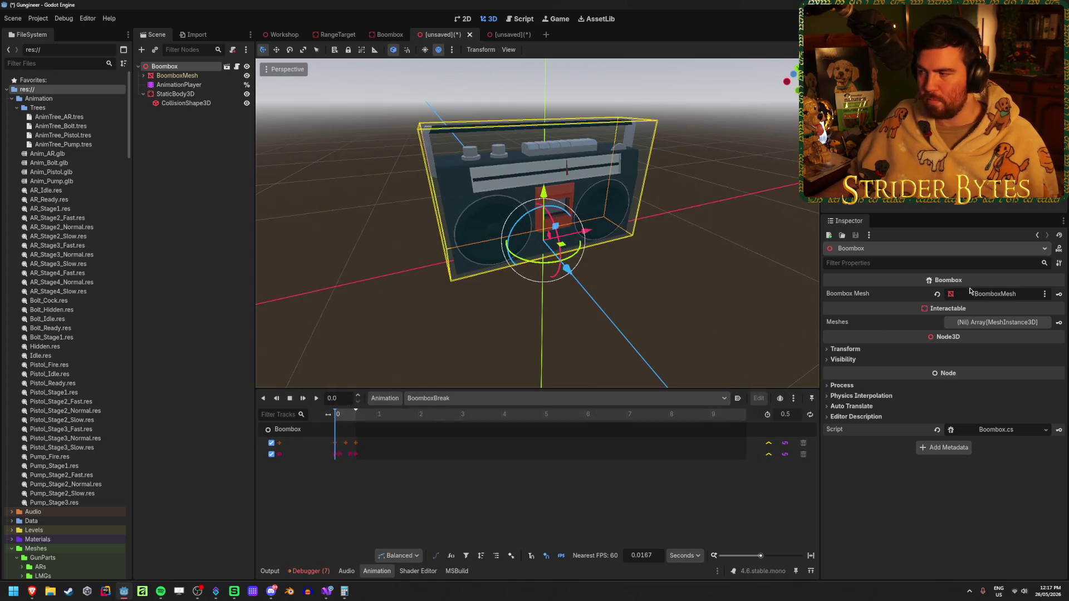
Give the Meshes array two elements, BoomboxMesh and CassetteSticker, and begin saving the scene.
{"action": "left_click", "coordinate": [996, 322]}
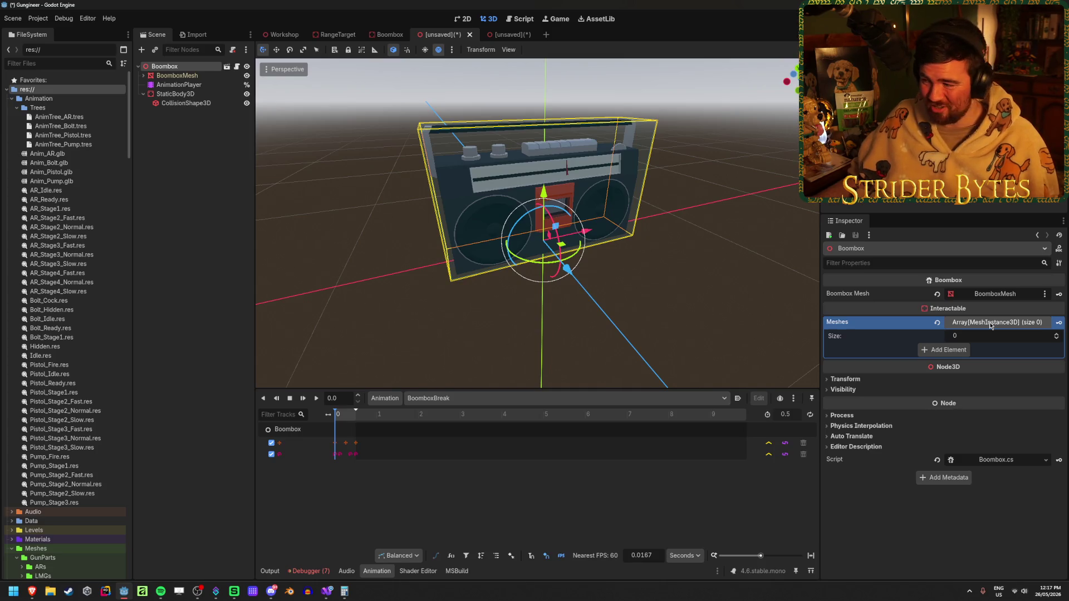
{"action": "left_click", "coordinate": [950, 350]}
{"action": "left_click", "coordinate": [949, 362]}
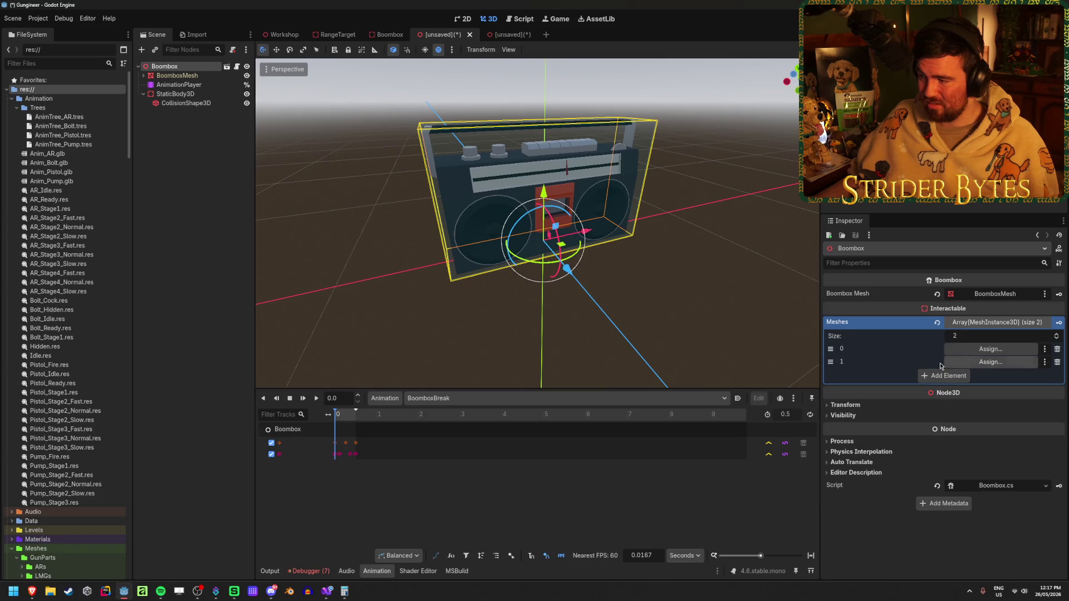
{"action": "left_click", "coordinate": [978, 349]}
{"action": "left_click", "coordinate": [505, 211]}
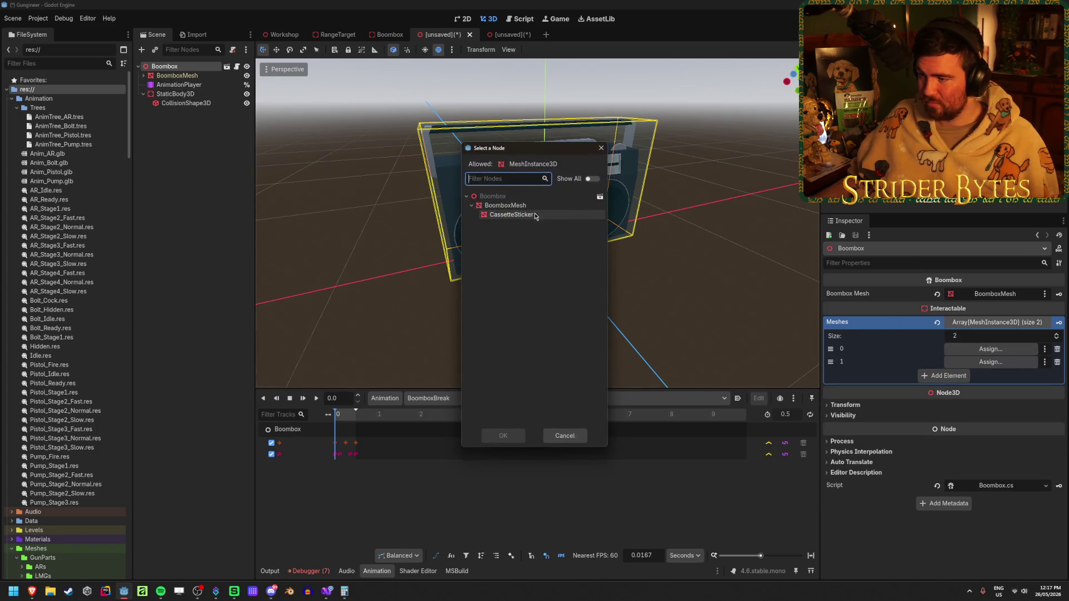
{"action": "left_click", "coordinate": [502, 426]}
{"action": "left_click", "coordinate": [964, 360]}
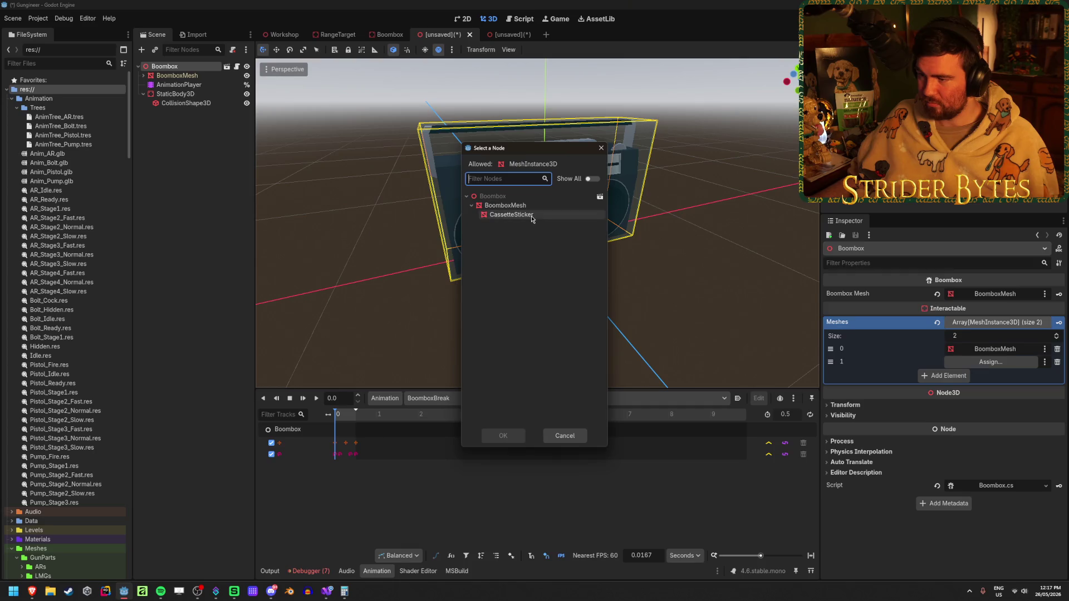
{"action": "left_click", "coordinate": [511, 219]}
{"action": "left_click", "coordinate": [503, 426]}
{"action": "key", "text": "ctrl+s"}
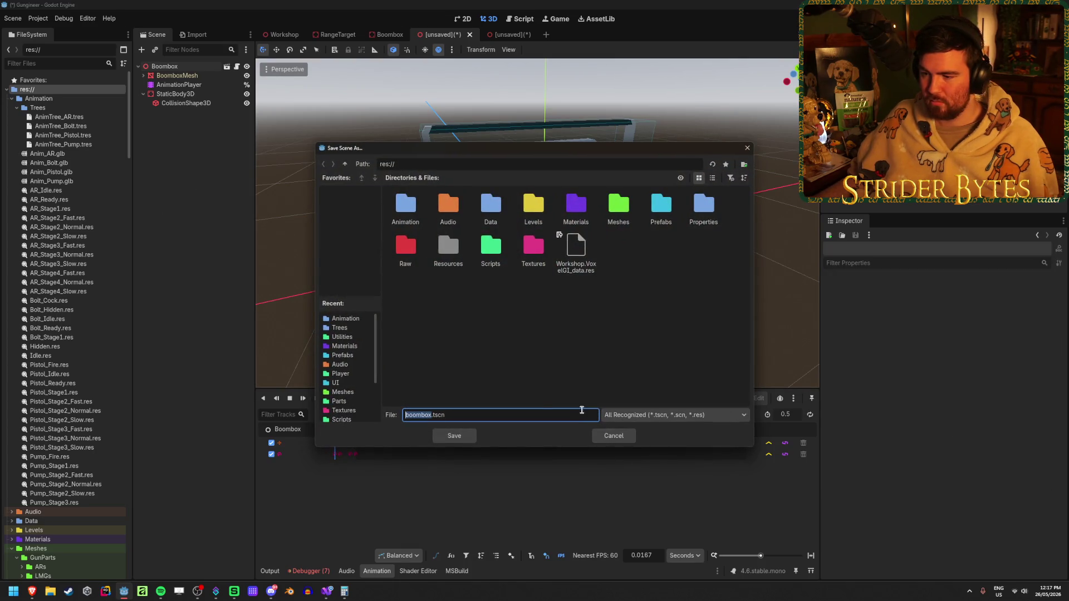
Save the scene as Boombox2.tscn, then select the Boombox root node.
{"action": "left_click", "coordinate": [416, 415]}
{"action": "key", "text": "BackSpace"}
{"action": "key", "text": "BackSpace"}
{"action": "key", "text": "BackSpace"}
{"action": "type", "text": "Boo"}
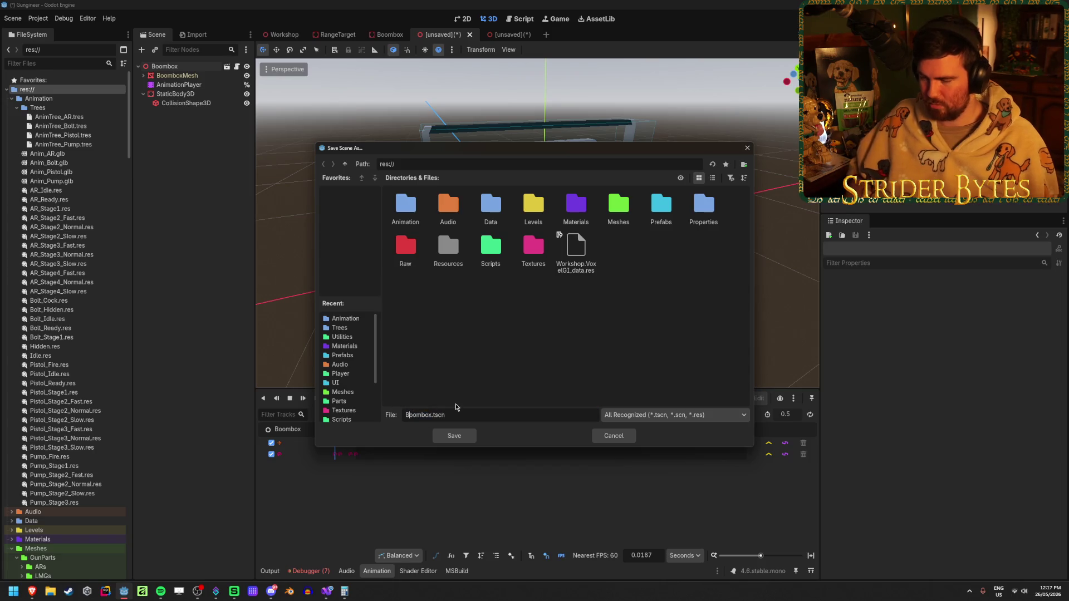
{"action": "key", "text": "Return"}
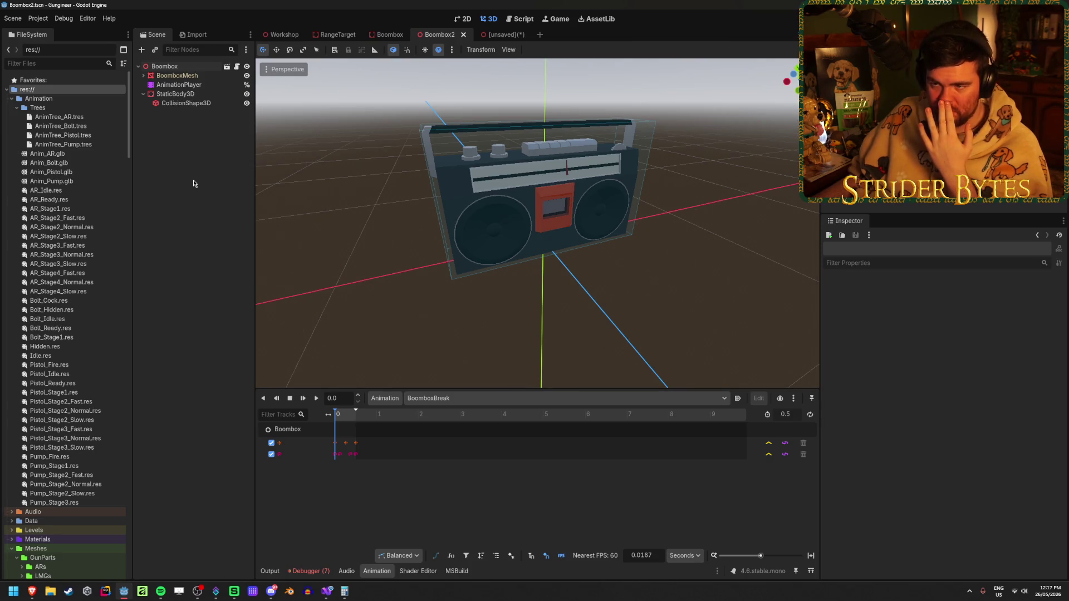
{"action": "left_click", "coordinate": [174, 67]}
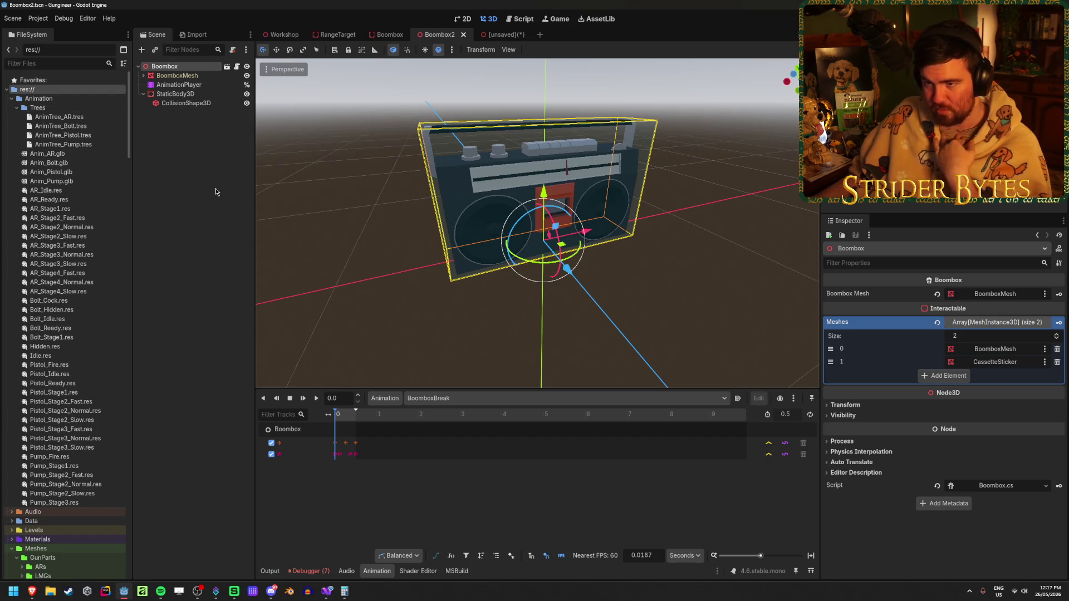
{"action": "left_click", "coordinate": [501, 37]}
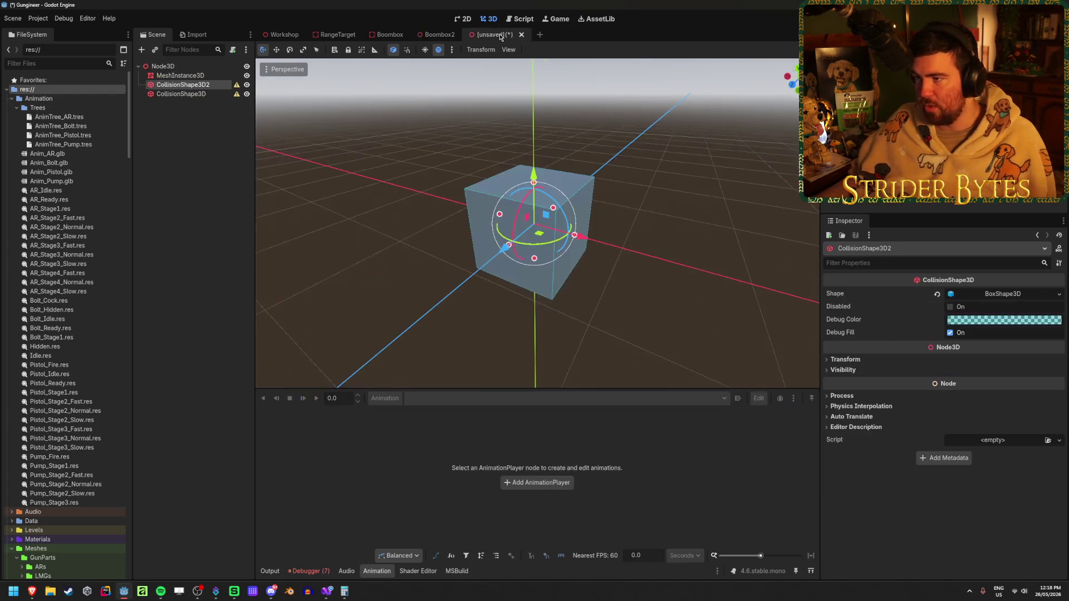
{"action": "right_click", "coordinate": [500, 37]}
{"action": "left_click", "coordinate": [539, 128]}
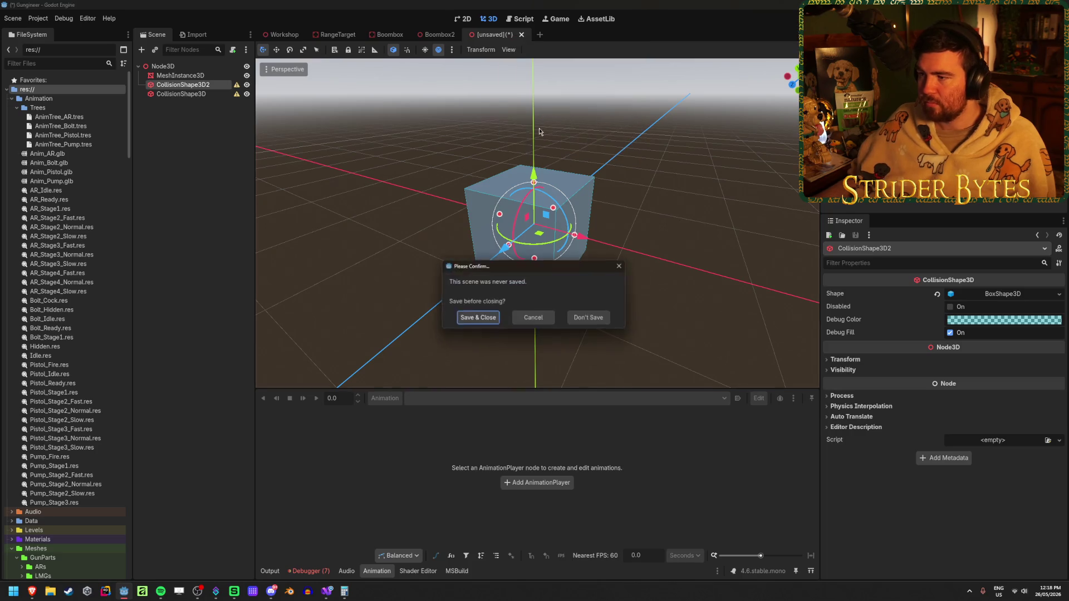
{"action": "left_click", "coordinate": [588, 317]}
{"action": "left_click", "coordinate": [284, 35]}
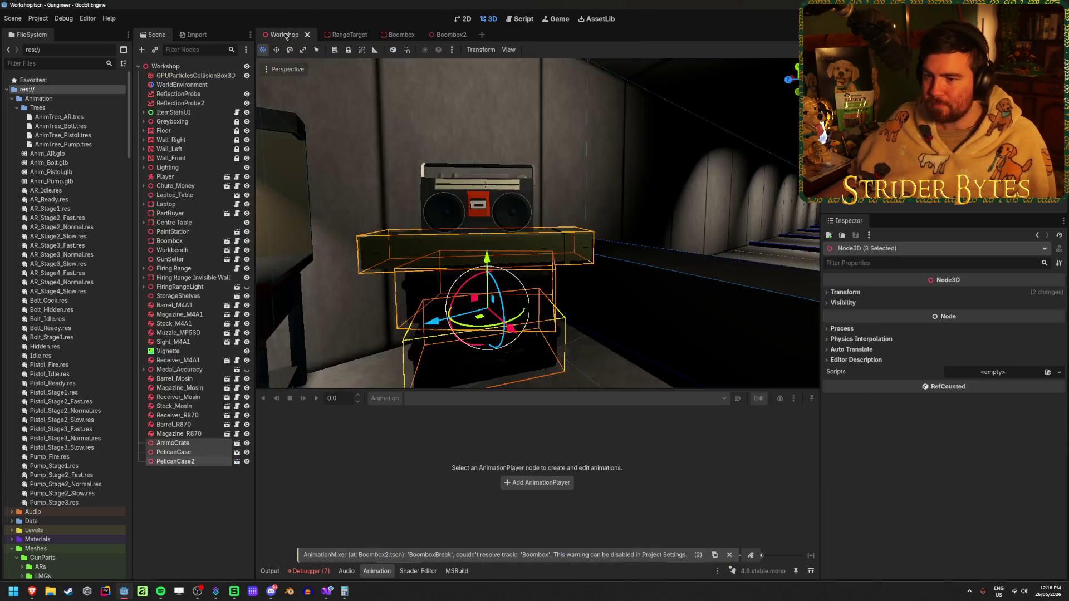
{"action": "left_click", "coordinate": [169, 241]}
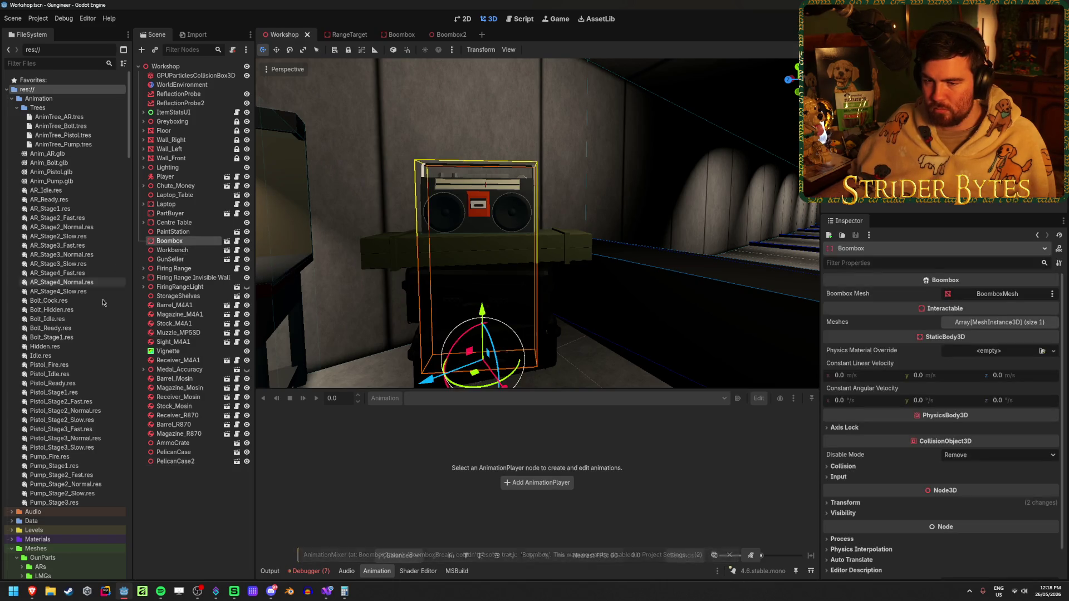
{"action": "scroll", "coordinate": [103, 310], "scroll_direction": "down", "scroll_amount": 10}
{"action": "scroll", "coordinate": [103, 310], "scroll_direction": "down", "scroll_amount": 10}
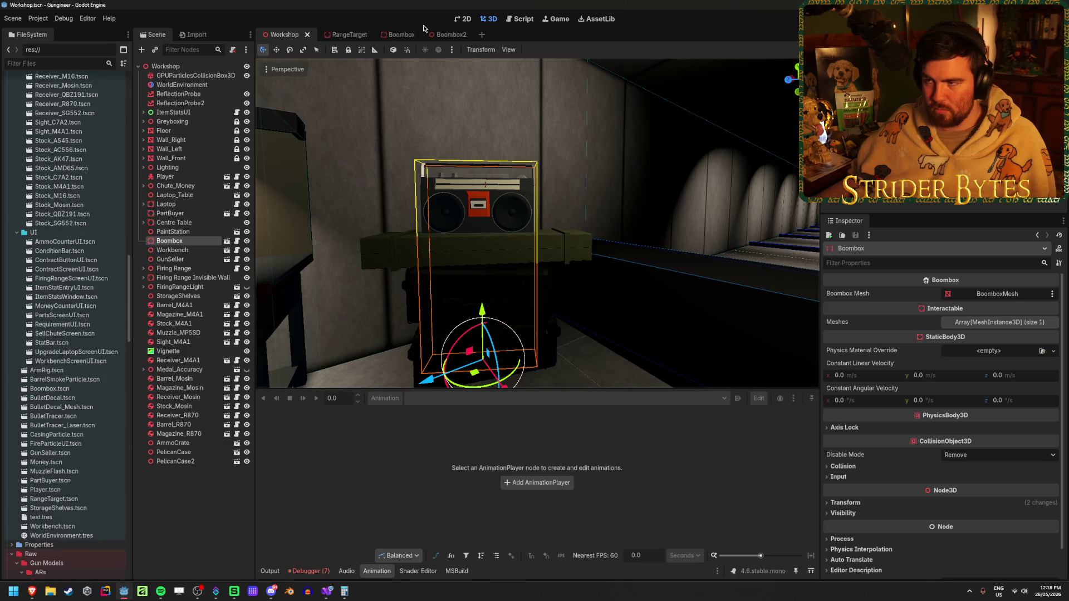
{"action": "left_click", "coordinate": [455, 36]}
{"action": "scroll", "coordinate": [121, 336], "scroll_direction": "down", "scroll_amount": 5}
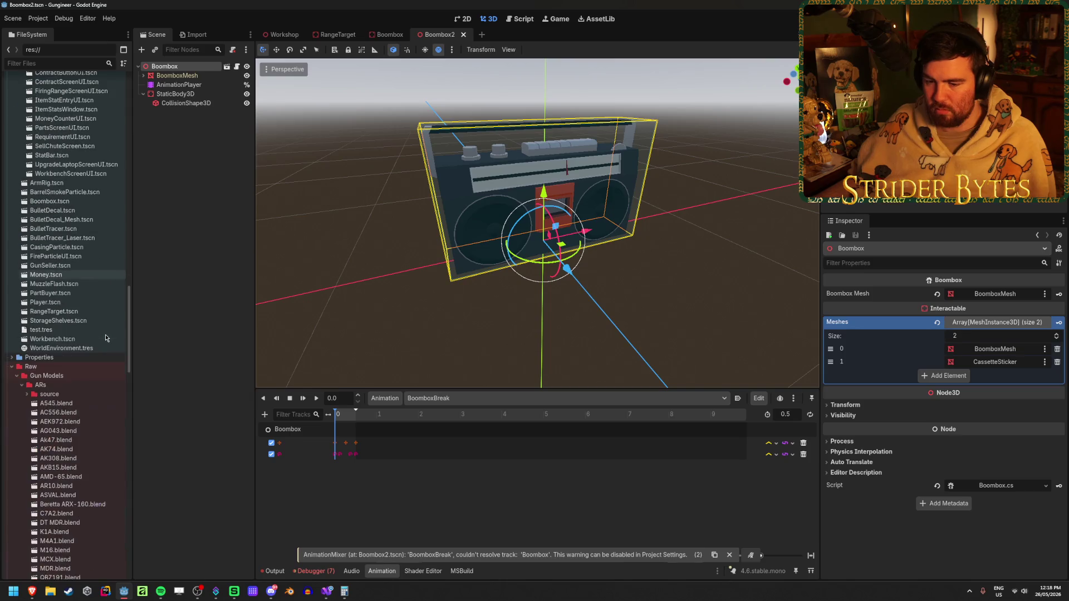
{"action": "scroll", "coordinate": [65, 341], "scroll_direction": "down", "scroll_amount": 12}
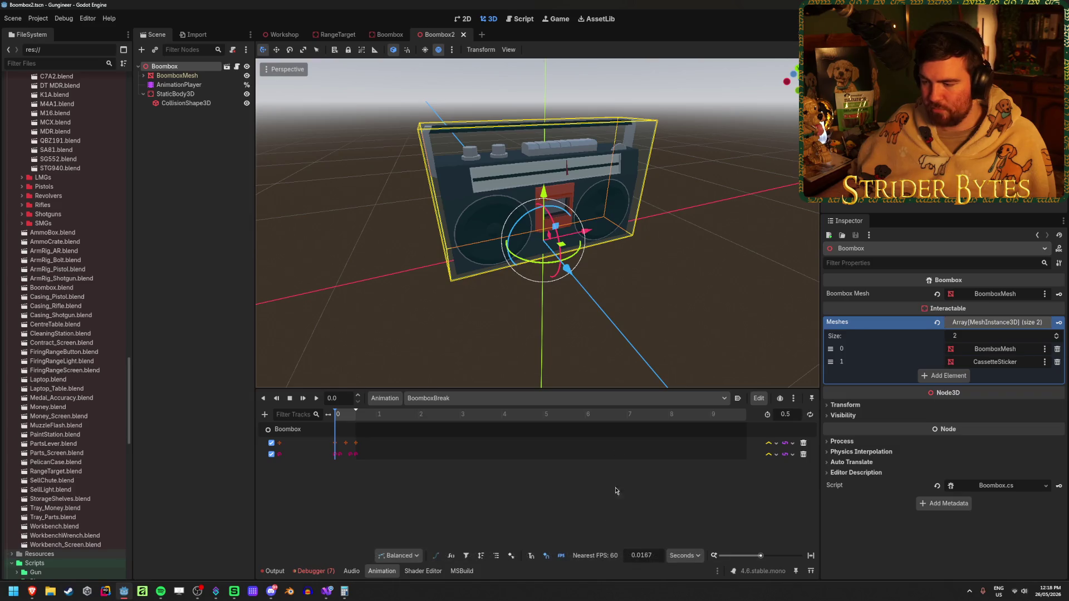
Select the AnimationPlayer in Boombox2 and scrub BoomboxBreak to 0.24 seconds.
{"action": "left_click", "coordinate": [389, 34]}
{"action": "left_click", "coordinate": [440, 35]}
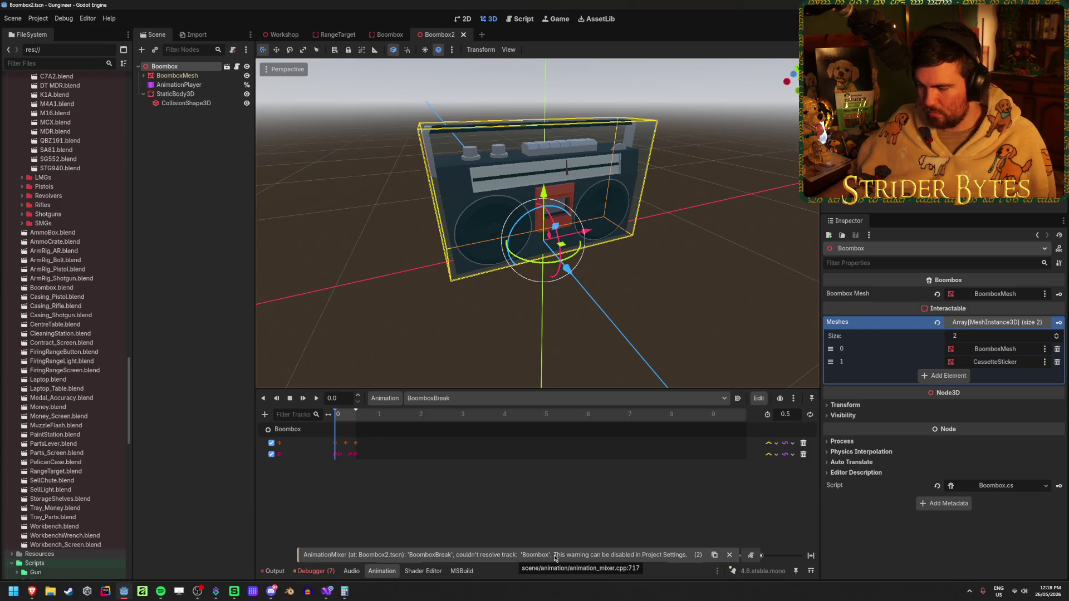
{"action": "left_click", "coordinate": [203, 86]}
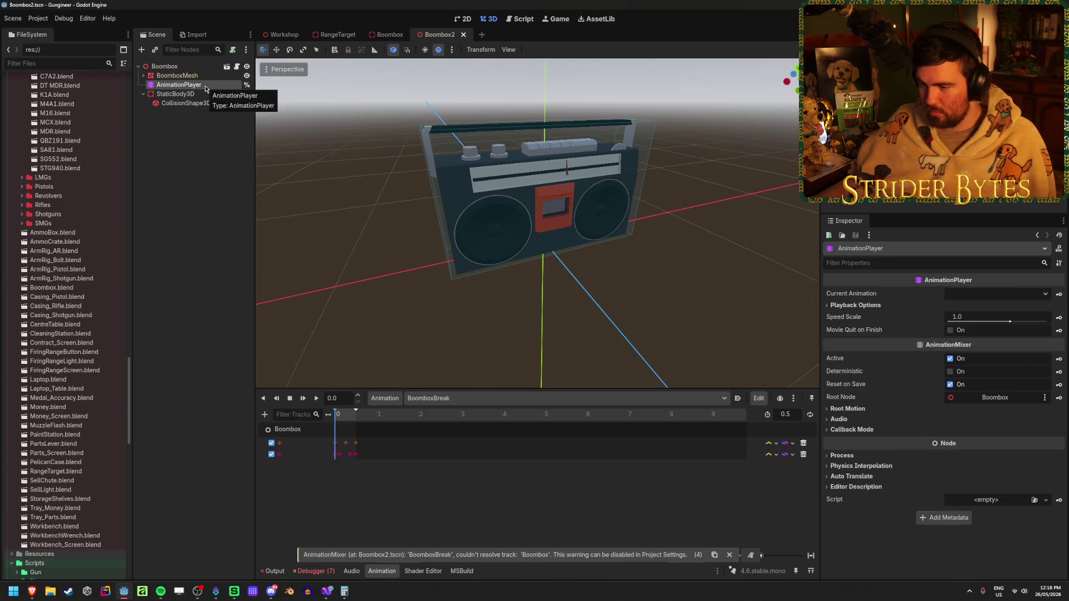
{"action": "left_click", "coordinate": [346, 415]}
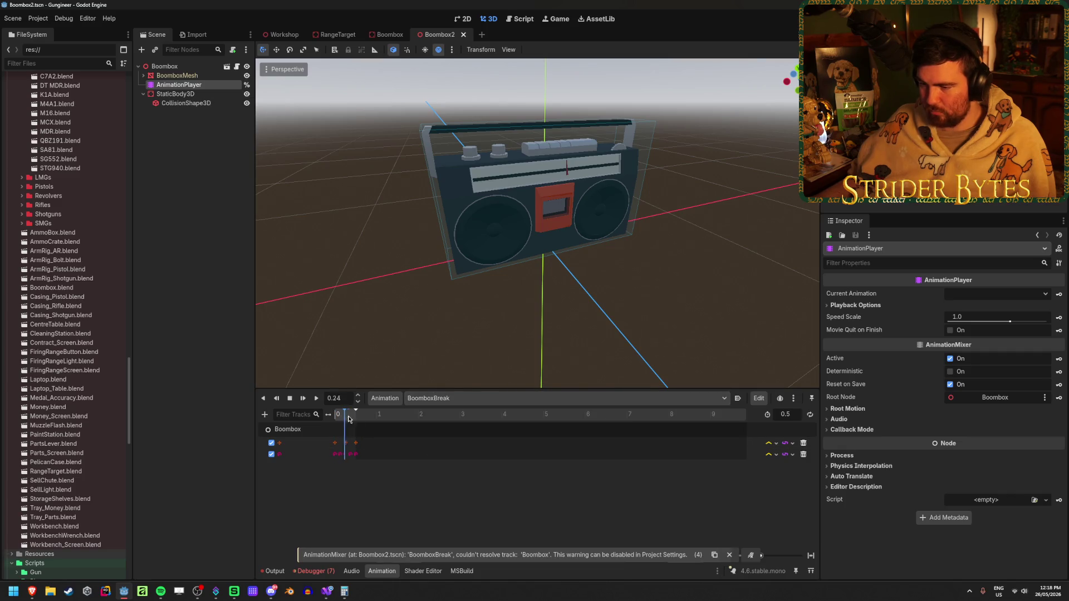
{"action": "left_click", "coordinate": [336, 443]}
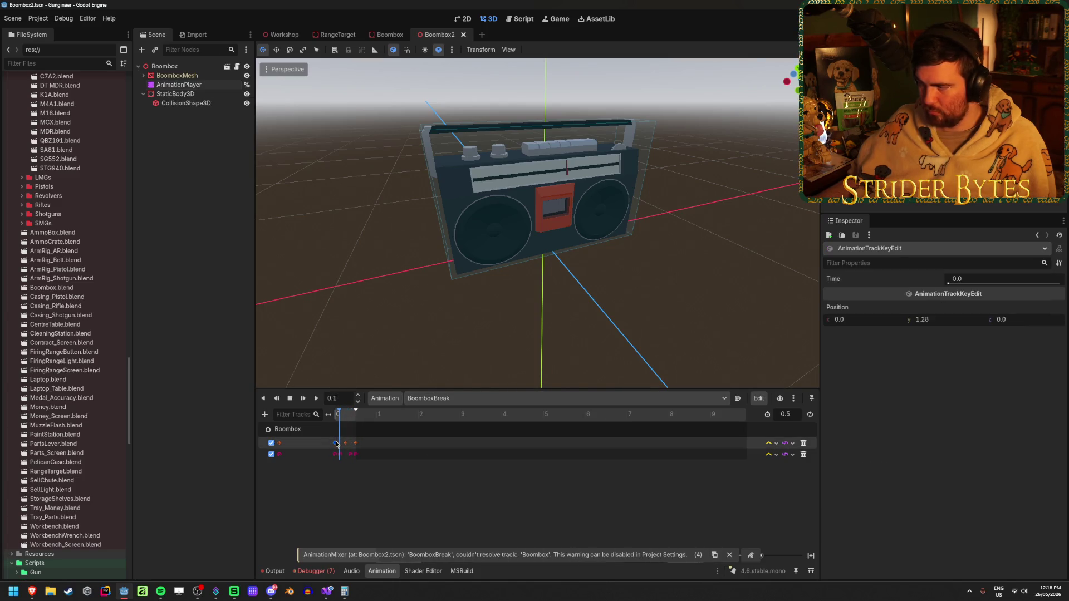
Check both tracks' target node paths and the first track's loop mode, leaving them unchanged.
{"action": "double_click", "coordinate": [298, 441]}
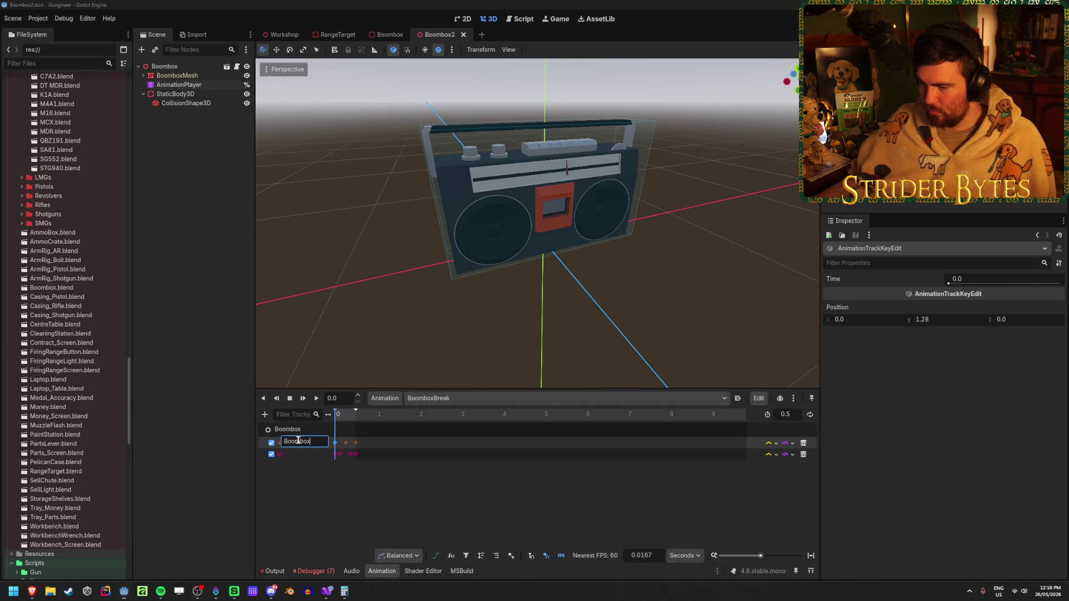
{"action": "left_click", "coordinate": [306, 494]}
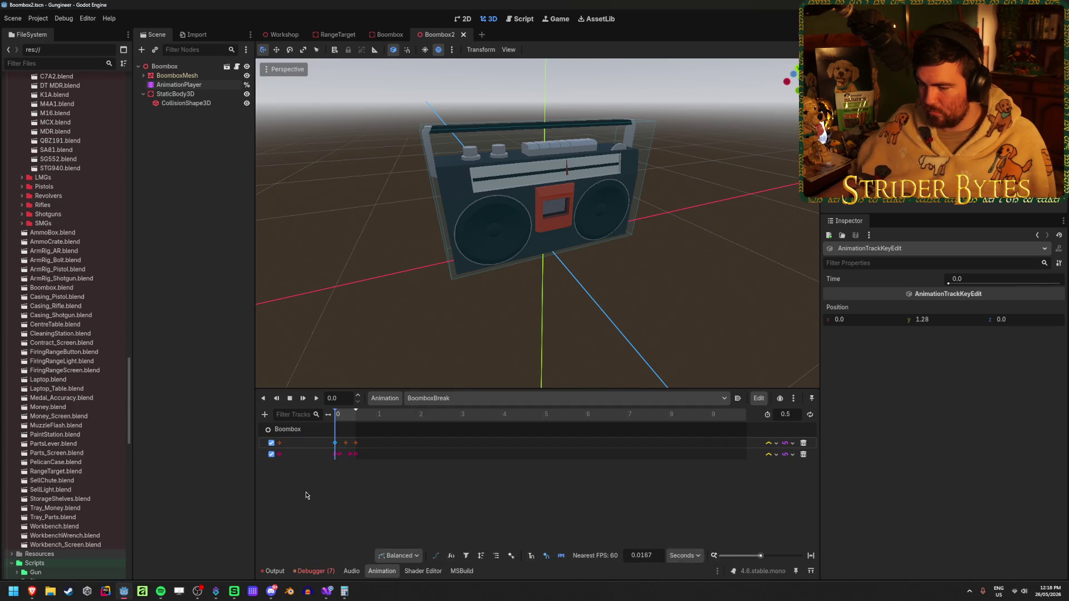
{"action": "double_click", "coordinate": [309, 454]}
{"action": "left_click", "coordinate": [306, 497]}
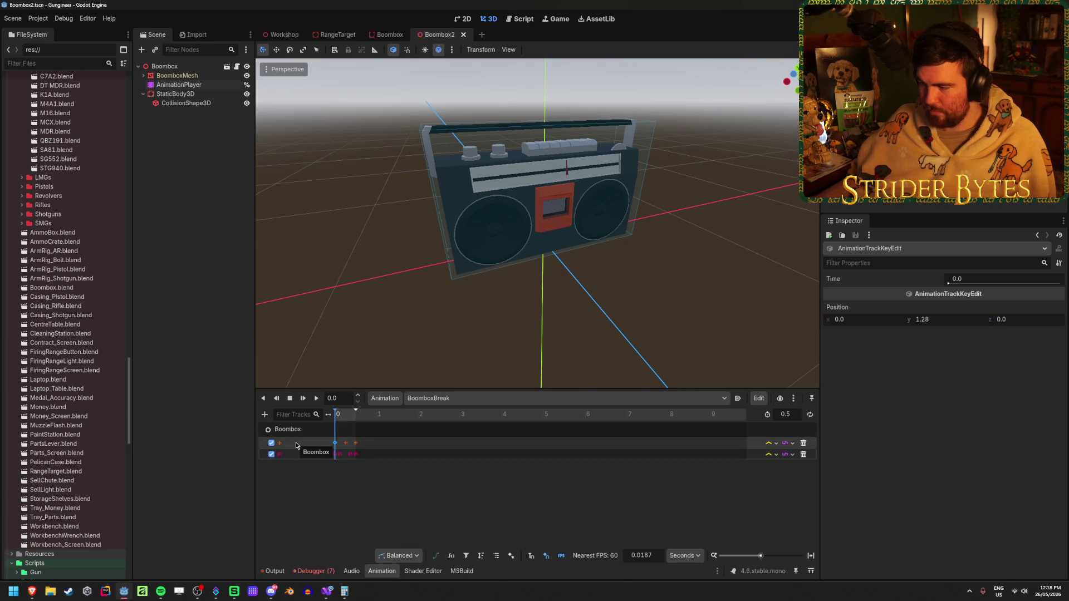
{"action": "left_click", "coordinate": [793, 443]}
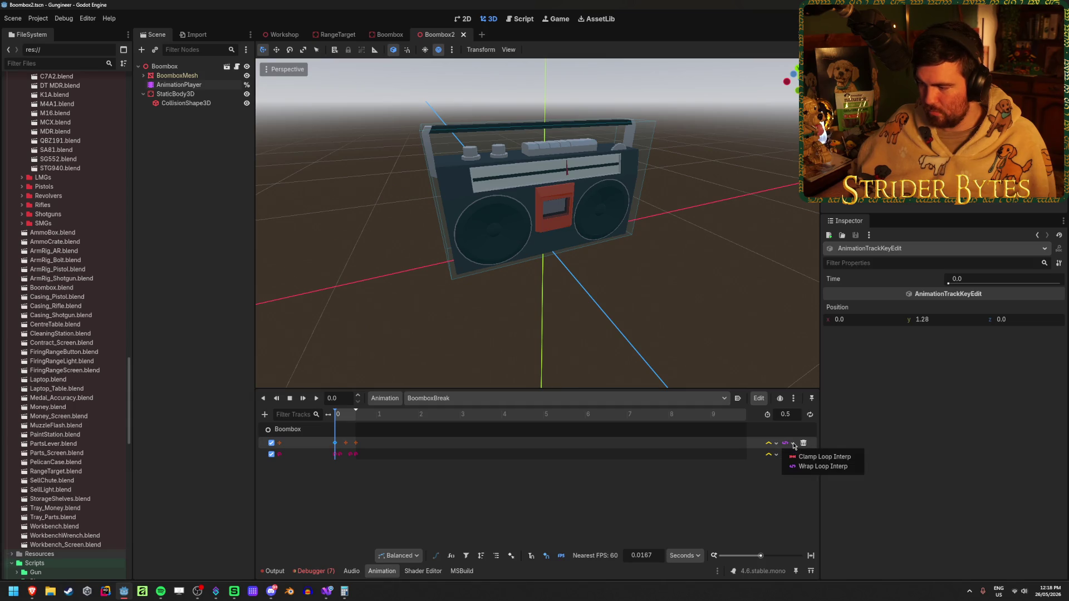
{"action": "left_click", "coordinate": [822, 466]}
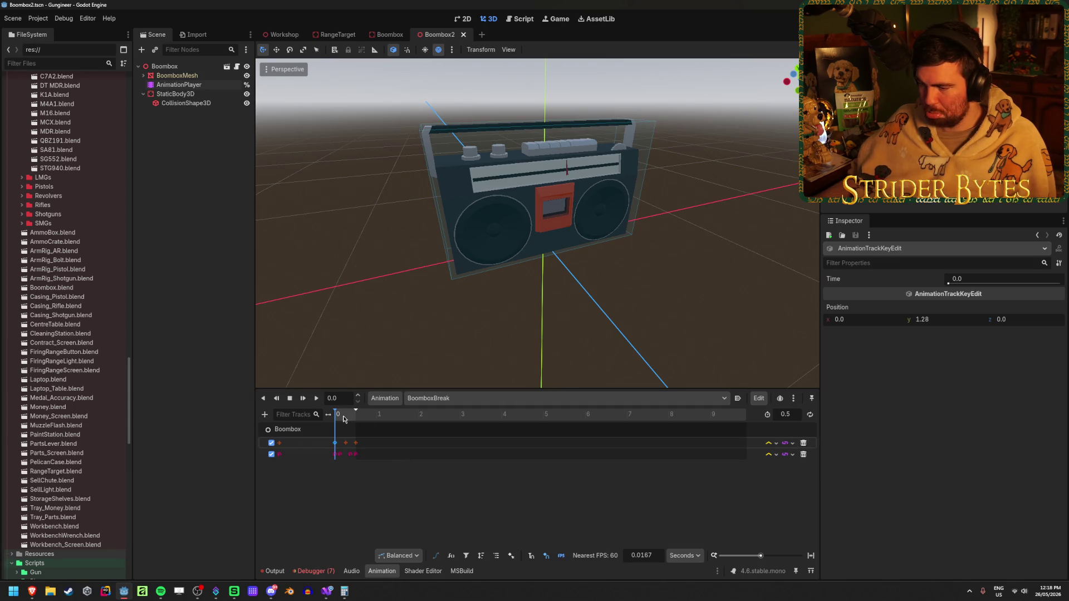
Play the BoomboxBreak animation, then drag Boombox2.tscn onto the Prefabs folder.
{"action": "left_click", "coordinate": [316, 398]}
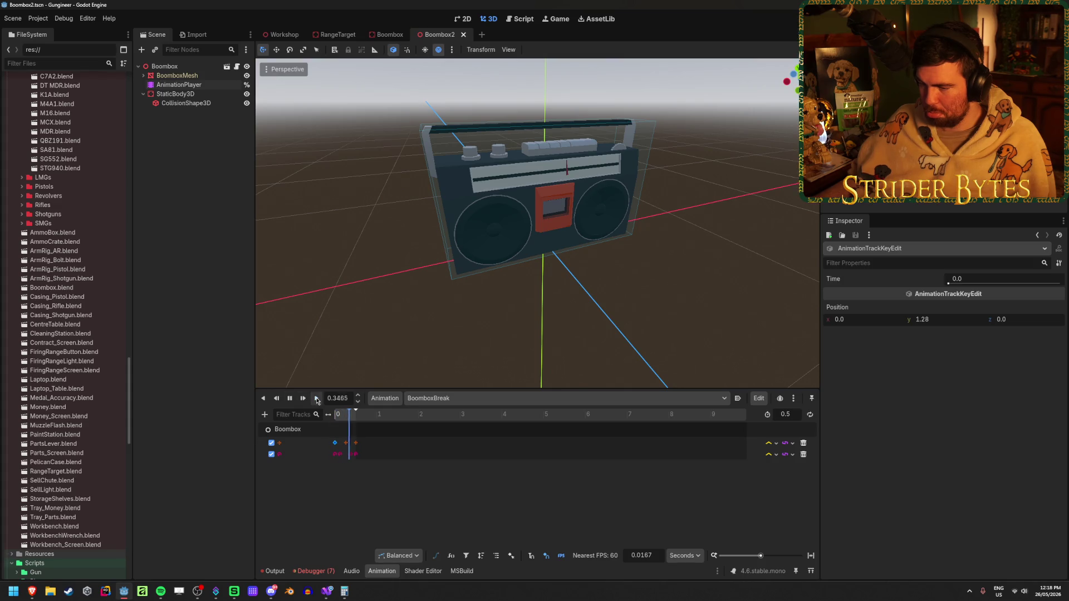
{"action": "left_click", "coordinate": [316, 399]}
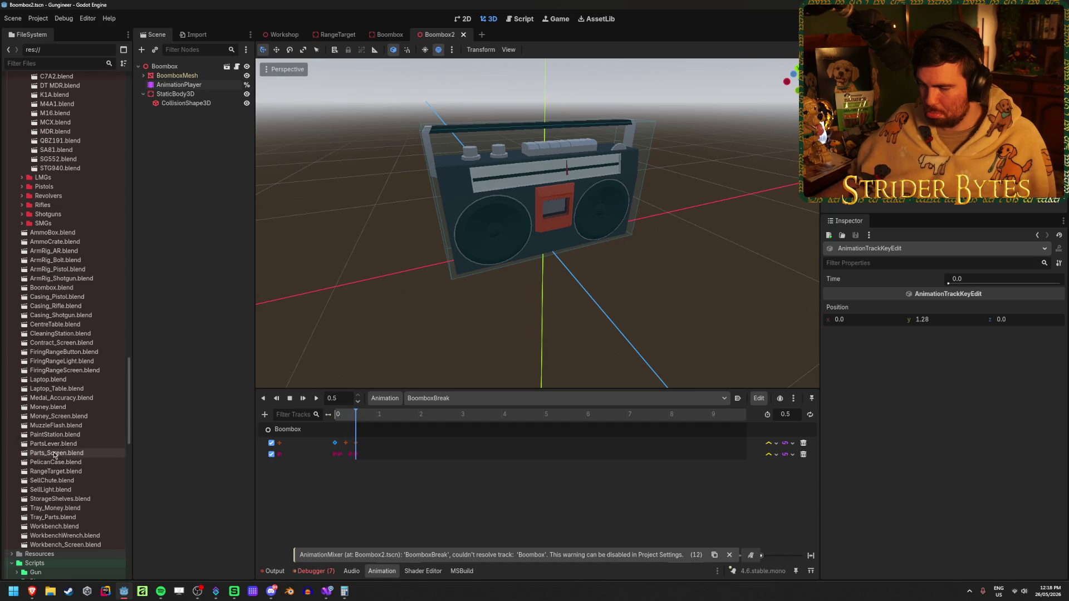
{"action": "scroll", "coordinate": [67, 445], "scroll_direction": "down", "scroll_amount": 15}
{"action": "mouse_move", "coordinate": [47, 543]}
{"action": "left_mouse_down"}
{"action": "mouse_move", "coordinate": [73, 208]}
{"action": "mouse_move", "coordinate": [59, 61]}
{"action": "mouse_move", "coordinate": [75, 319]}
{"action": "mouse_move", "coordinate": [74, 296]}
{"action": "left_mouse_up"}
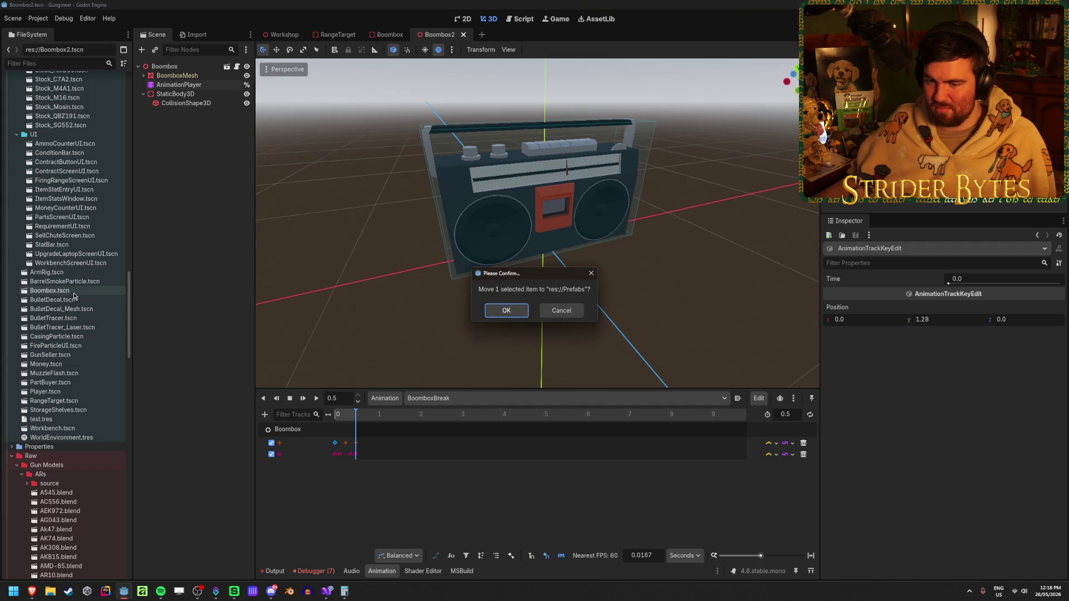
Confirm moving Boombox2.tscn into res://Prefabs, recheck the track path, and open Boombox.tscn.
{"action": "key", "text": "Return"}
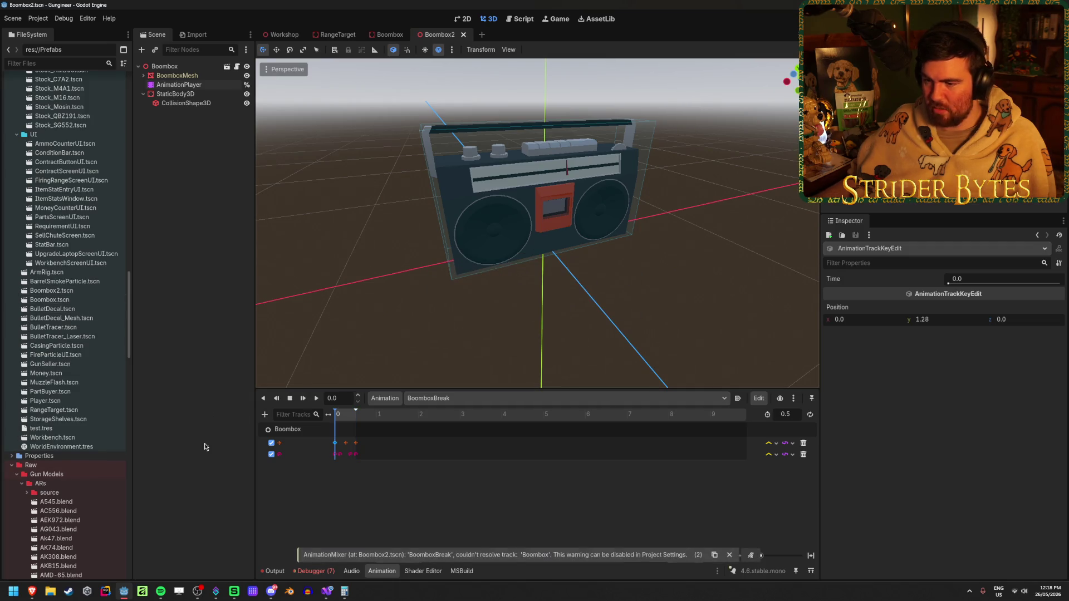
{"action": "double_click", "coordinate": [290, 446]}
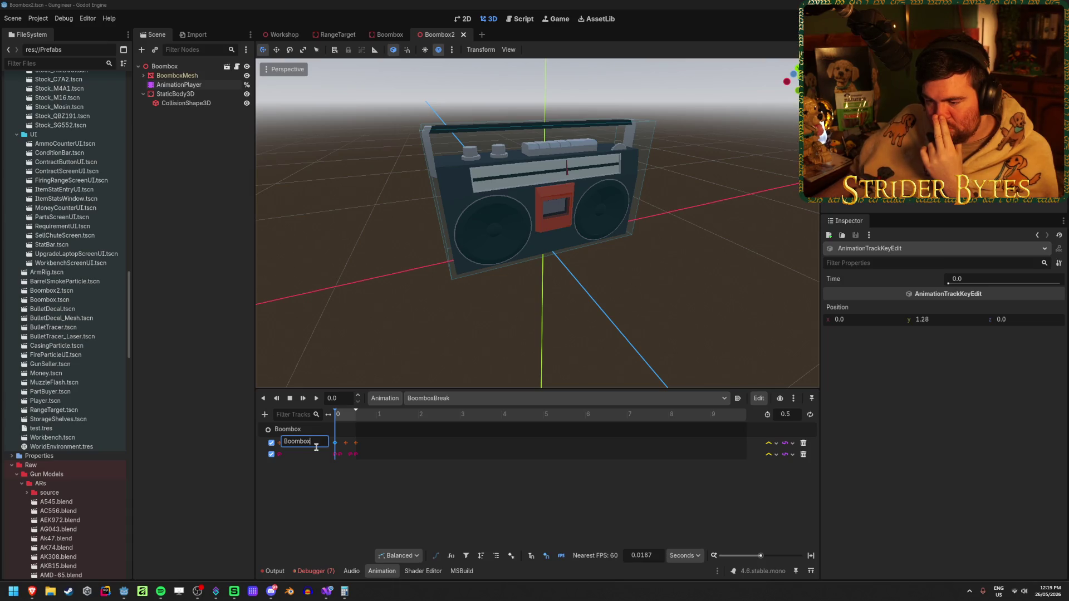
{"action": "key", "text": "Return"}
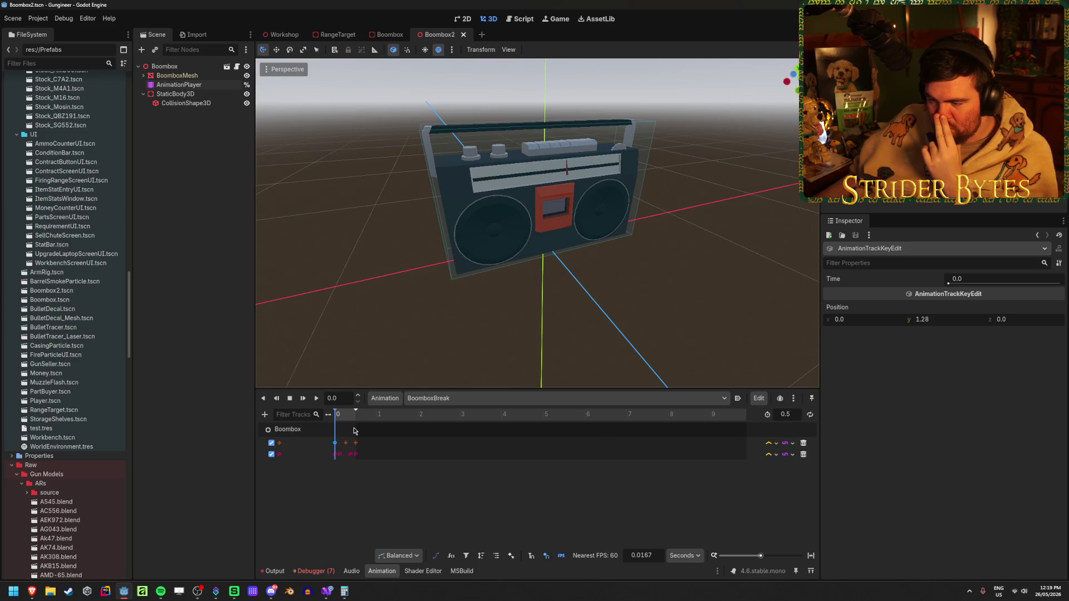
{"action": "left_click", "coordinate": [301, 431]}
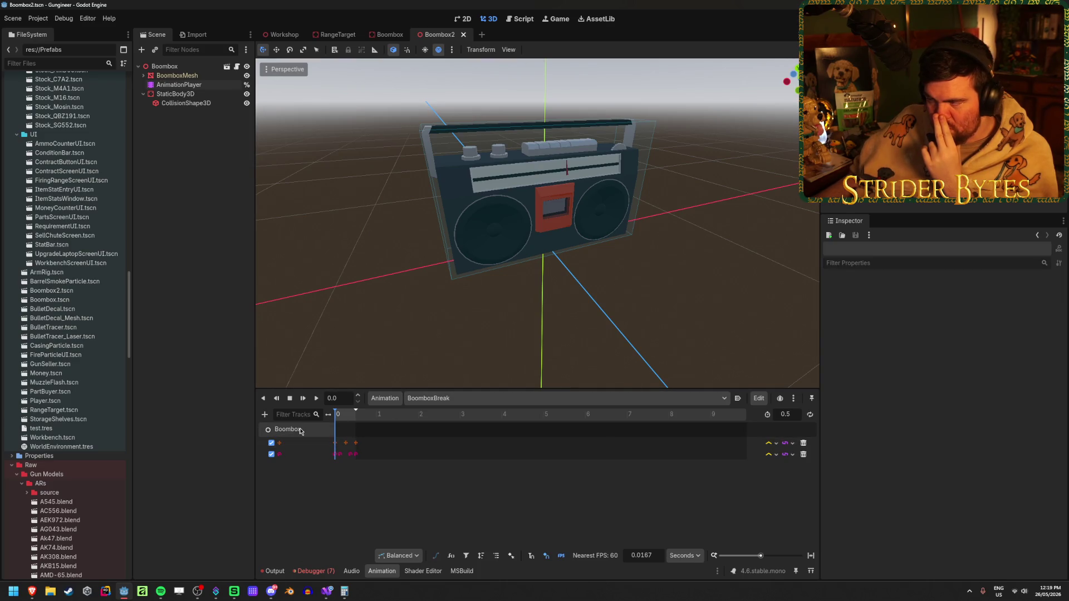
{"action": "double_click", "coordinate": [73, 300]}
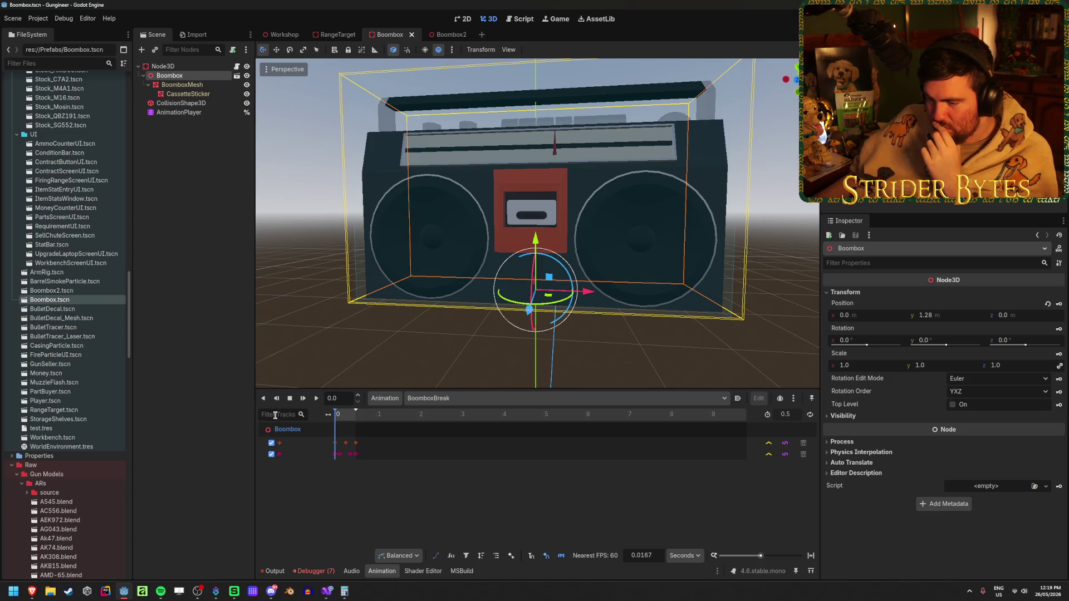
Reopen Boombox2.tscn and add a 3D position track for the Boombox root to BoomboxBreak.
{"action": "double_click", "coordinate": [51, 291]}
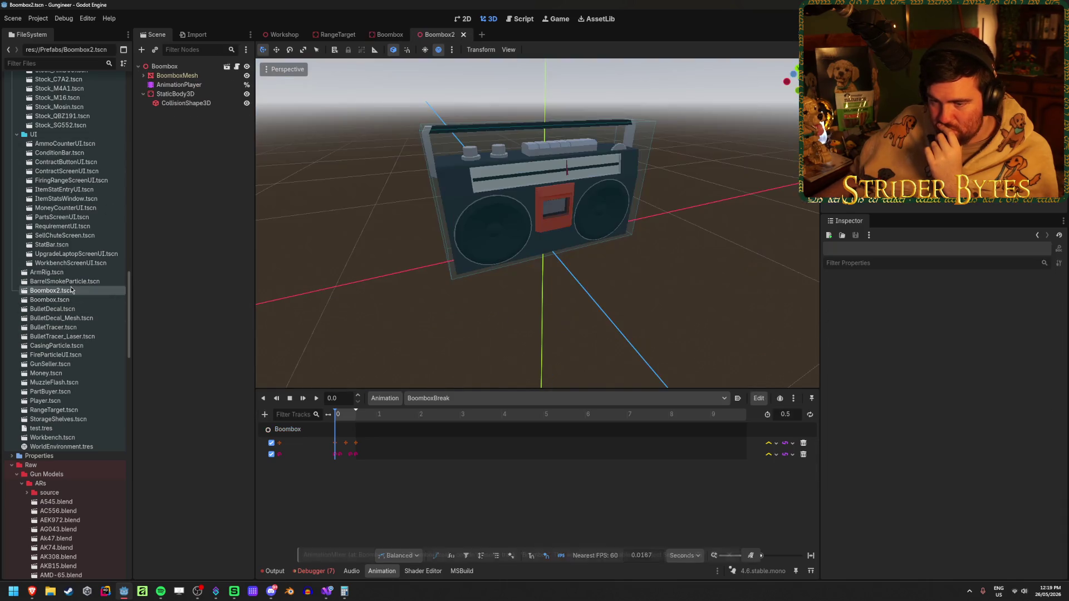
{"action": "left_click", "coordinate": [265, 414]}
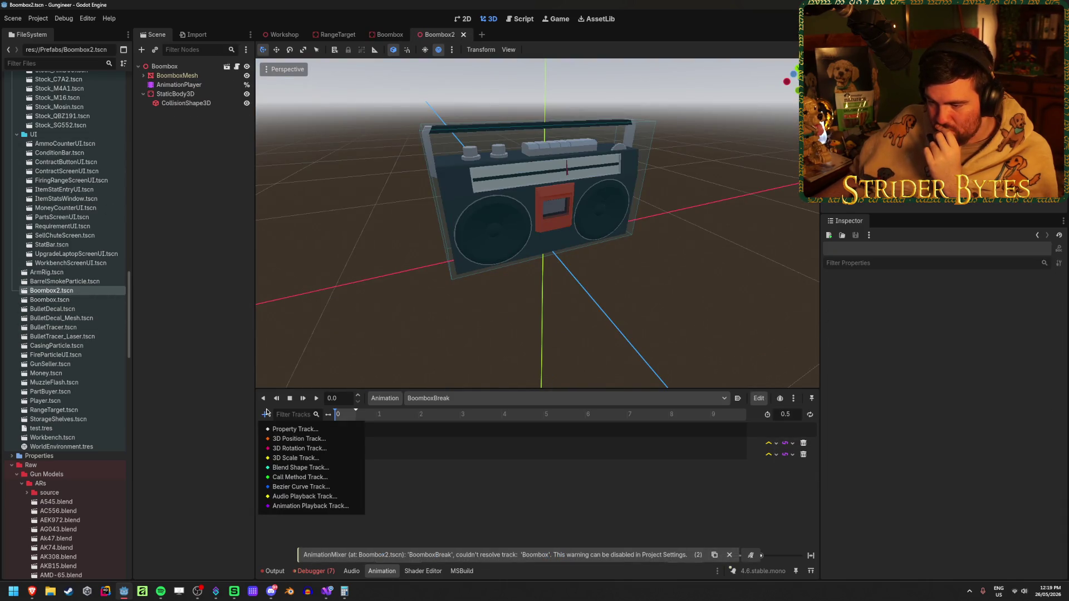
{"action": "left_click", "coordinate": [264, 413]}
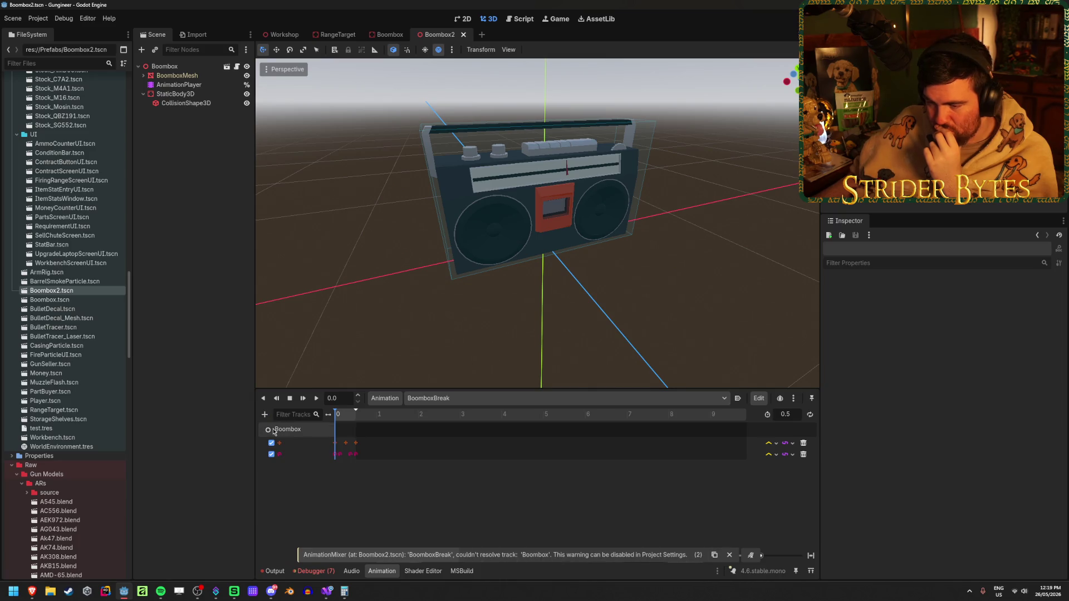
{"action": "left_click", "coordinate": [265, 416]}
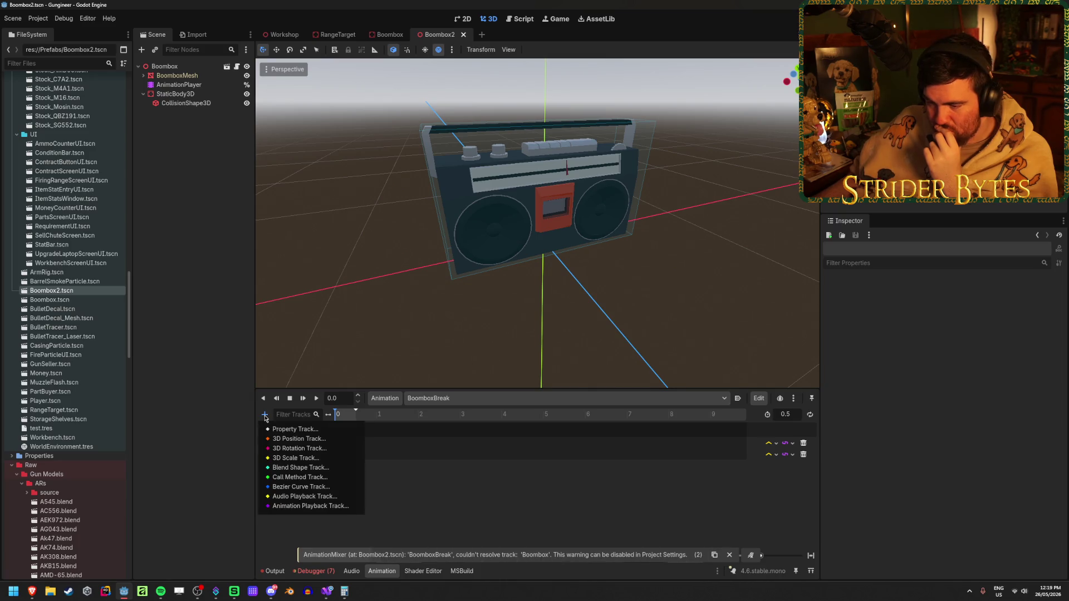
{"action": "left_click", "coordinate": [286, 440]}
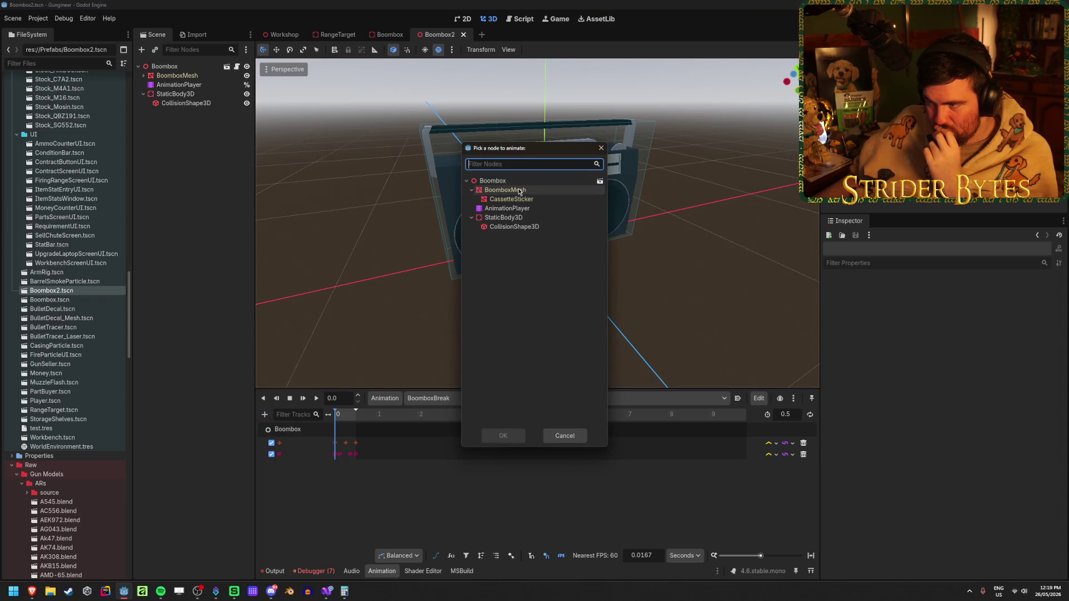
{"action": "left_click", "coordinate": [503, 436]}
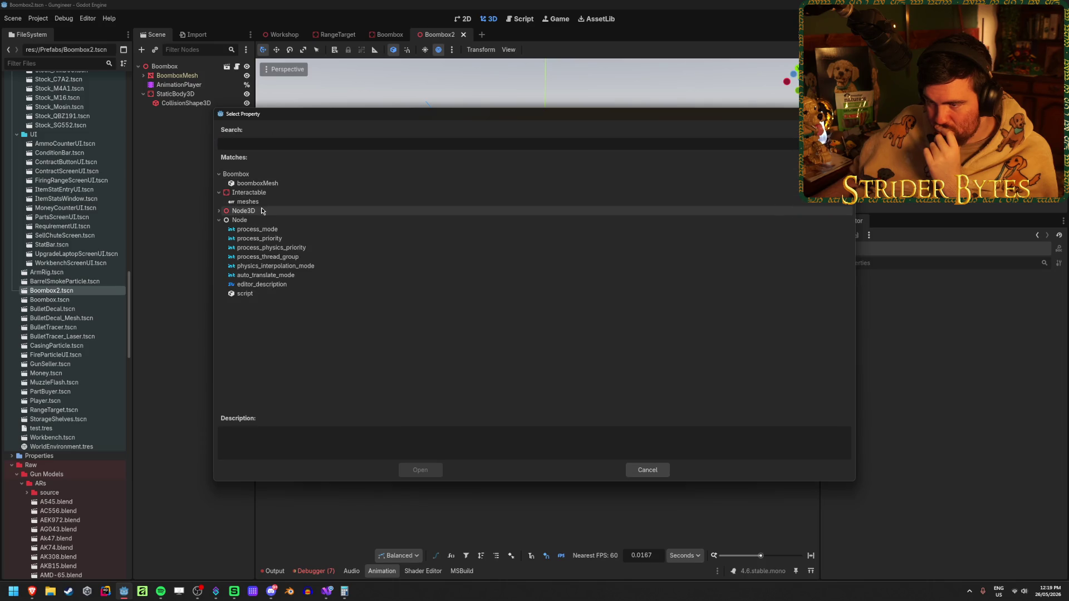
{"action": "left_click", "coordinate": [261, 220]}
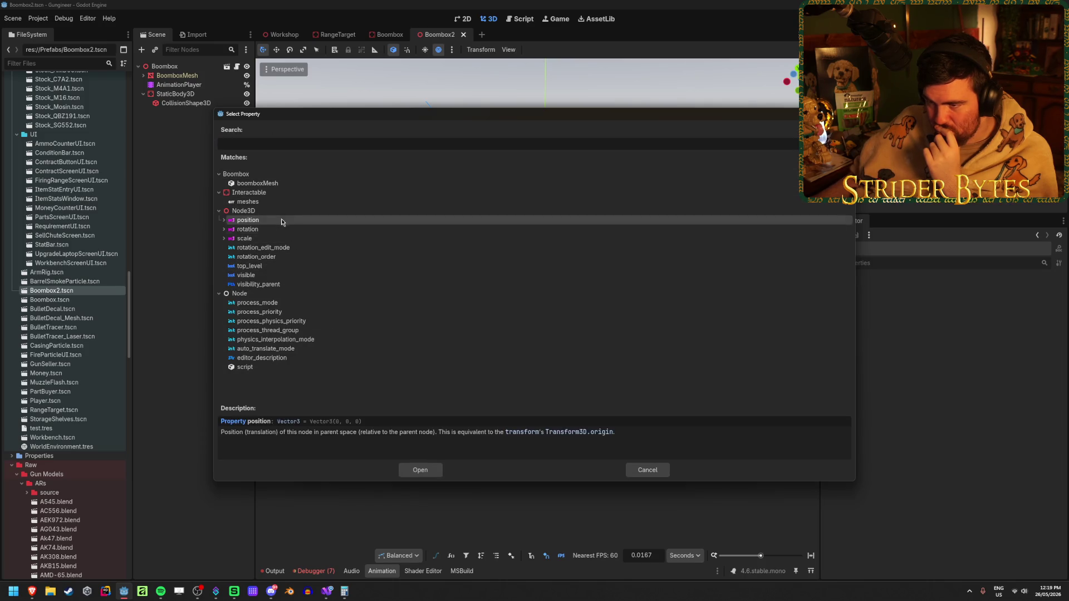
{"action": "left_click", "coordinate": [422, 470]}
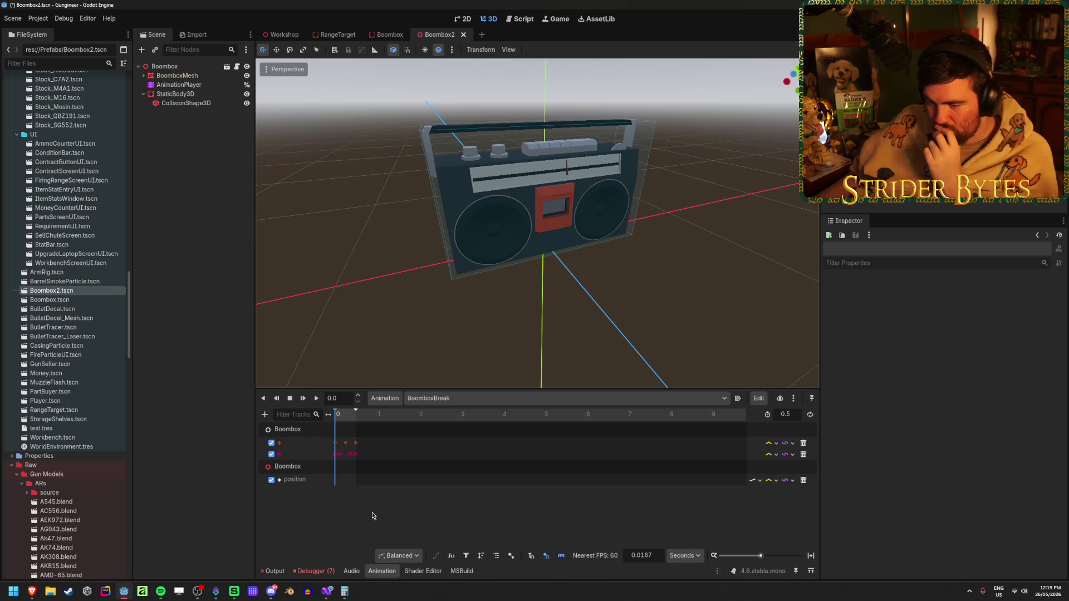